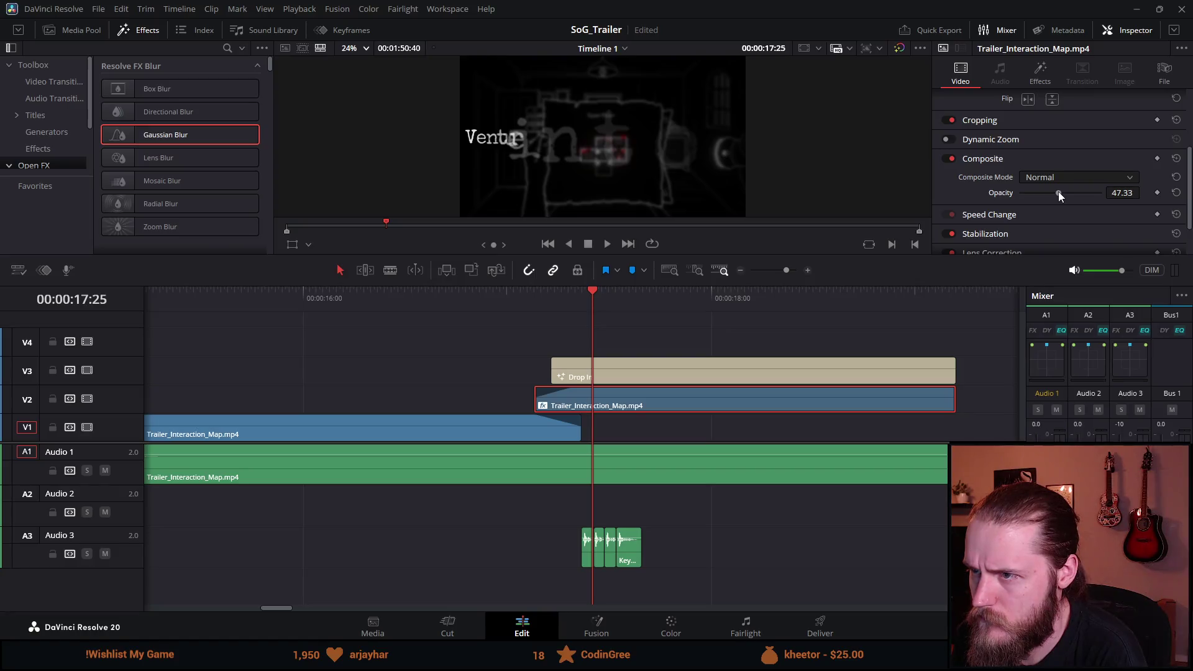
Step: Preview the 'Venture into the dark' Drop In title's entrance, then stop playback
click(520, 288)
key(space)
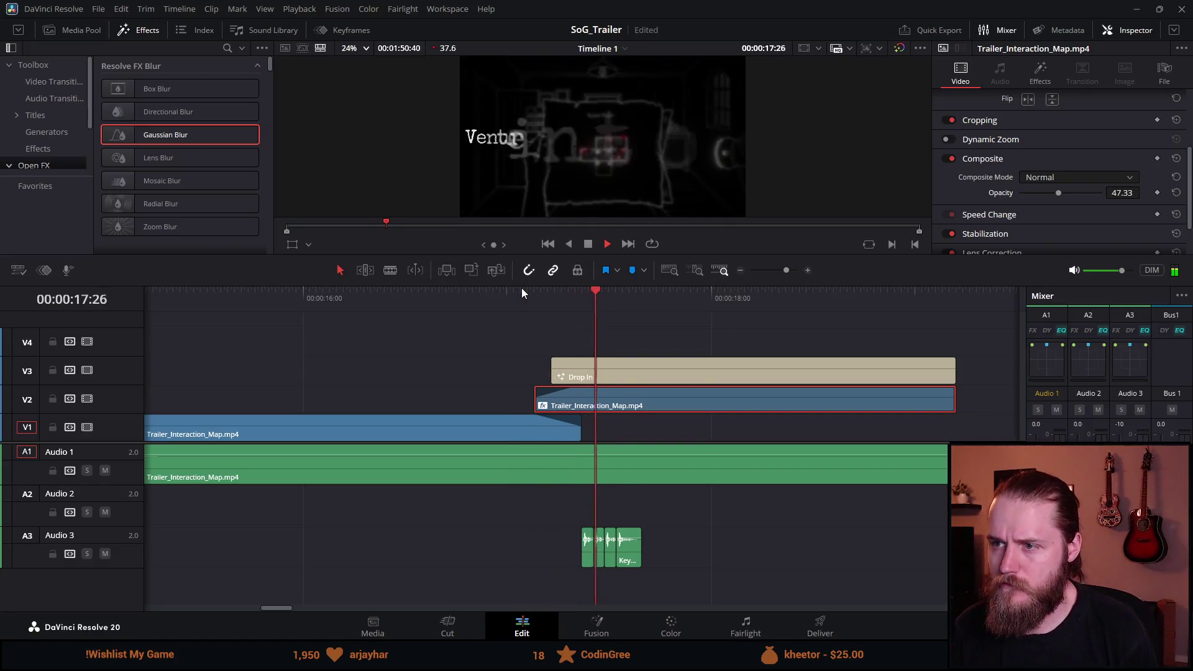
click(491, 291)
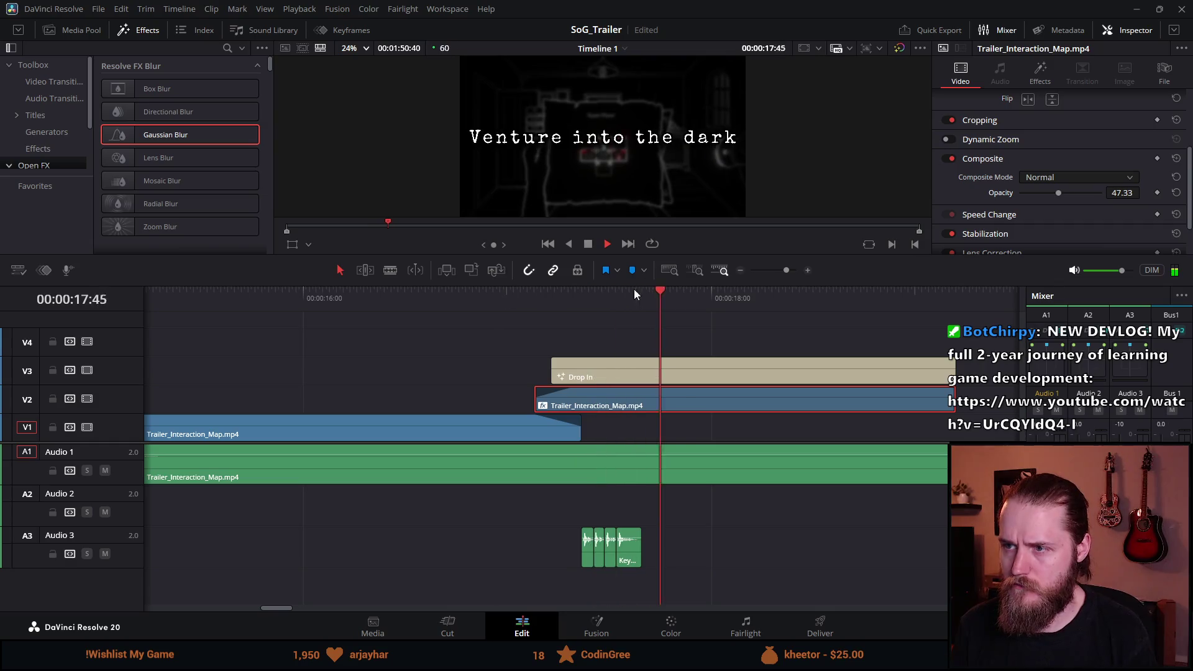
key(space)
Step: Select the Drop In title clip and edit its text field in the Inspector
click(659, 371)
click(1065, 198)
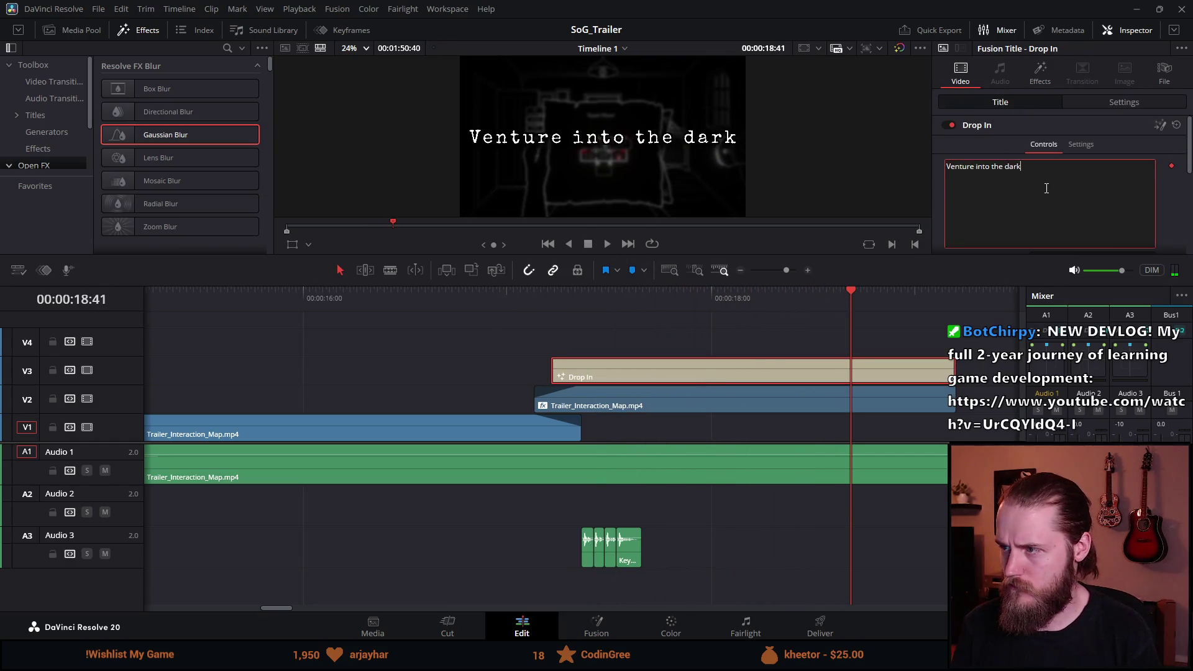
key(alt+Tab)
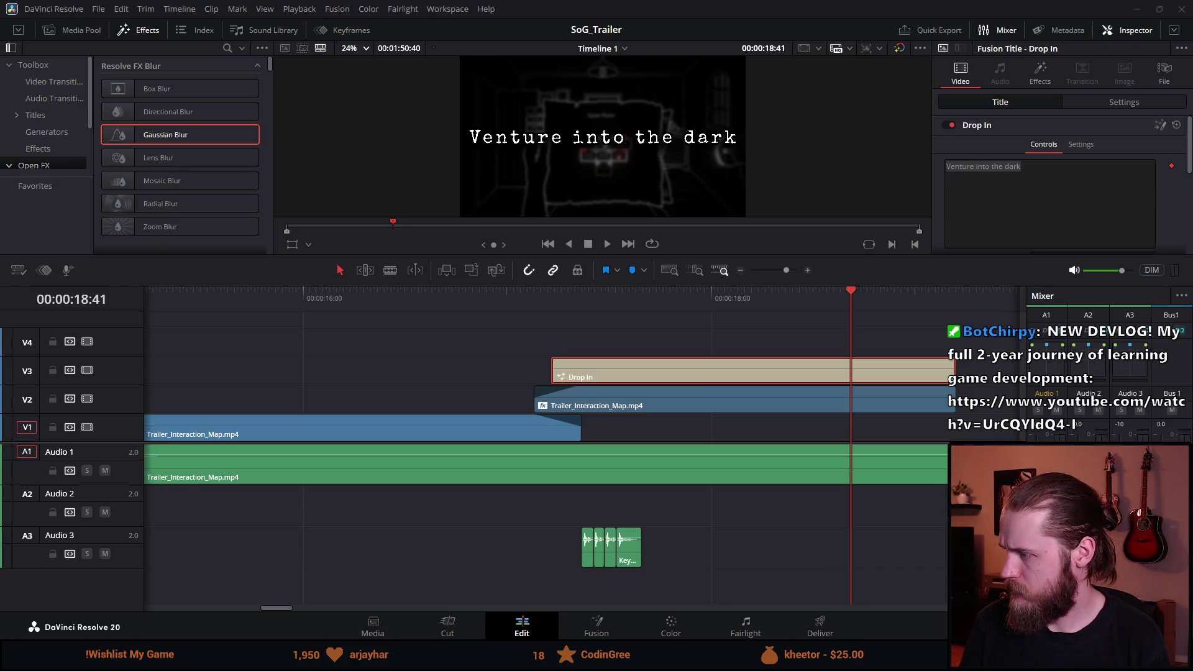
click(1056, 197)
Step: Replace the title text with 'Explore an old manor', fixing a typo
text(Explore am)
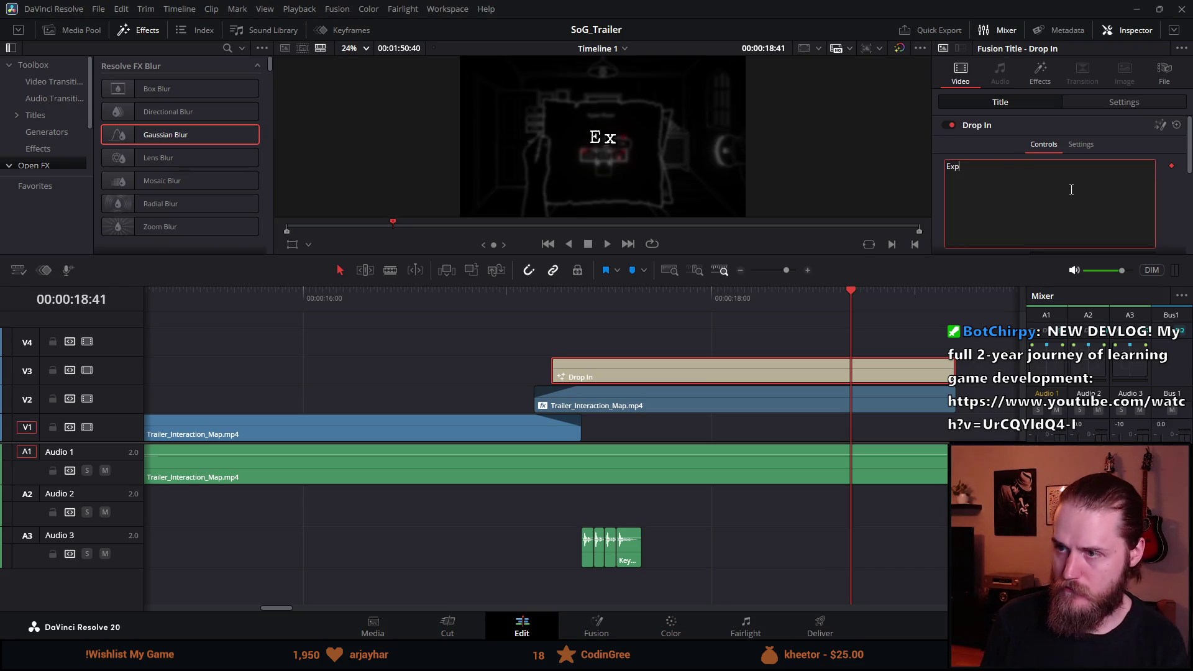
key(BackSpace)
text(n old man)
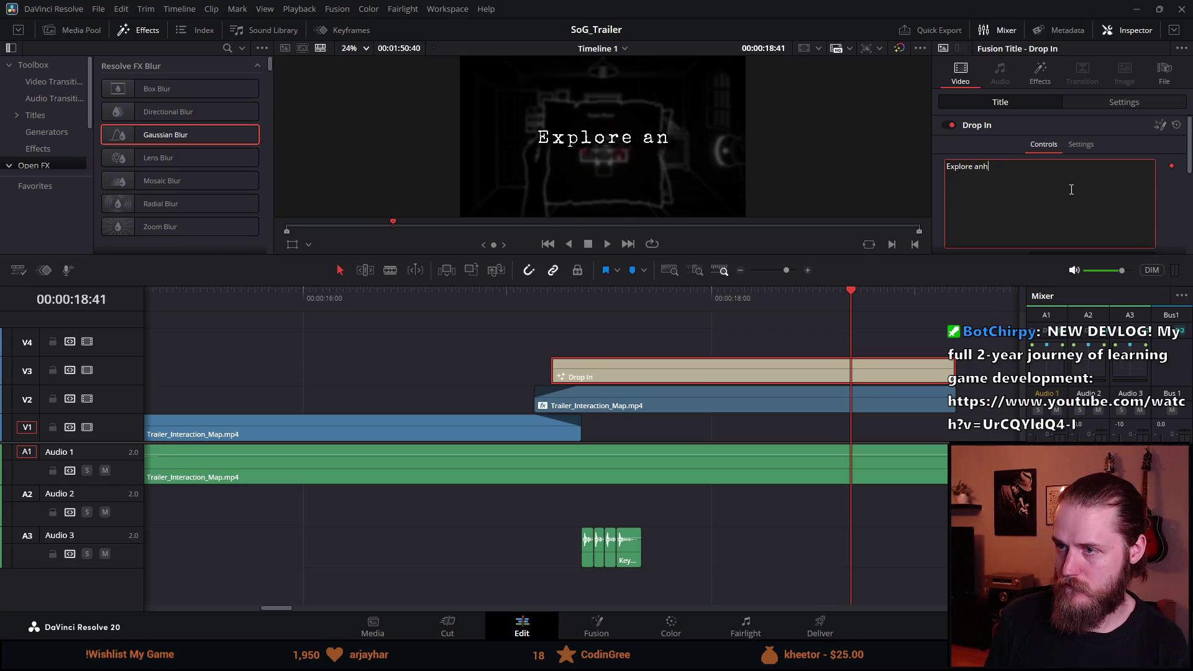
text(or)
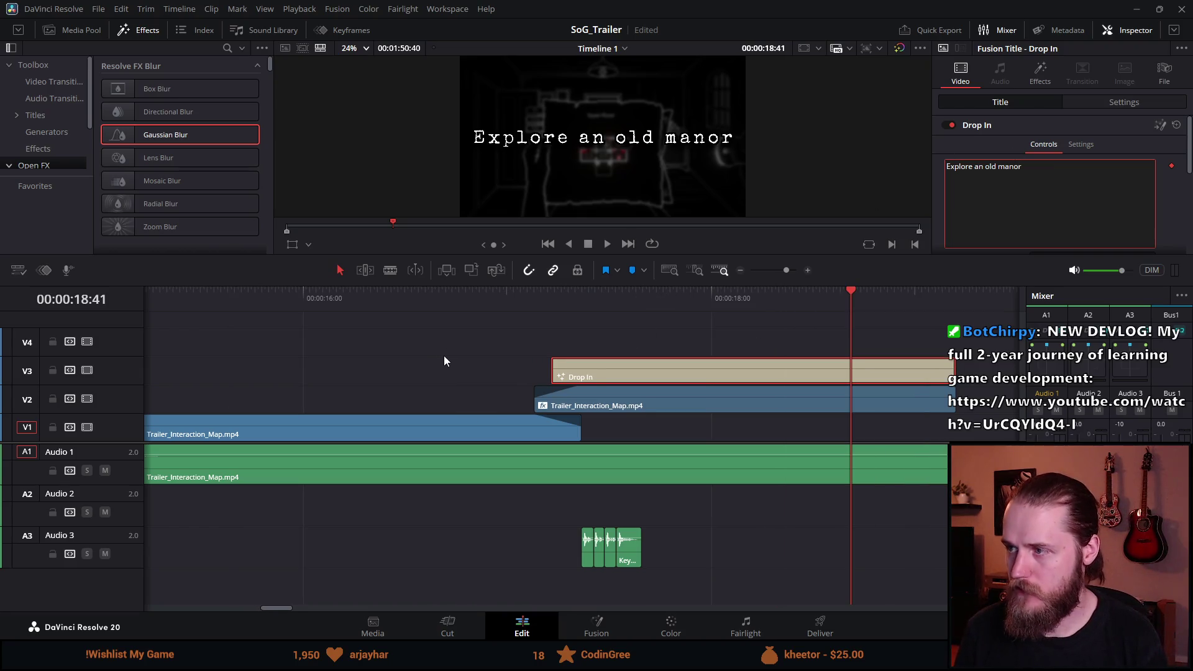
Step: Zoom the timeline out, move the playhead to the title start, and enlarge the viewer
scroll(444, 355, down, 3)
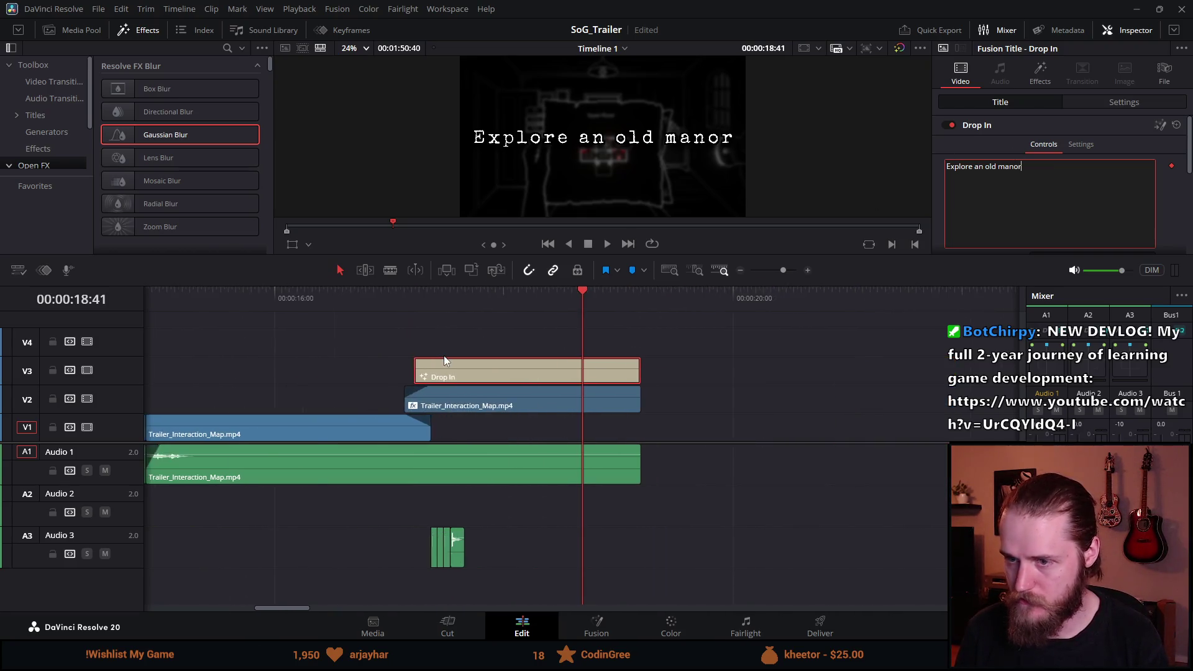
scroll(443, 360, down, 3)
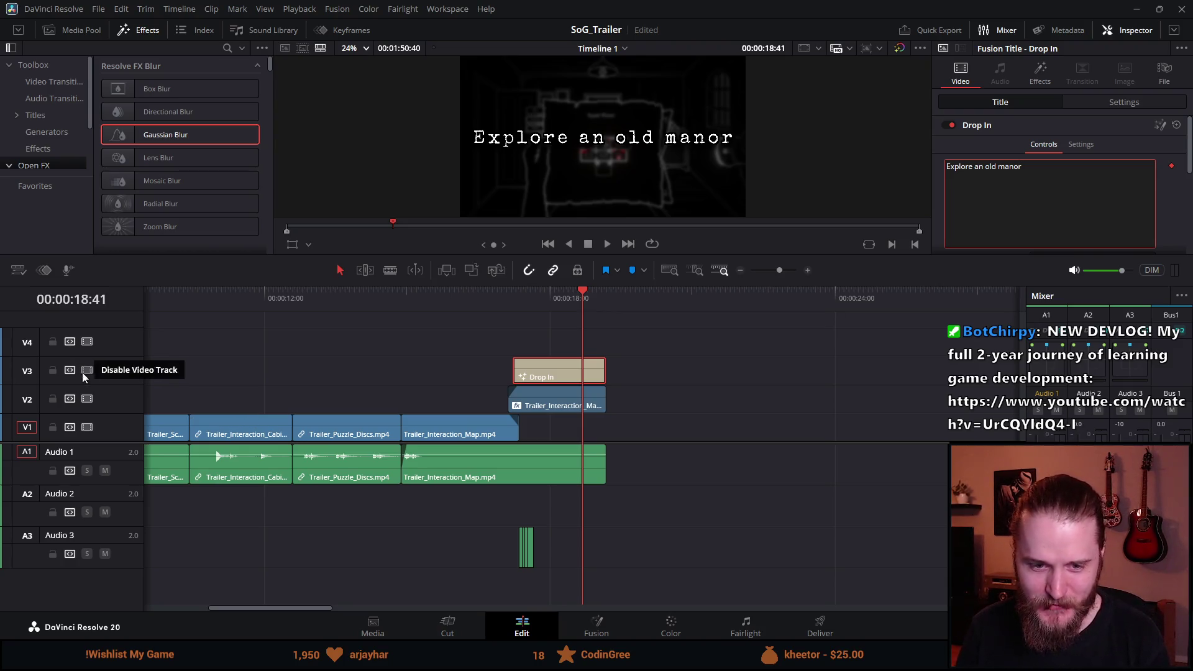
click(516, 300)
scroll(515, 370, up, 3)
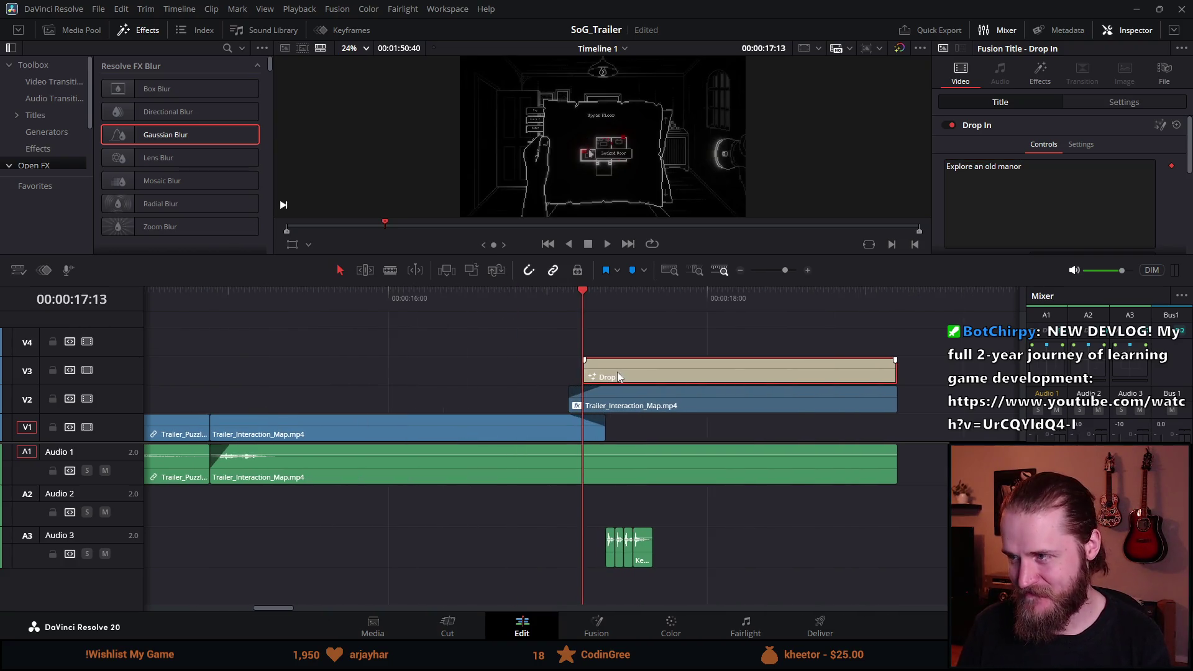
scroll(946, 241, down, 1)
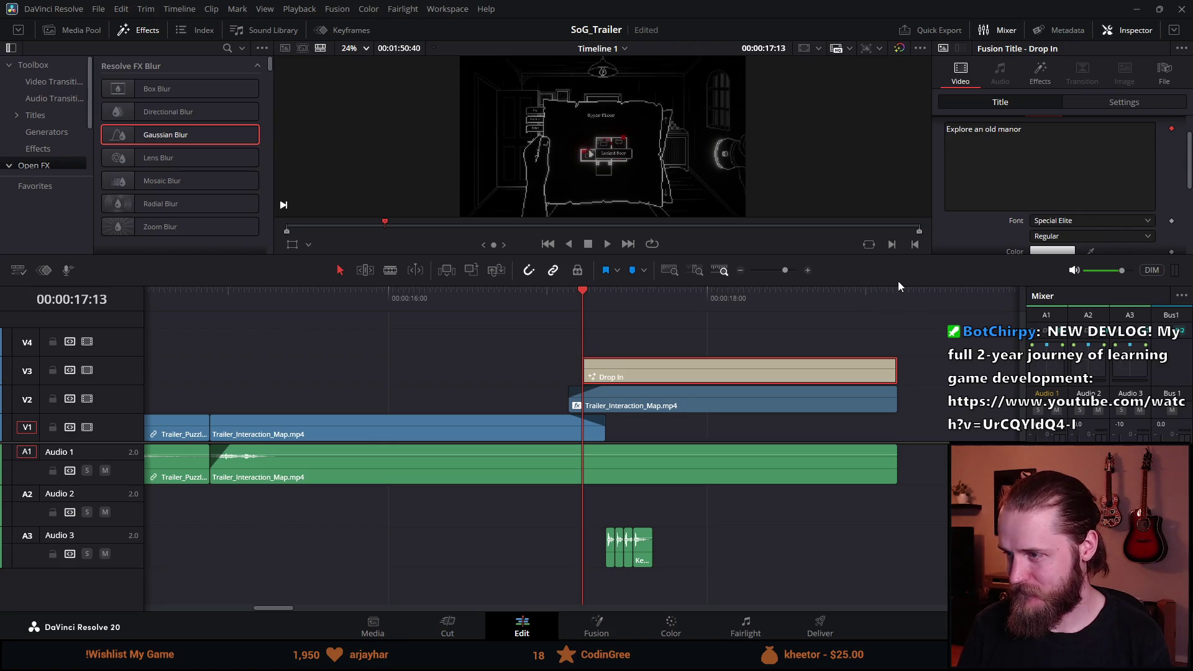
mouse_move(898, 285)
mouse_down()
mouse_move(883, 395)
mouse_move(882, 349)
mouse_up()
Step: Zoom the timeline out and play the trailer from the start to review the title section
key(ctrl+minus)
key(ctrl+minus)
key(ctrl+minus)
key(ctrl+minus)
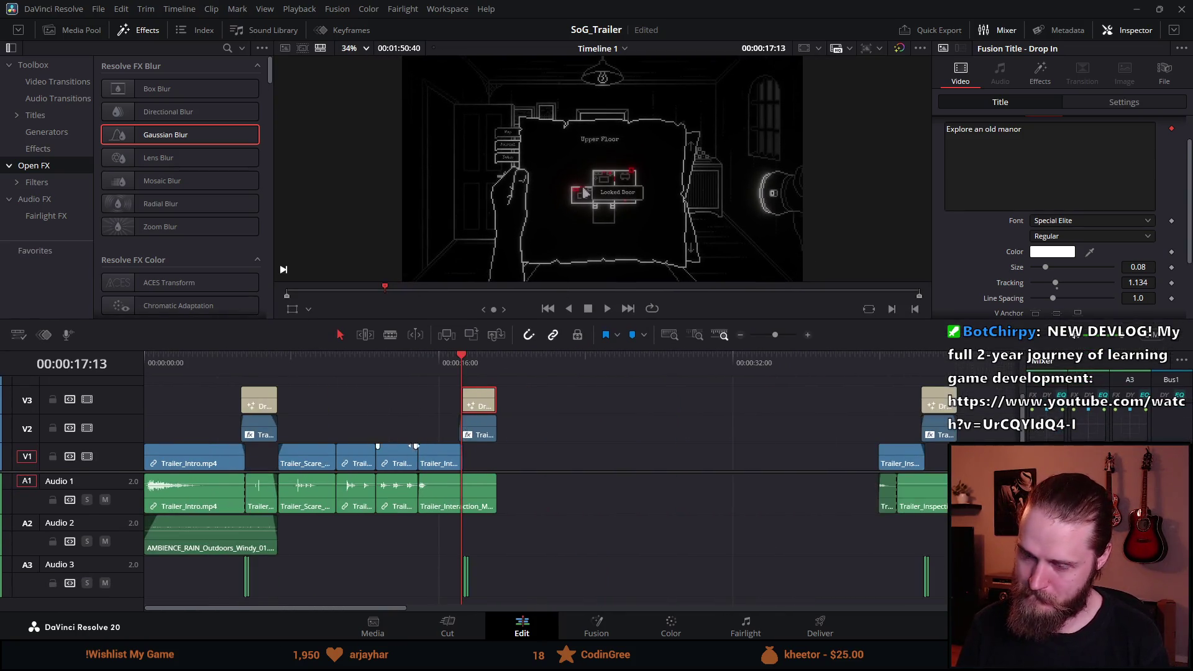
key(ctrl+minus)
key(ctrl+minus)
key(ctrl+minus)
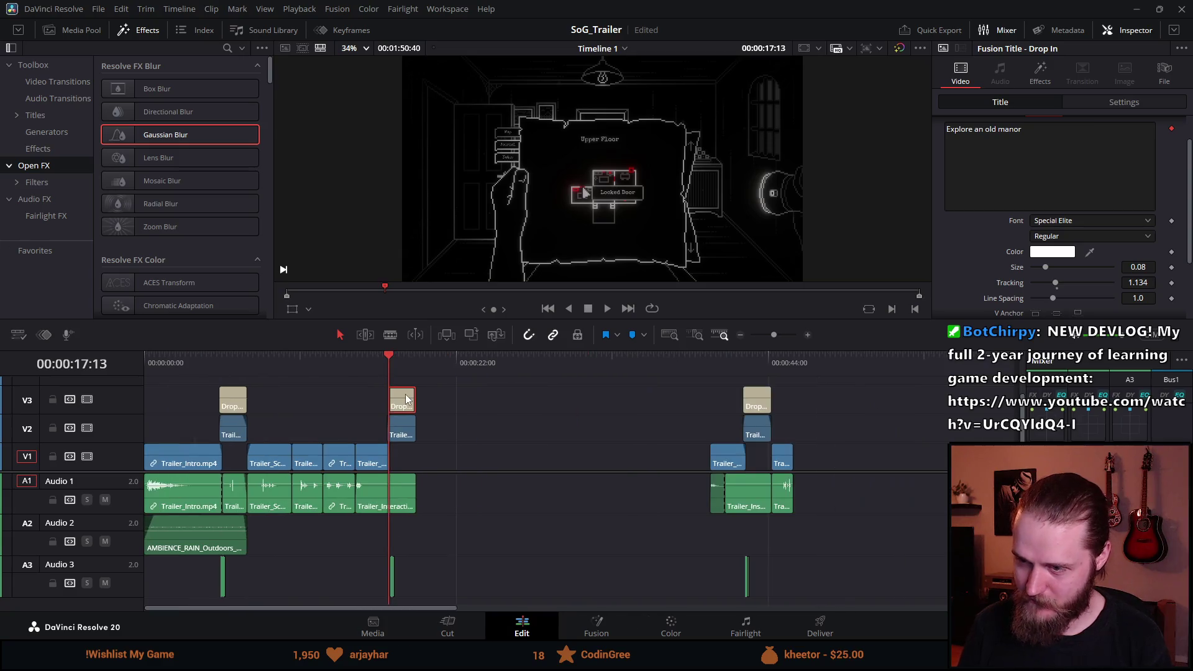
key(Home)
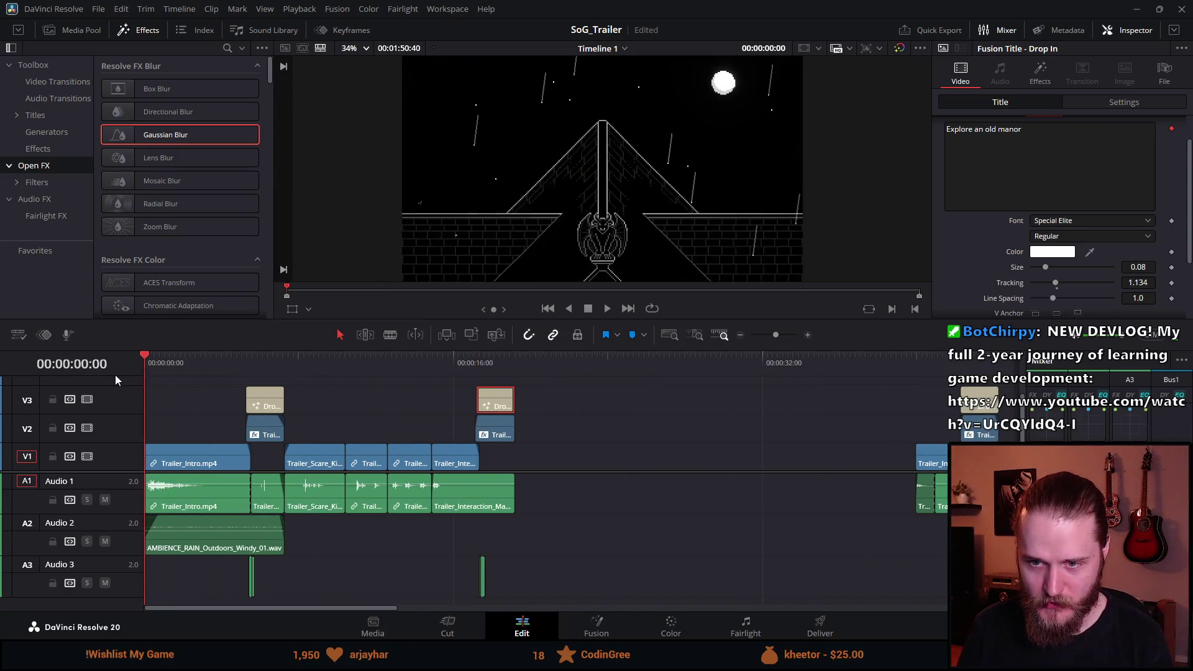
key(space)
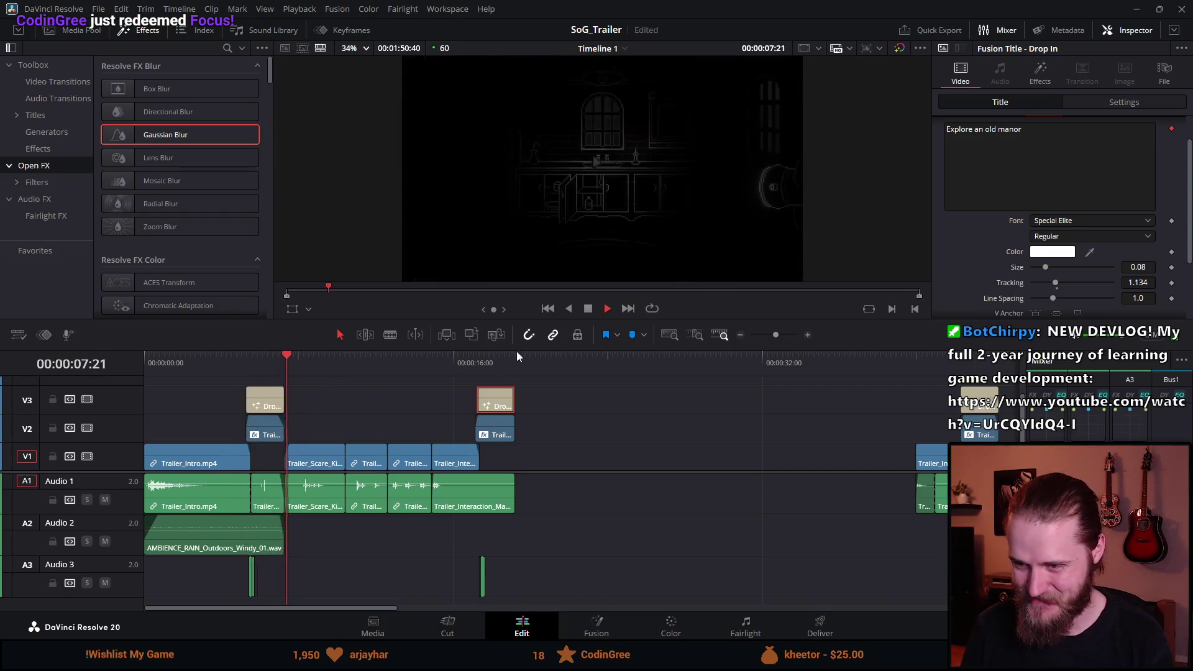
click(471, 371)
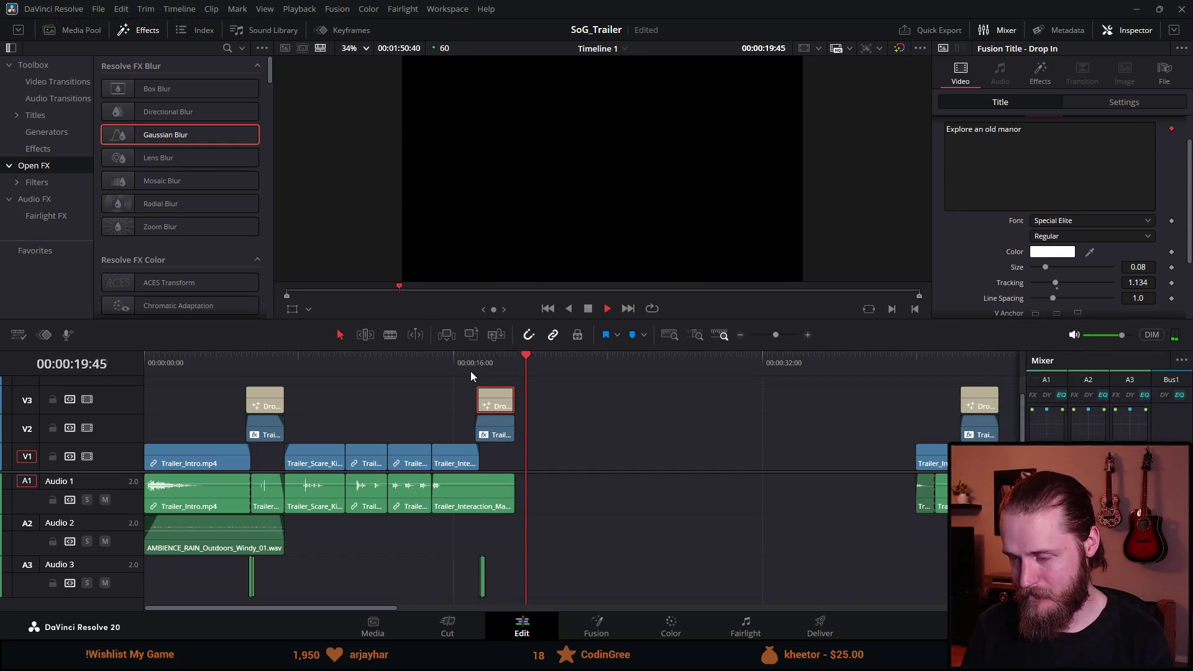
click(438, 372)
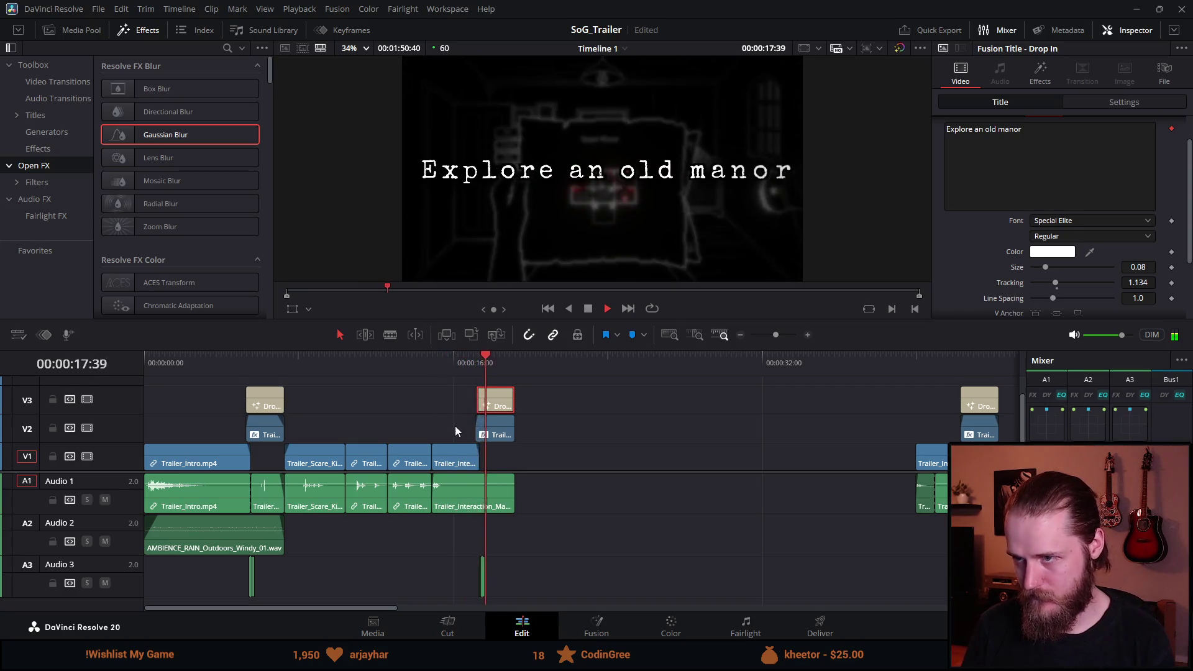
scroll(453, 443, up, 5)
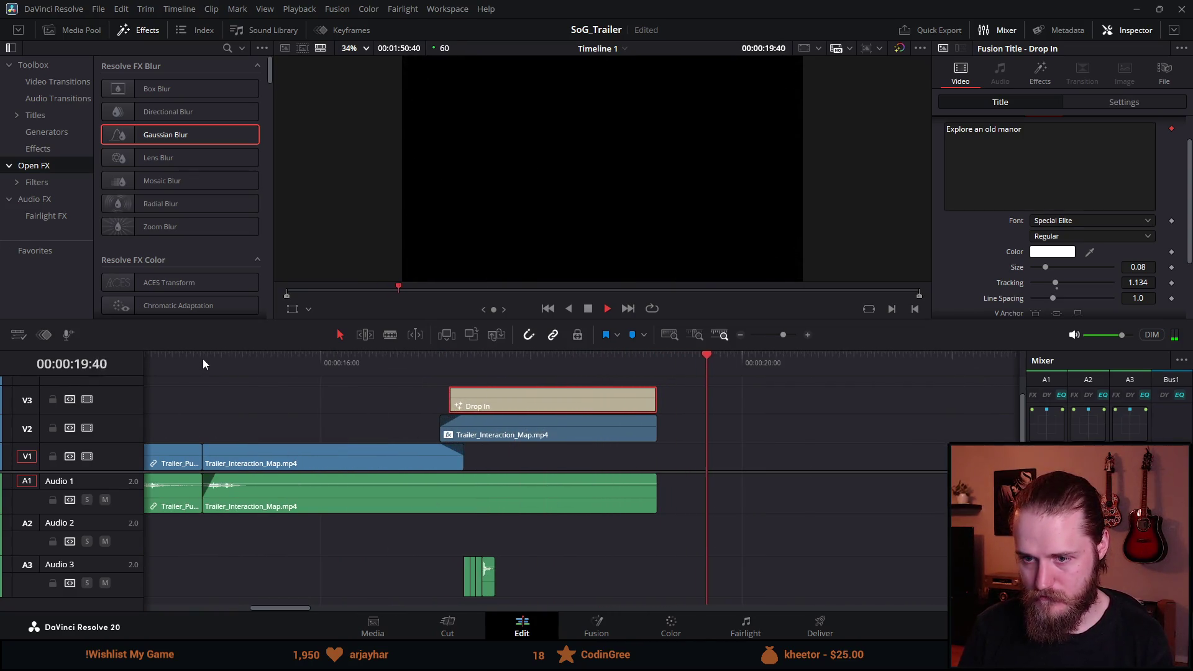
click(235, 360)
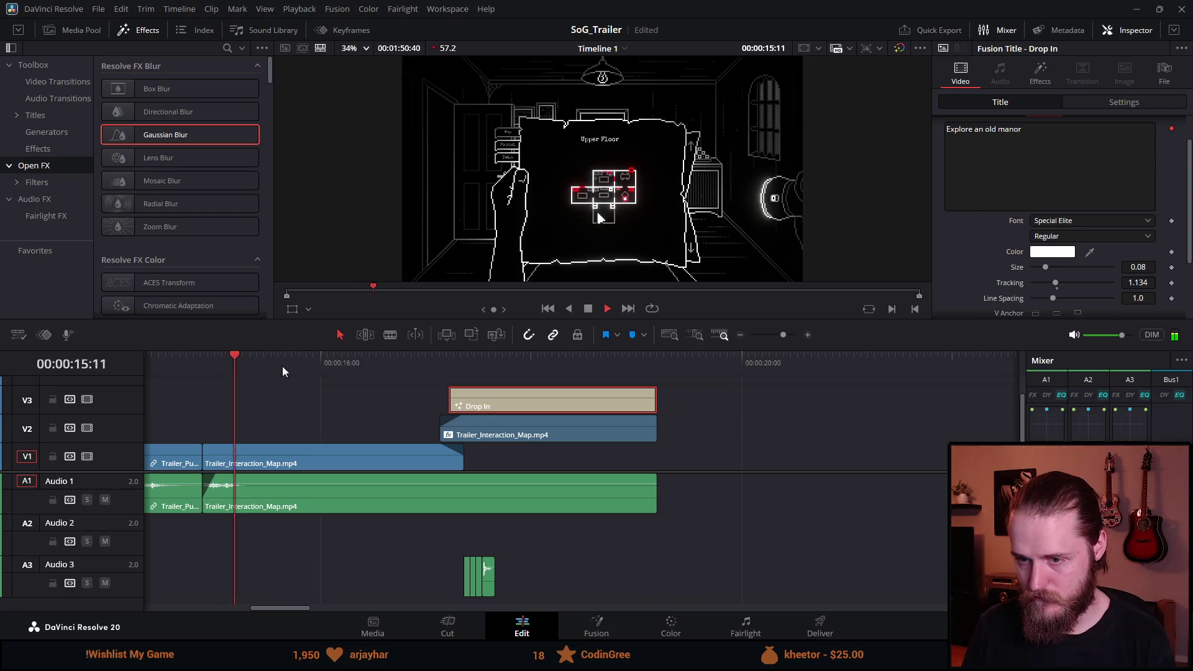
Step: Replay the title, then split Trailer_Interaction_Map at 00:00:15:25 on video and audio
click(591, 312)
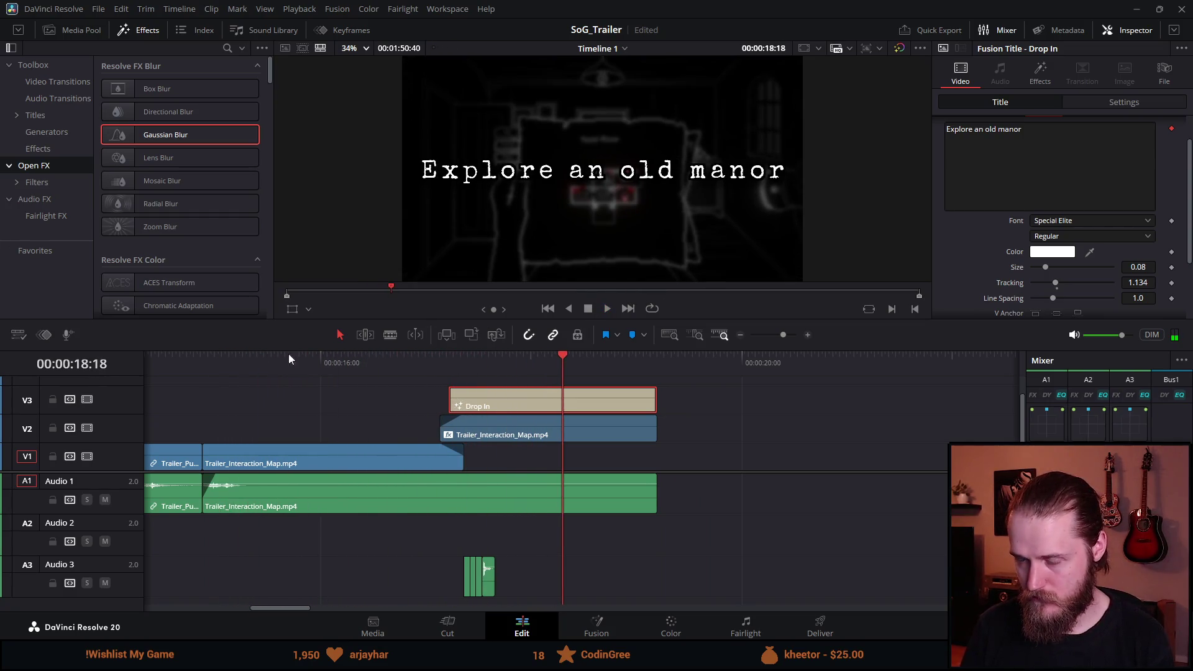
click(203, 361)
key(space)
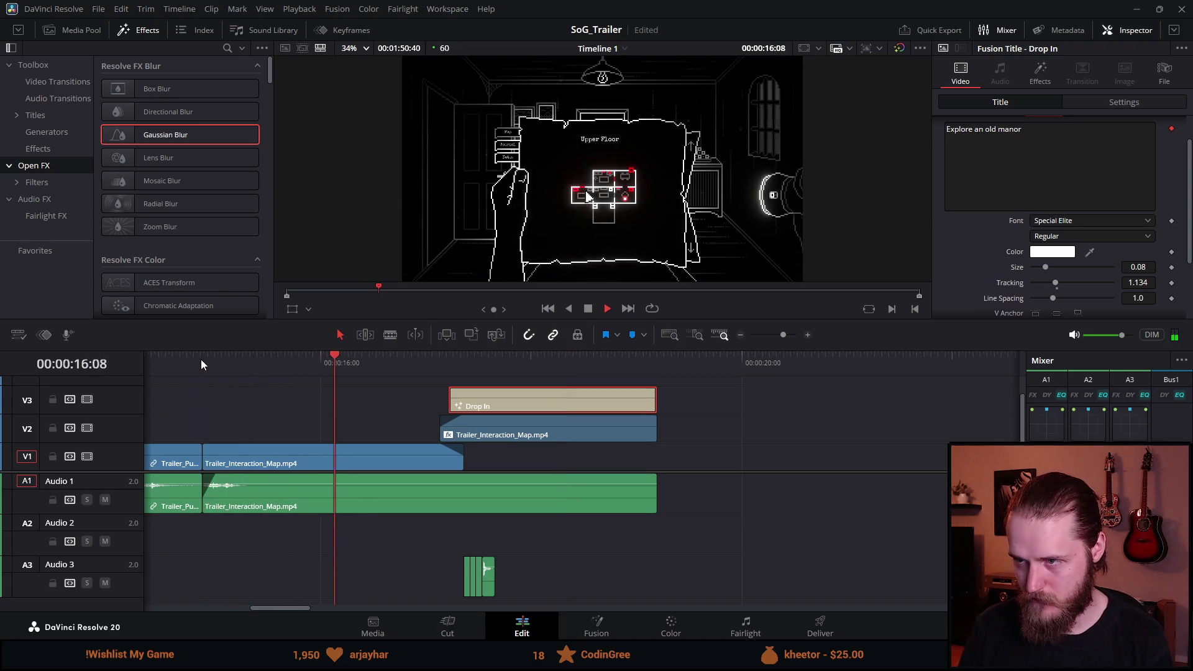
key(space)
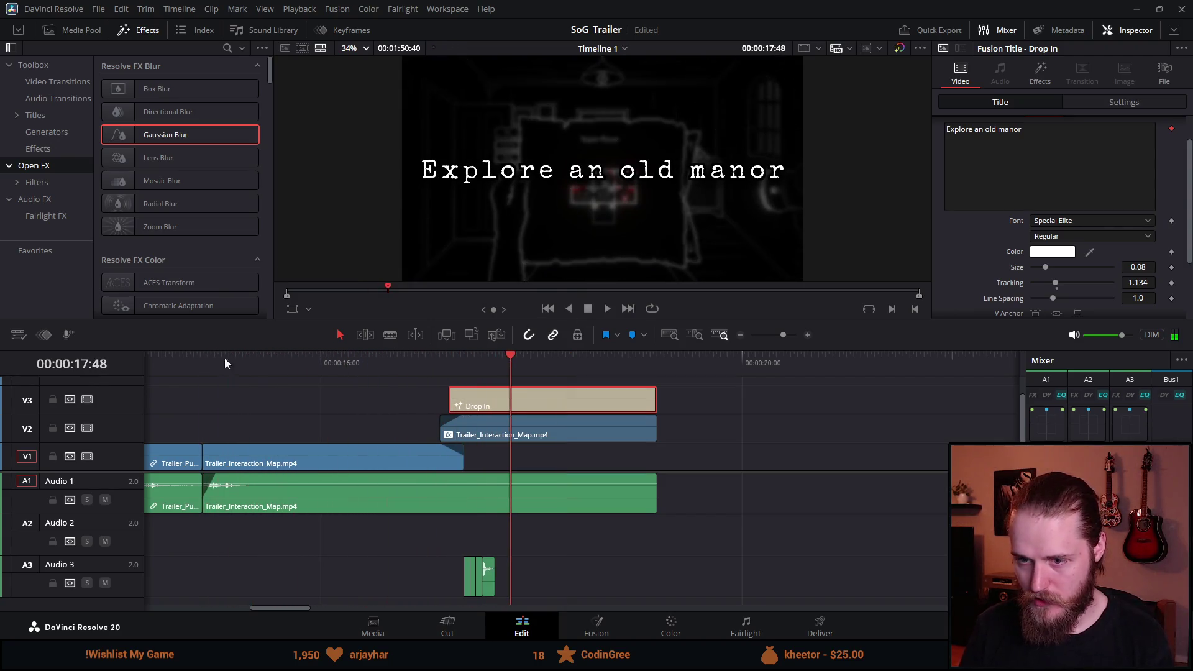
drag(244, 360, 259, 361)
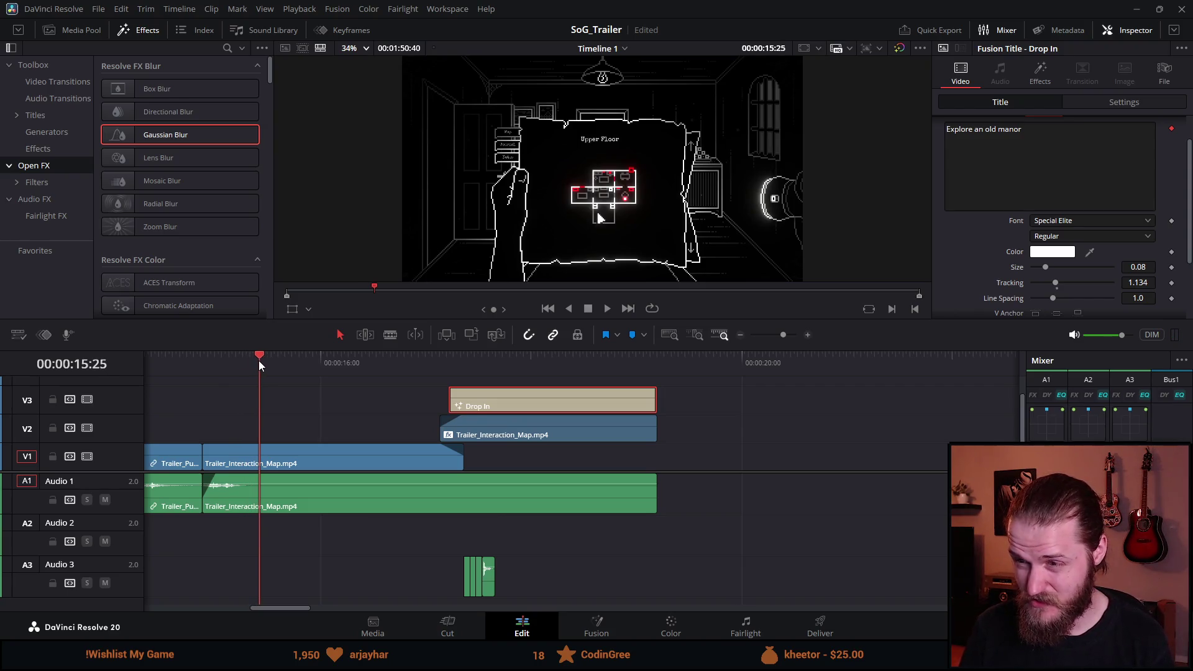
key(ctrl+b)
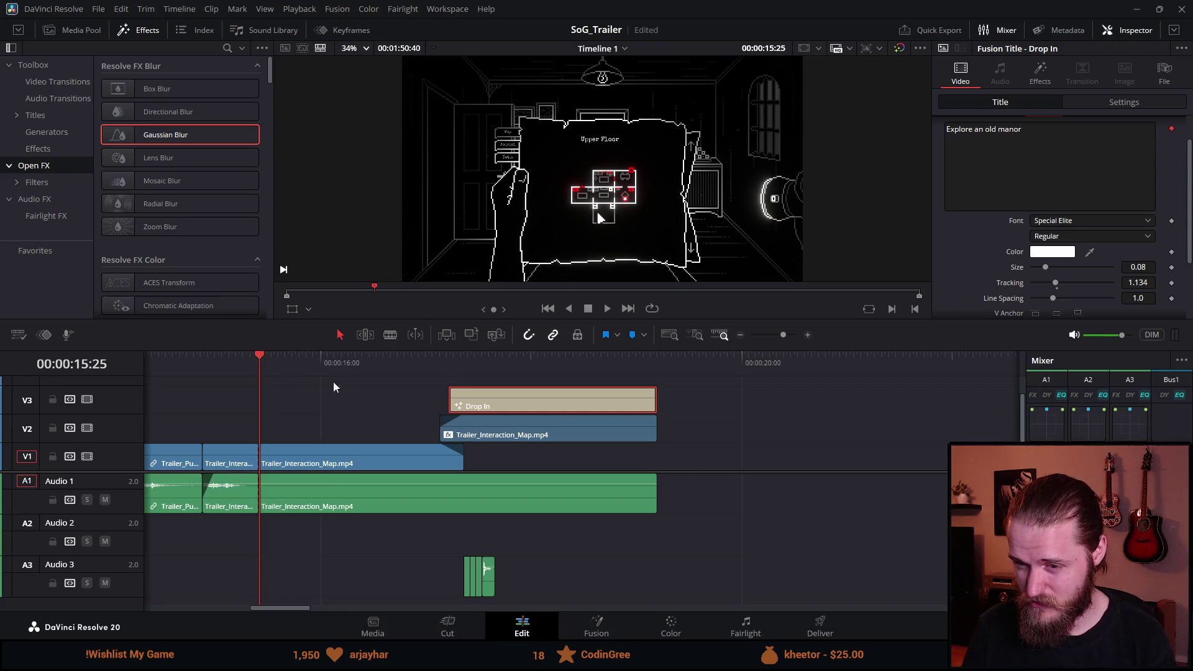
Step: Split the map clip again at 00:00:17:01 and select the piece between the cuts
mouse_move(385, 355)
mouse_down()
mouse_move(438, 360)
mouse_move(427, 363)
mouse_up()
key(ctrl+b)
click(306, 465)
Step: Open Change Clip Speed for the isolated piece and cancel, leaving it at 100%
right_click(382, 463)
click(352, 457)
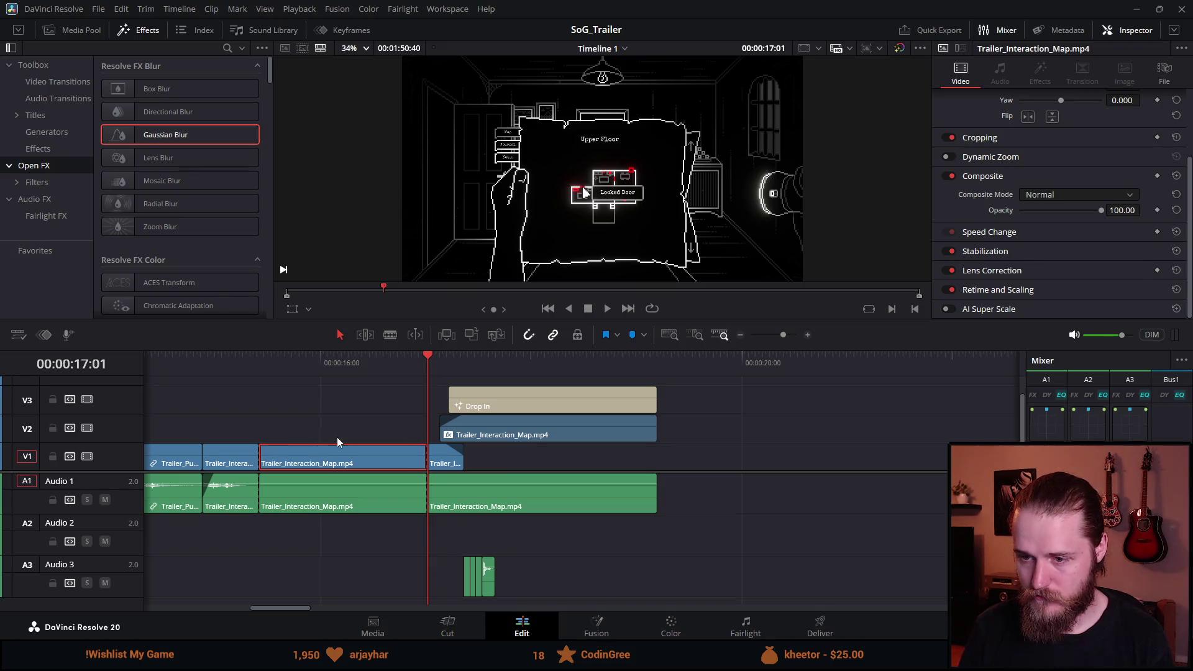
right_click(336, 452)
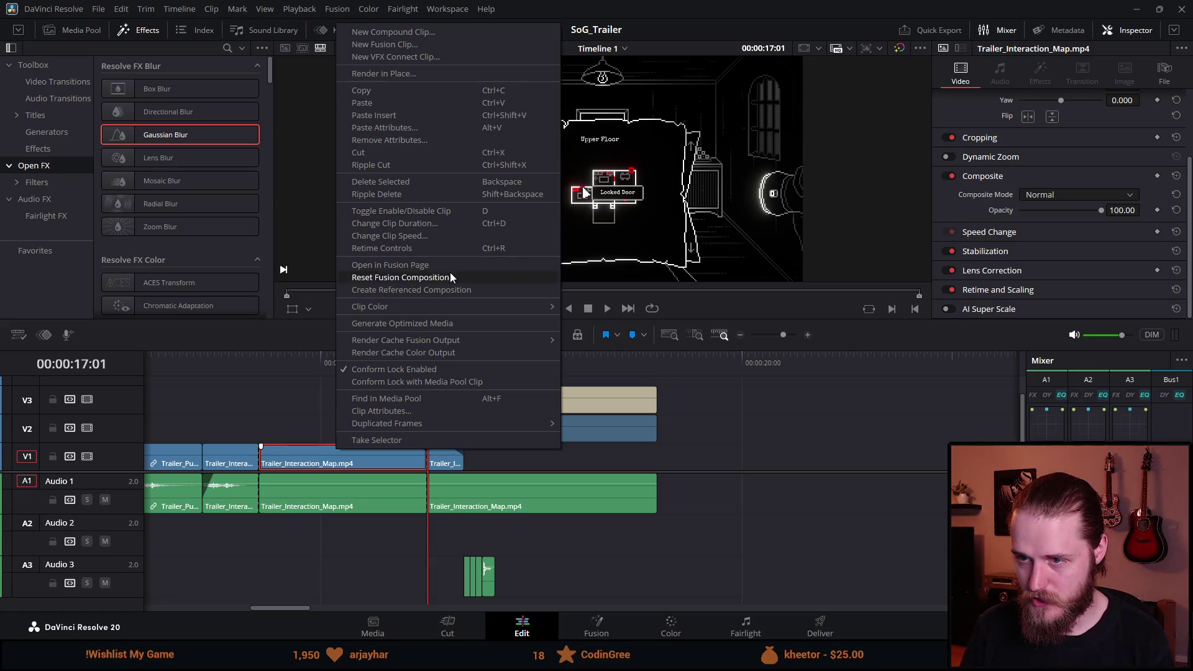
click(439, 236)
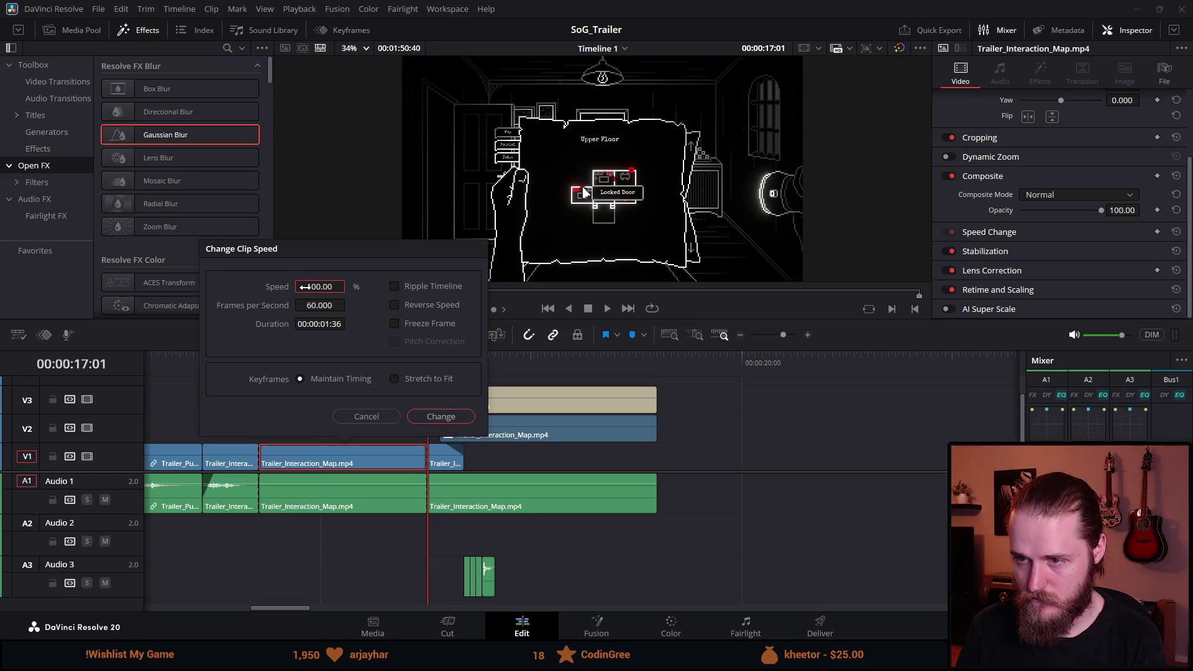
click(371, 416)
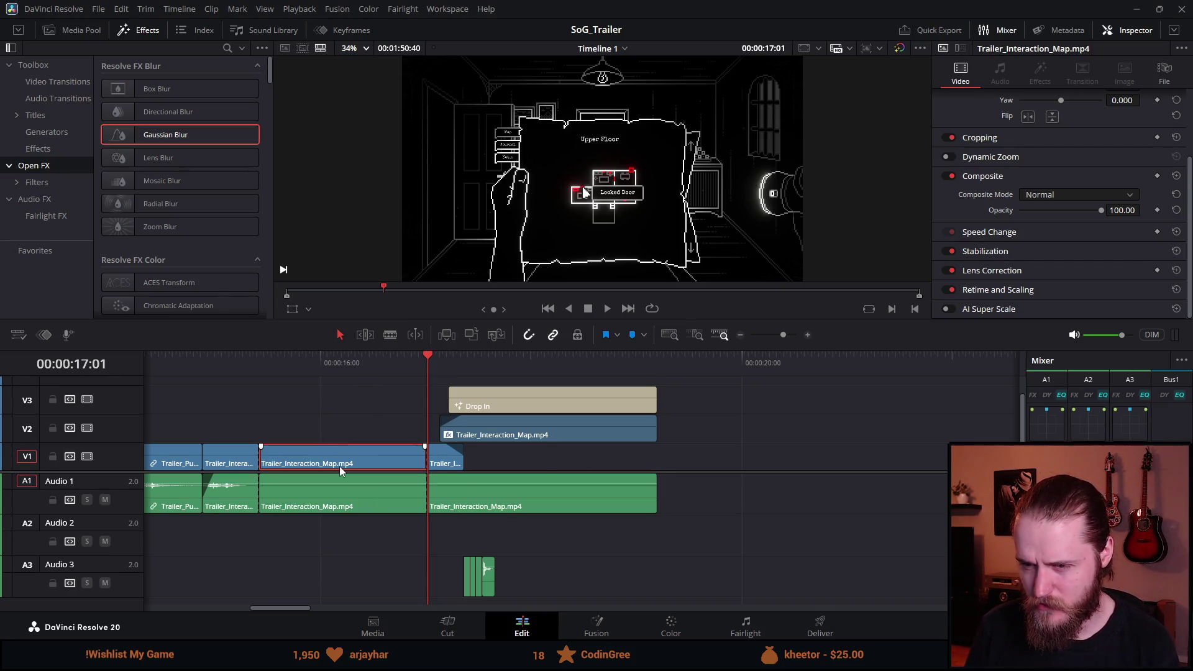
Step: Show retime controls, shorten the isolated clip to speed it up, and play it back
key(ctrl+r)
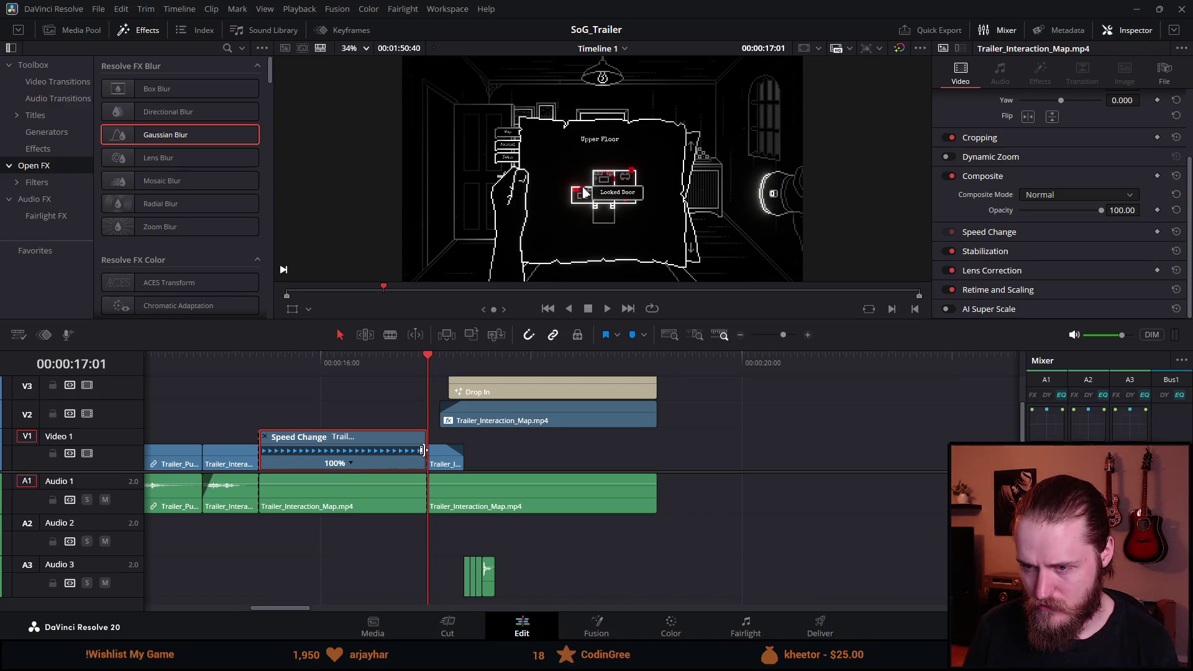
drag(419, 440, 345, 448)
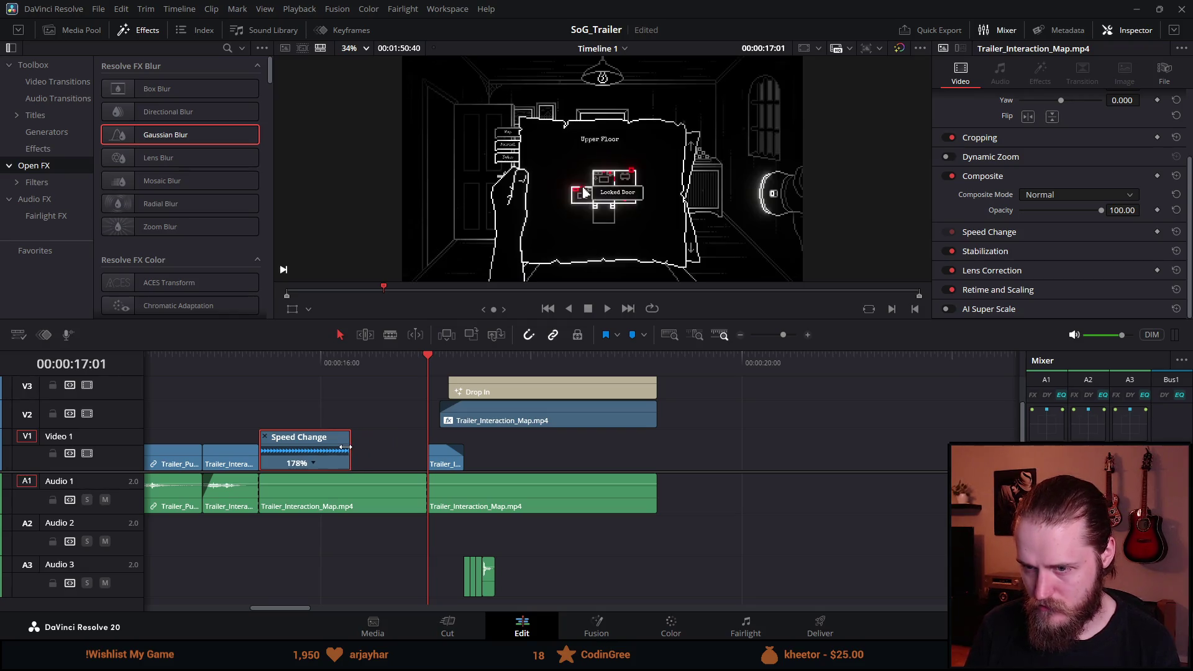
drag(257, 370, 251, 369)
key(space)
click(251, 363)
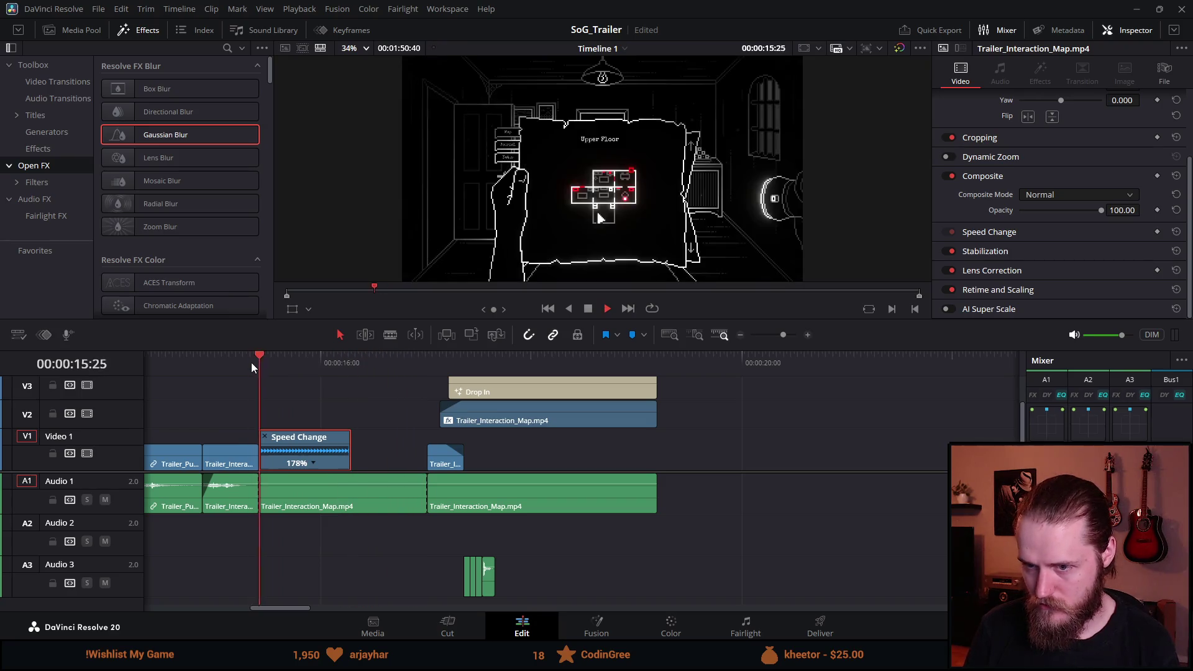
click(201, 363)
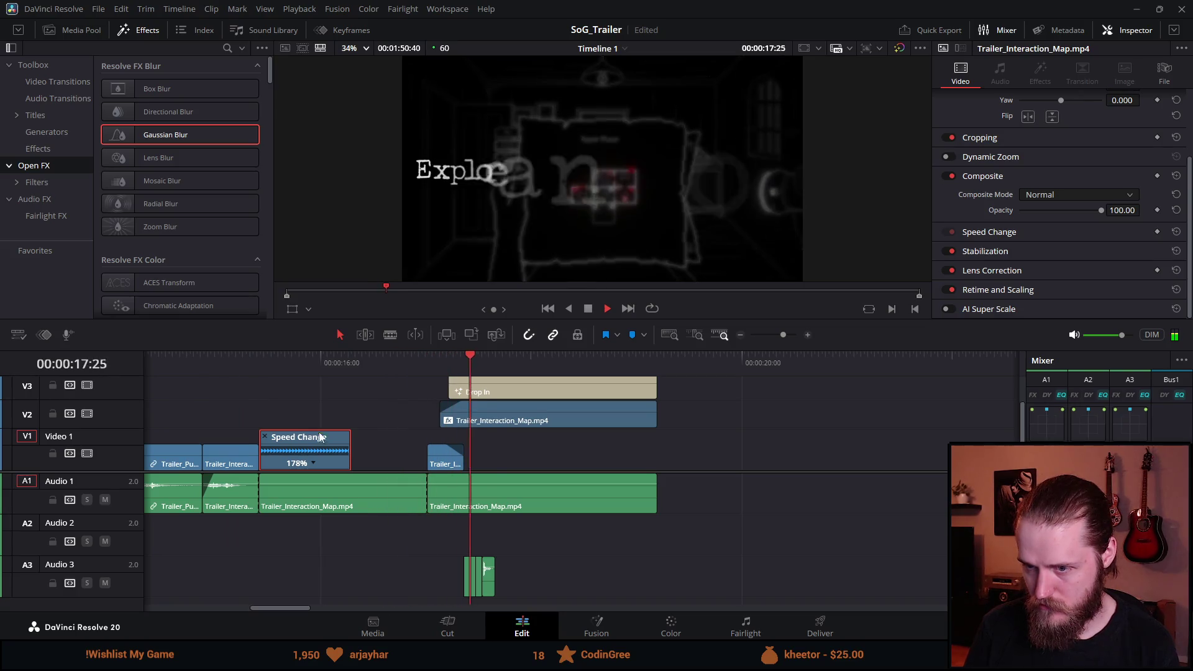
Step: Undo the speed-up and the split, restoring a single map clip at 100%
key(ctrl+z)
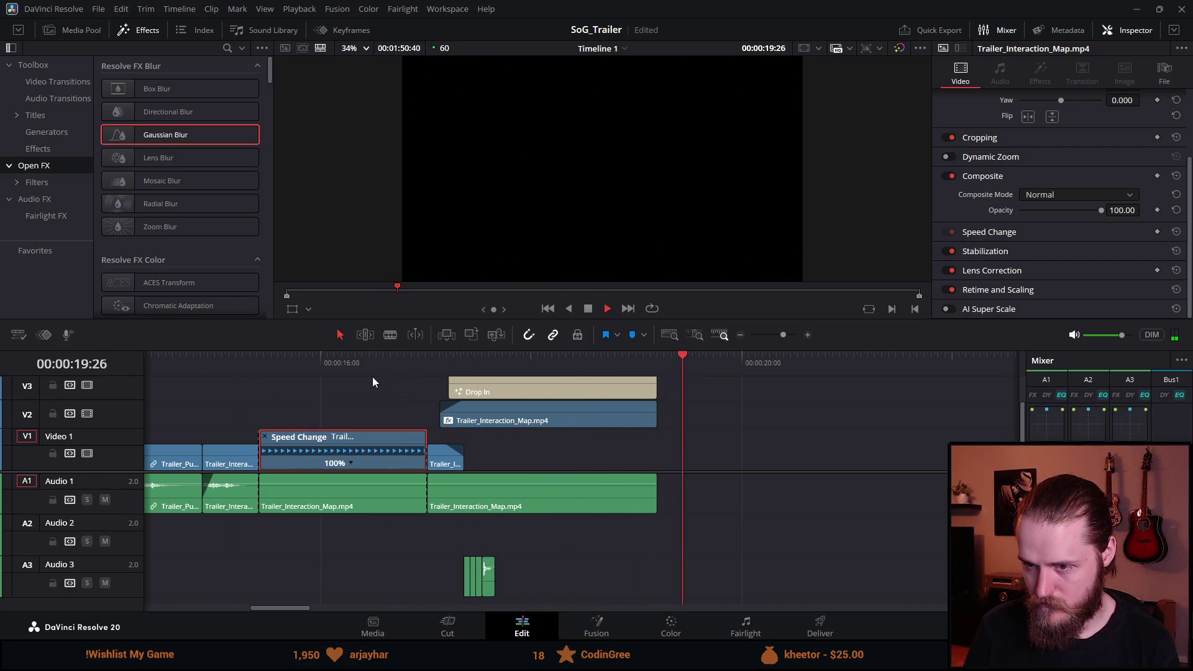
key(space)
click(387, 362)
mouse_move(386, 363)
mouse_down()
mouse_move(471, 360)
mouse_move(337, 365)
mouse_move(378, 361)
mouse_up()
key(space)
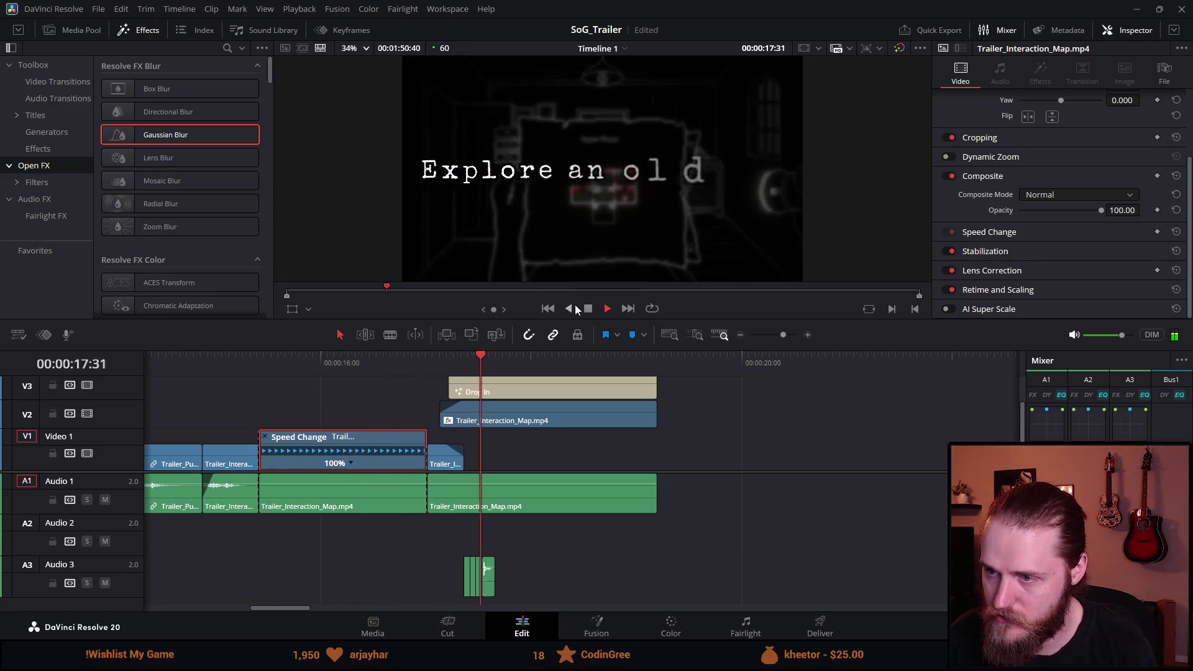
key(ctrl+z)
key(ctrl+z)
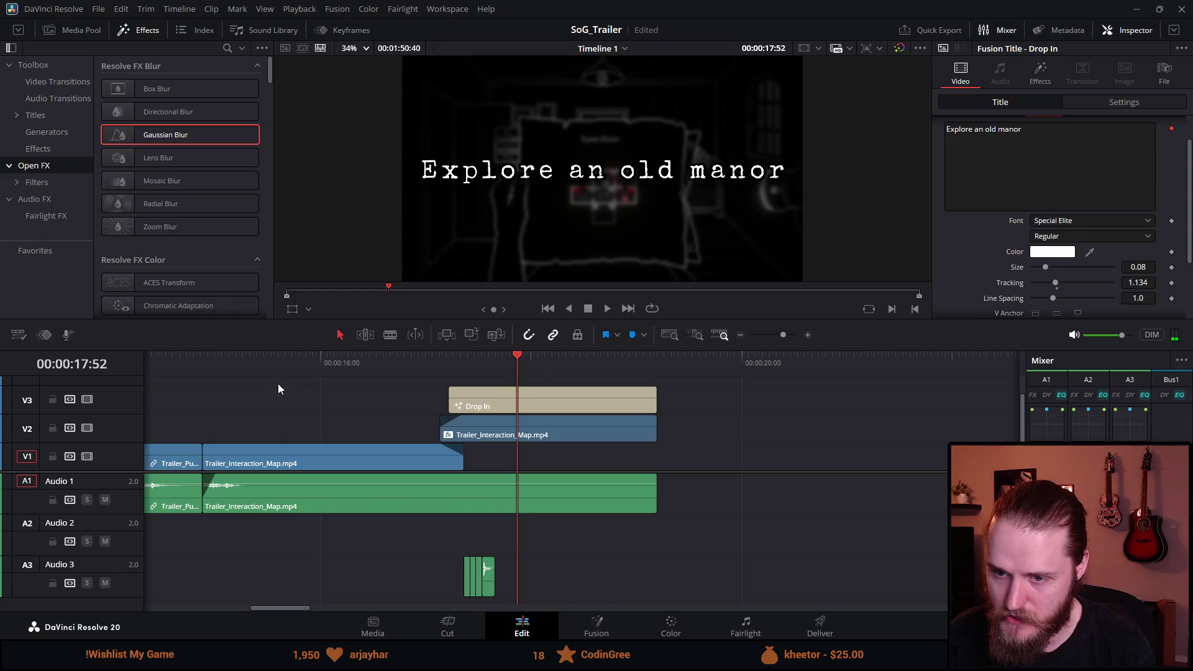
Step: Split the map clip at 00:00:16:24 and select the piece left of the cut
mouse_move(227, 359)
mouse_down()
mouse_move(289, 360)
mouse_move(207, 364)
mouse_move(341, 368)
mouse_move(224, 376)
mouse_move(255, 376)
mouse_move(282, 359)
mouse_move(362, 363)
mouse_up()
key(ctrl+b)
key(ctrl+b)
click(331, 463)
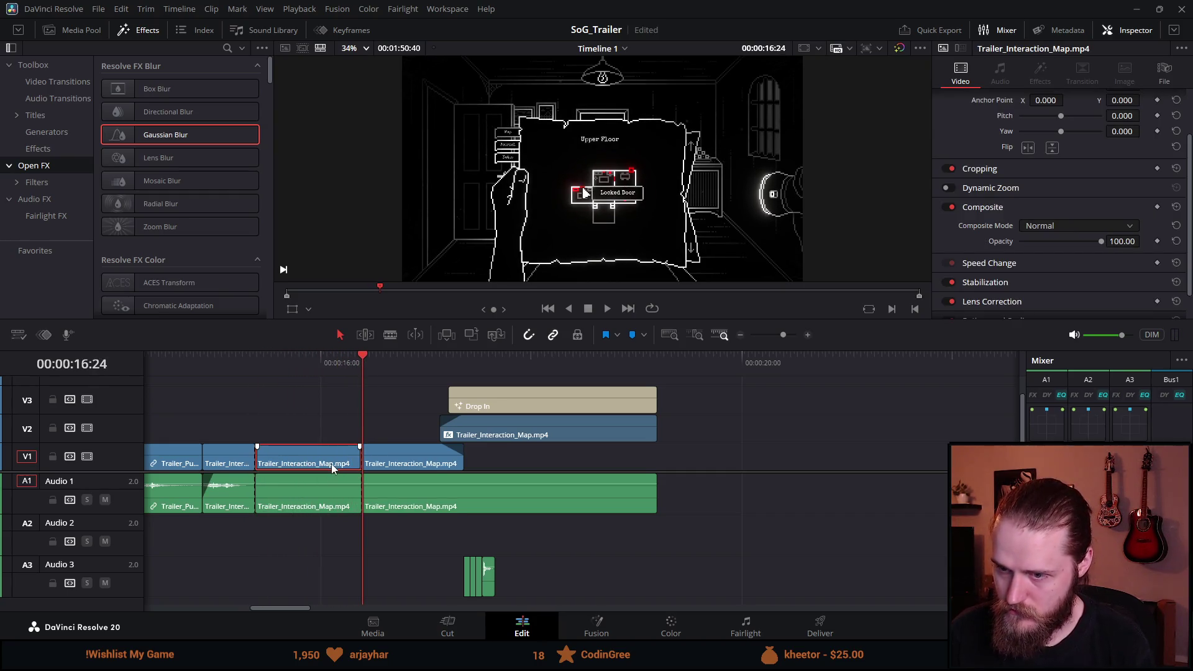
Step: Speed the middle map clip up to 239% with Retime Controls and trim its audio to match
key(ctrl+r)
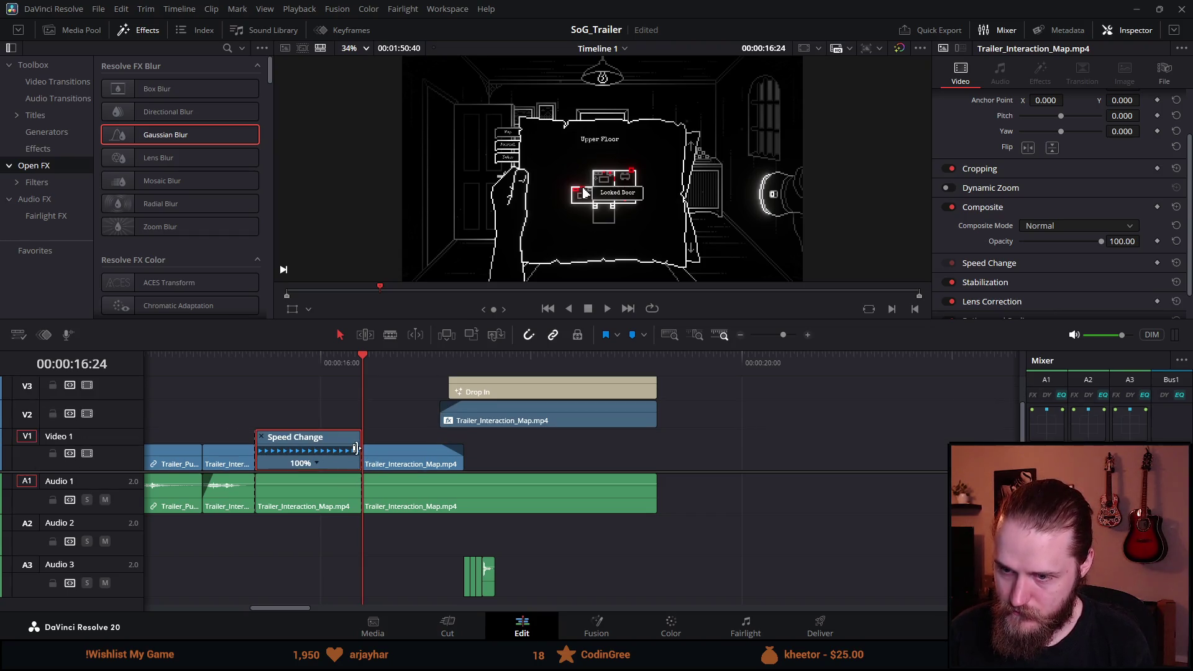
click(353, 458)
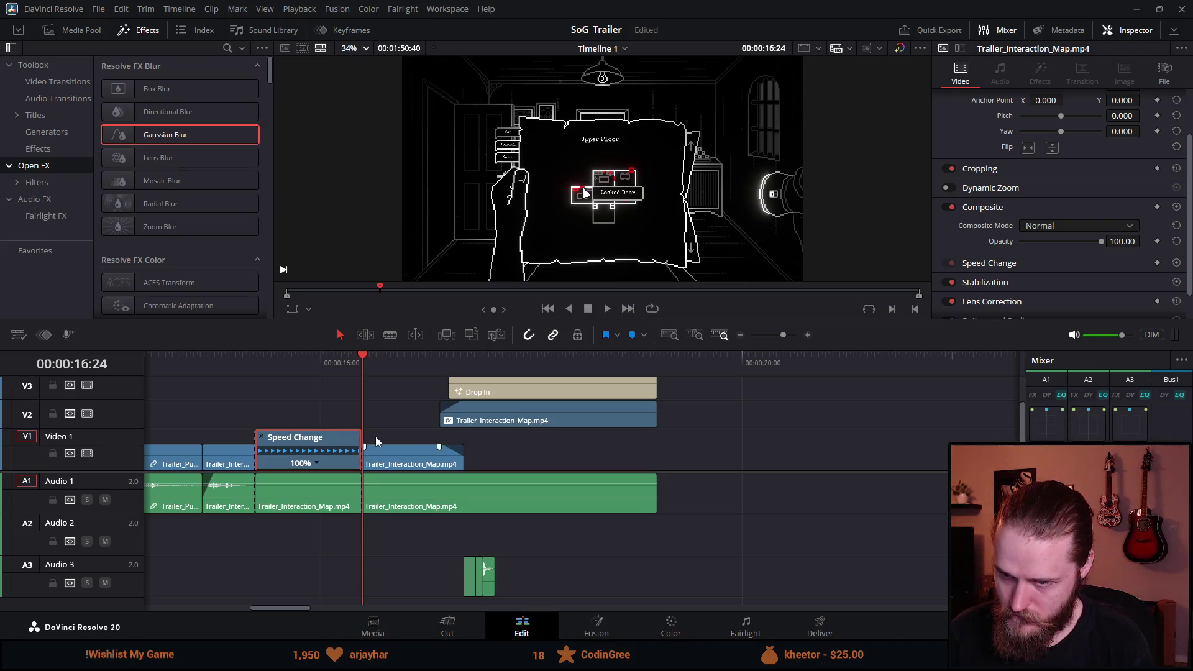
drag(360, 441, 298, 442)
click(237, 359)
key(space)
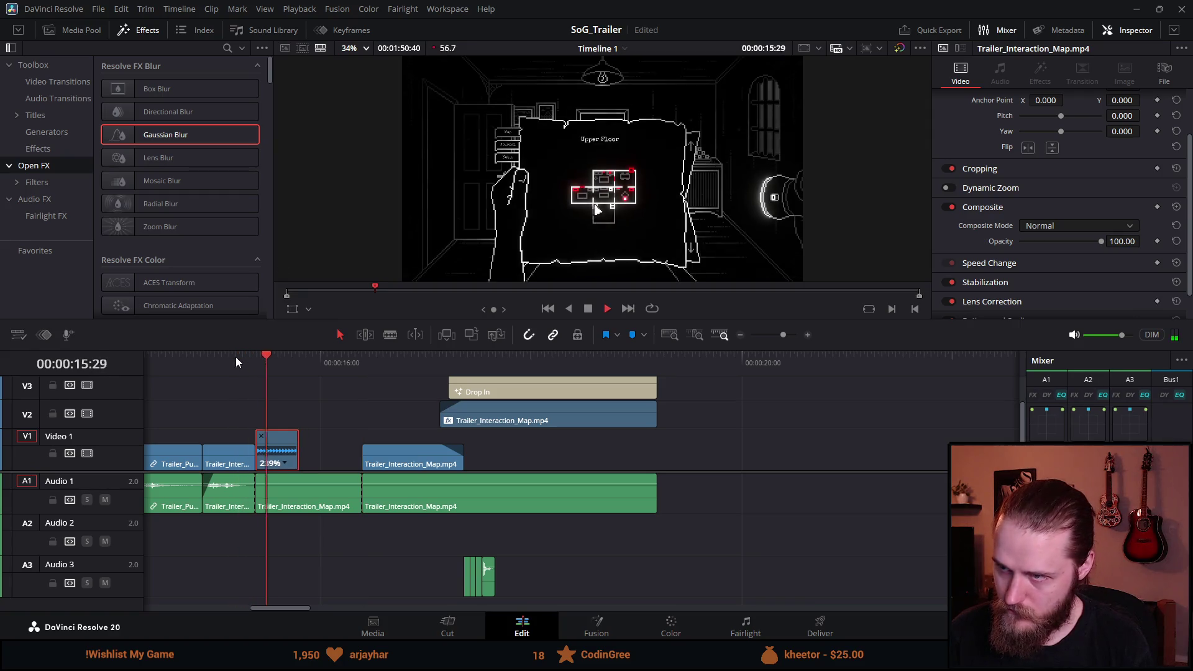
click(588, 311)
drag(357, 490, 299, 490)
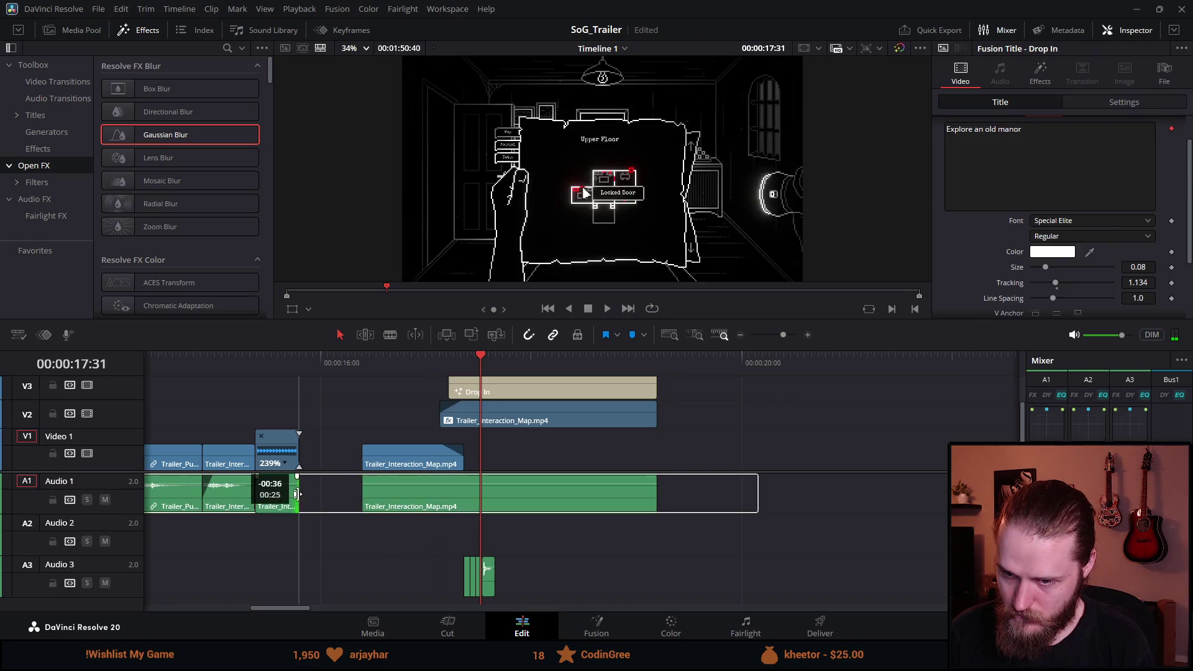
Step: Select the Drop In title and following map clips and slide them left toward the gap
click(453, 452)
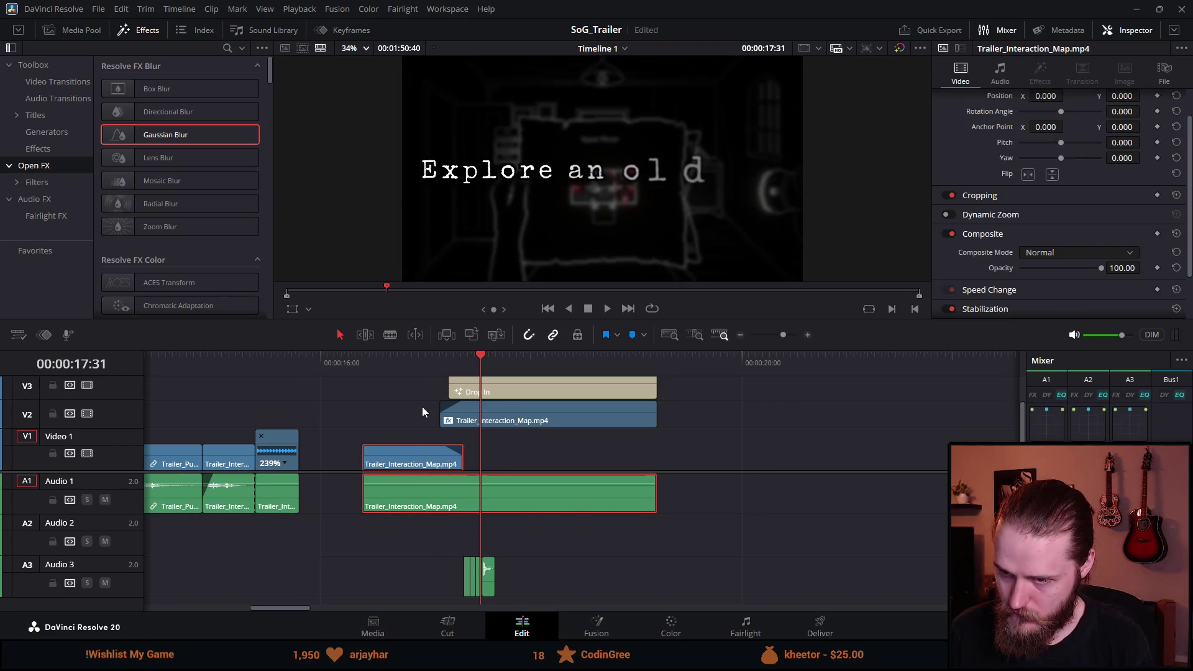
key(ctrl+s)
scroll(422, 411, down, 5)
drag(358, 380, 420, 601)
scroll(557, 523, up, 5)
scroll(557, 524, up, 1)
drag(484, 465, 445, 465)
Step: Trim the following map clip's video and audio starts to 16:12
drag(426, 359, 486, 367)
click(439, 464)
drag(417, 465, 486, 466)
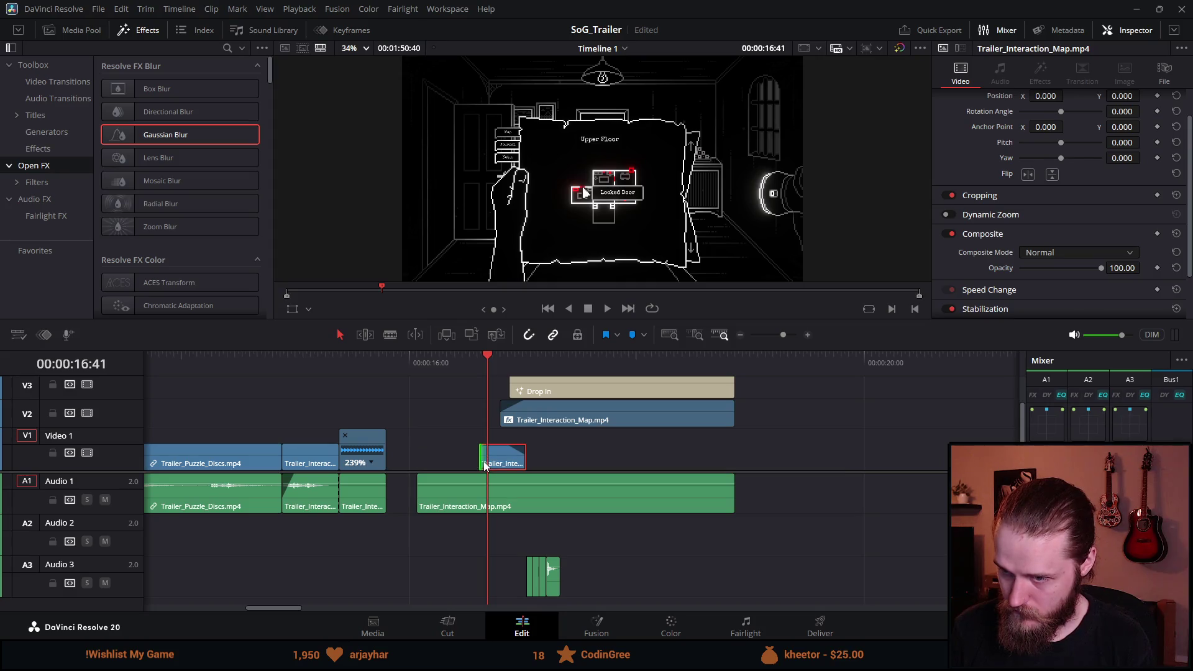
click(435, 463)
drag(472, 495, 487, 495)
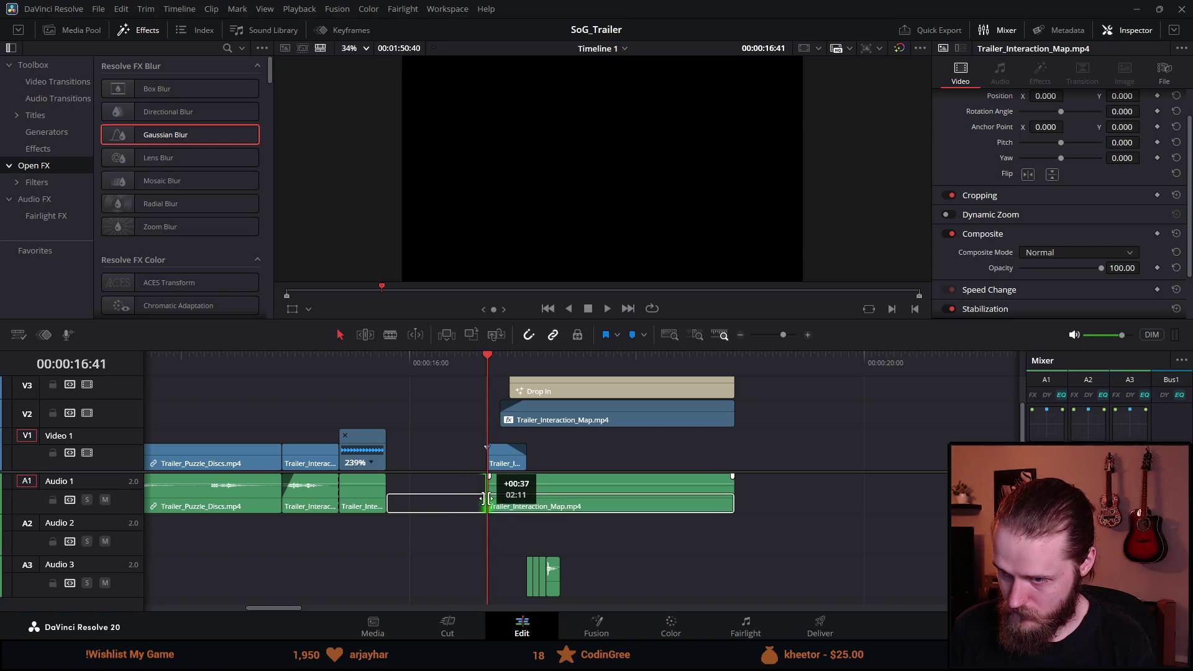
Step: Select the clips after the gap, move them left to close it, and play back
scroll(528, 434, down, 4)
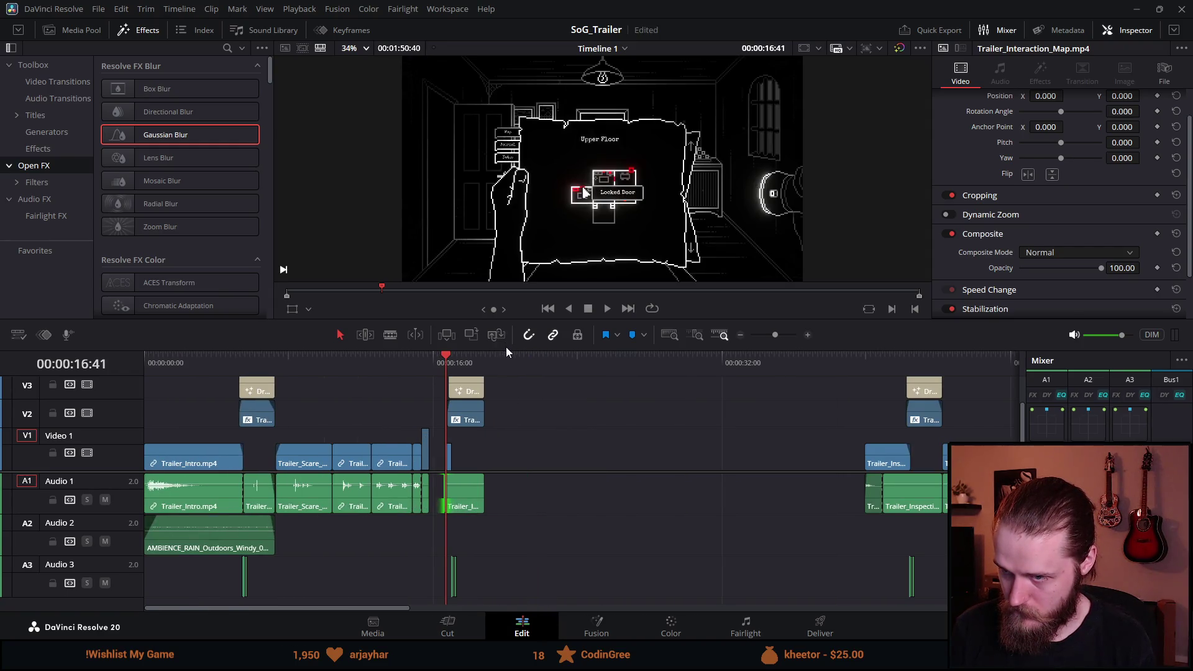
mouse_move(505, 319)
mouse_down()
mouse_move(505, 232)
mouse_move(462, 533)
mouse_move(433, 569)
mouse_up()
drag(457, 439, 446, 437)
click(396, 275)
key(space)
Step: Review the edit in a larger viewer, then restore the timeline height and return to the first title
scroll(580, 273, up, 3)
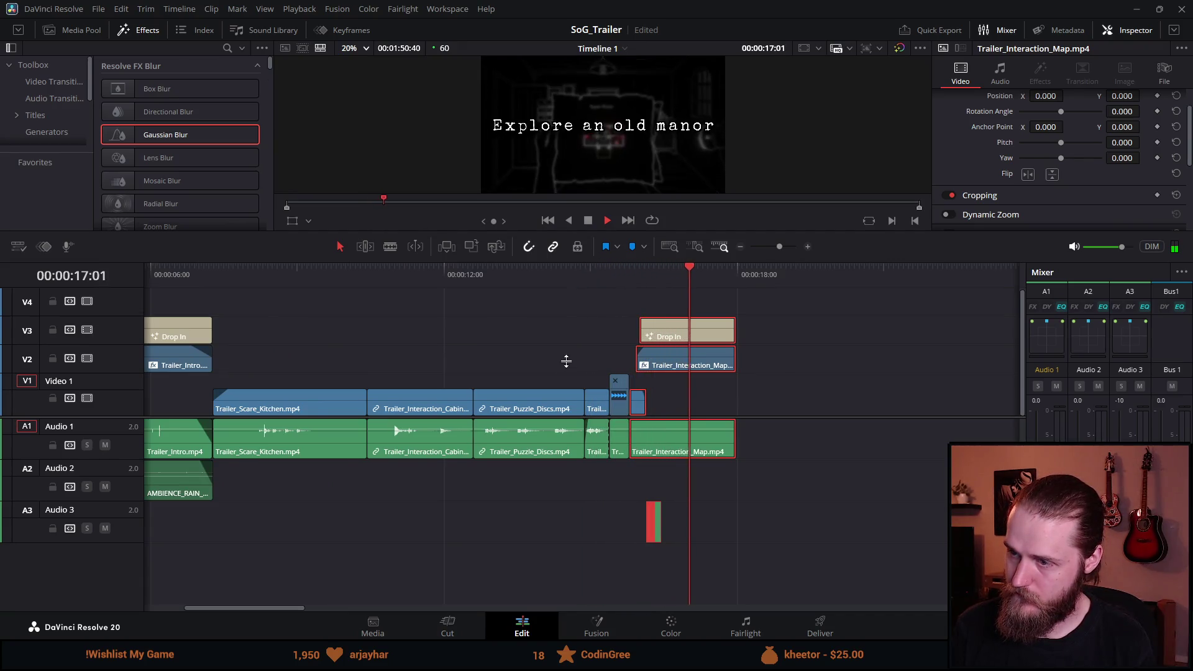
drag(564, 235, 569, 357)
click(575, 394)
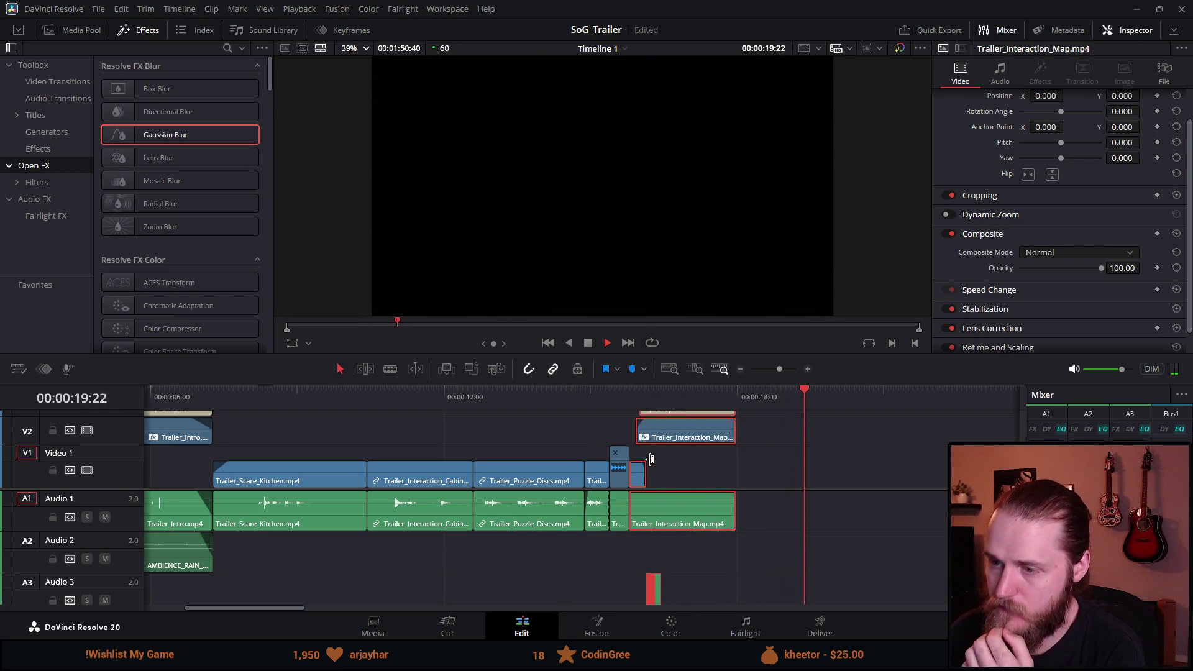
scroll(512, 461, down, 3)
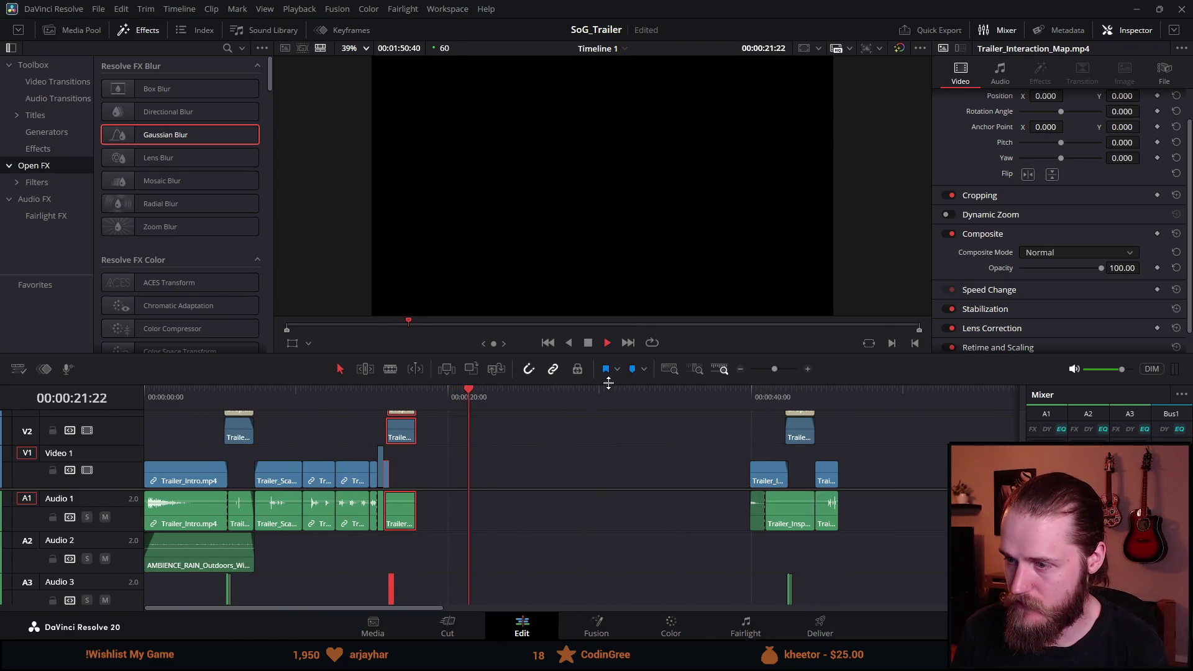
drag(472, 358, 435, 300)
scroll(364, 419, down, 2)
click(210, 336)
click(211, 336)
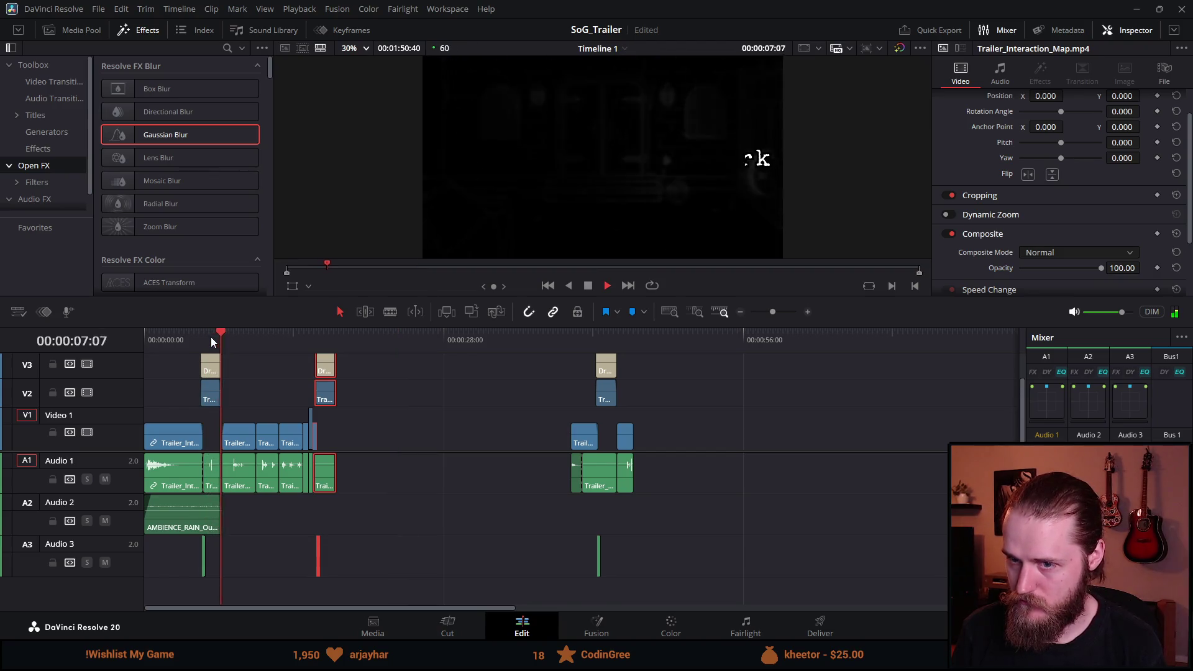
Step: Break the first title into 'Venture into' / 'the dark' and preview it
key(space)
click(214, 369)
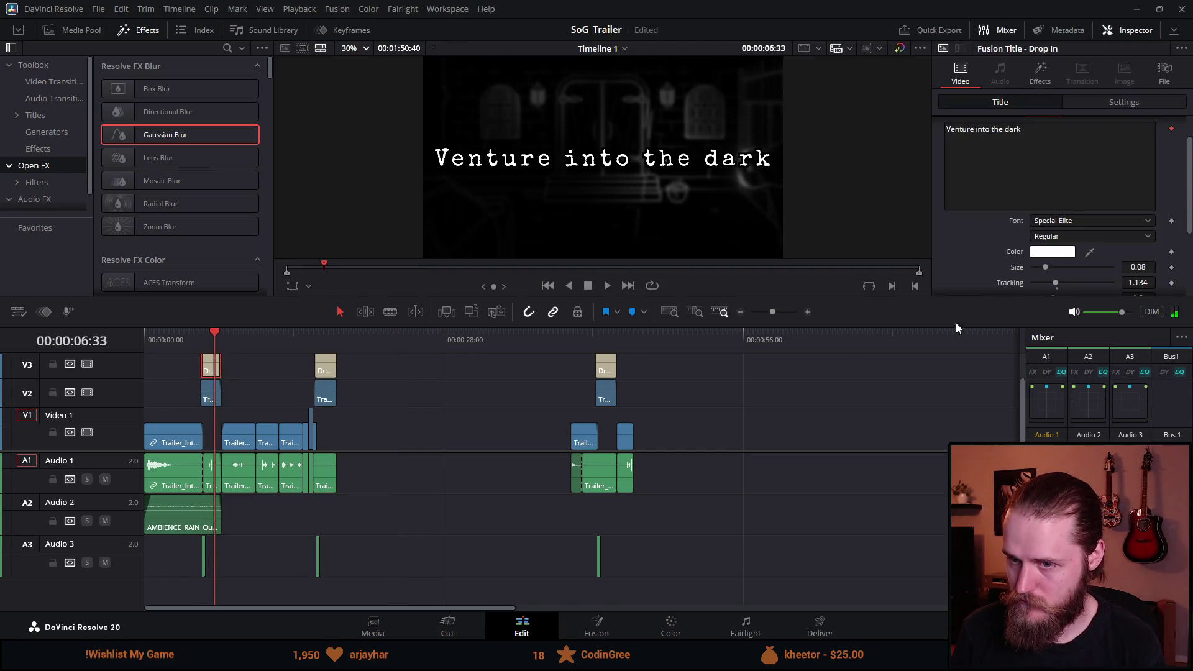
key(BackSpace)
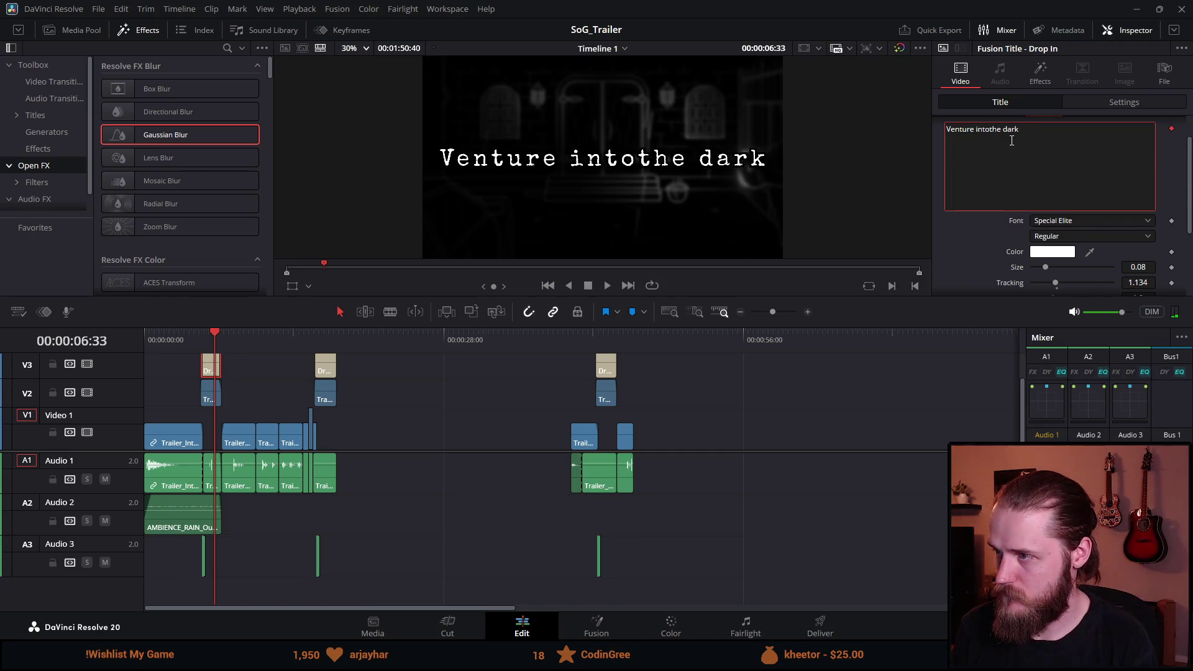
key(Return)
click(189, 337)
key(space)
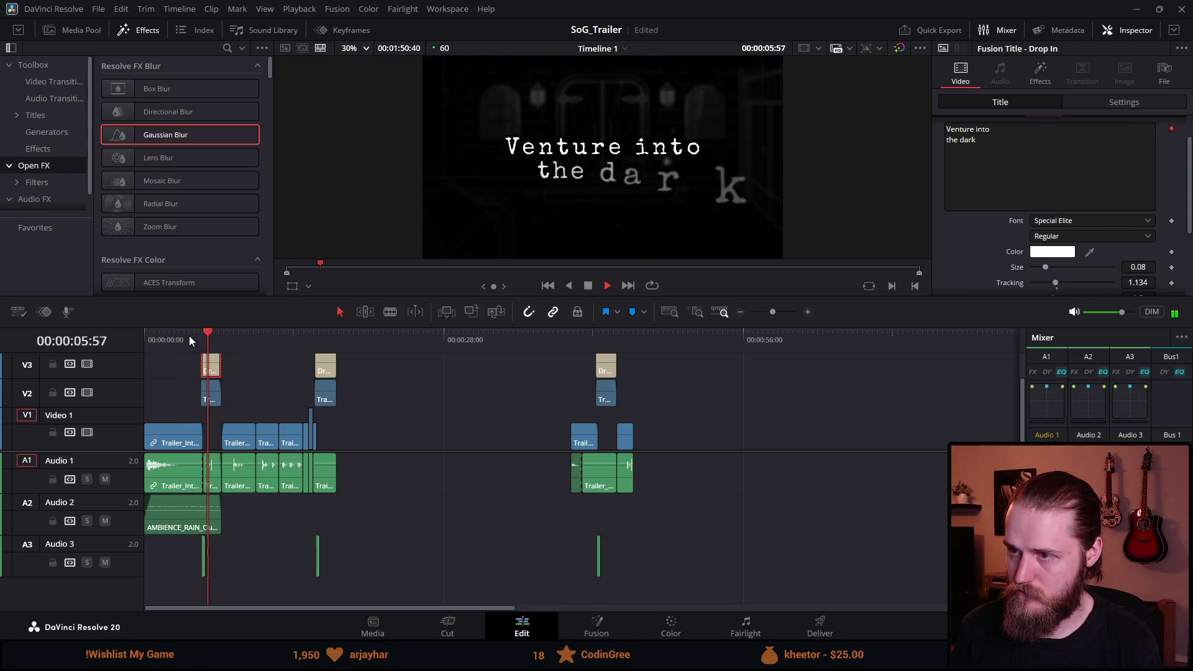
click(189, 337)
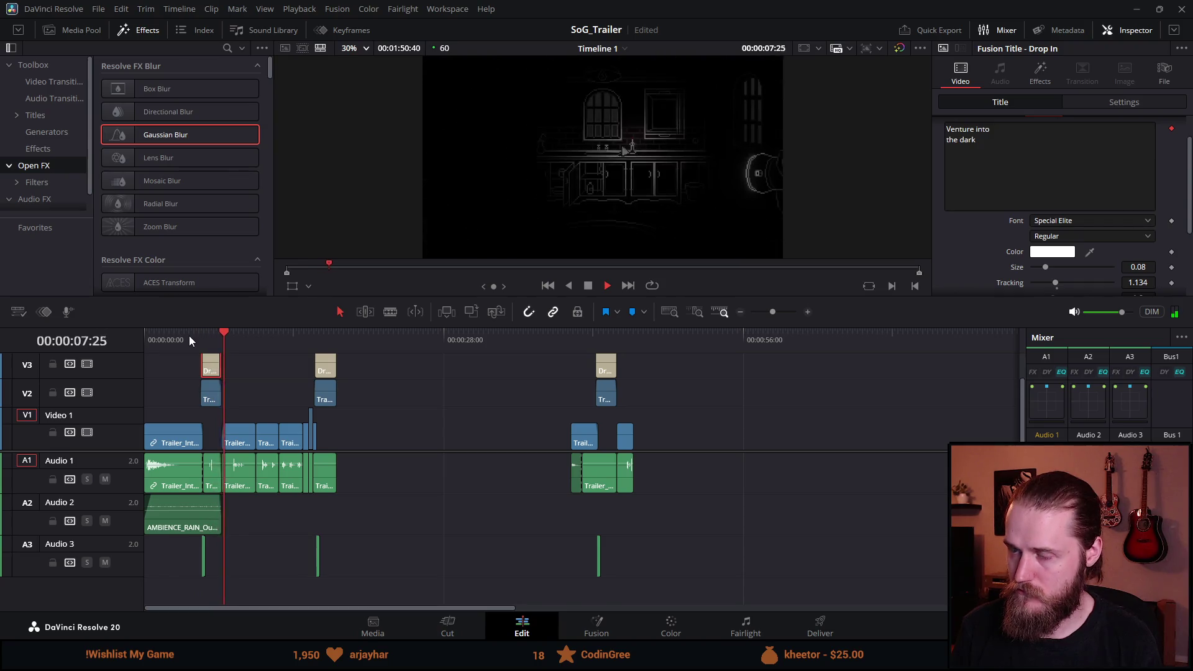
Step: Break the second title into 'Explore' / 'an old manor' and replay from the first title
click(294, 336)
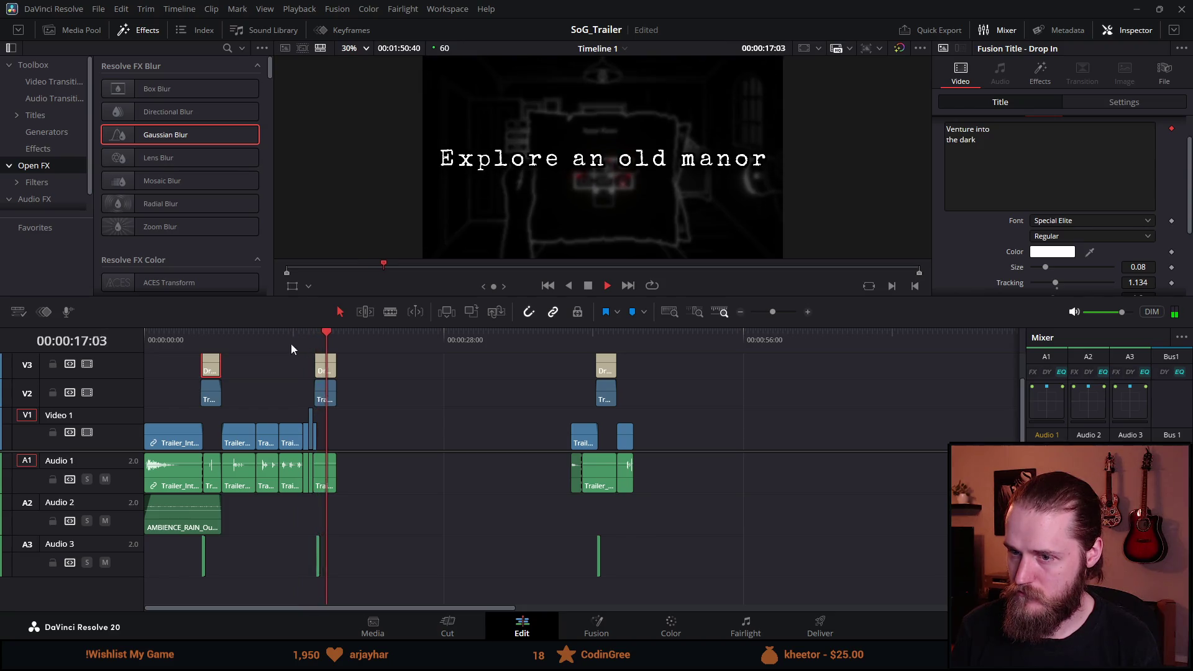
click(314, 341)
key(space)
click(326, 366)
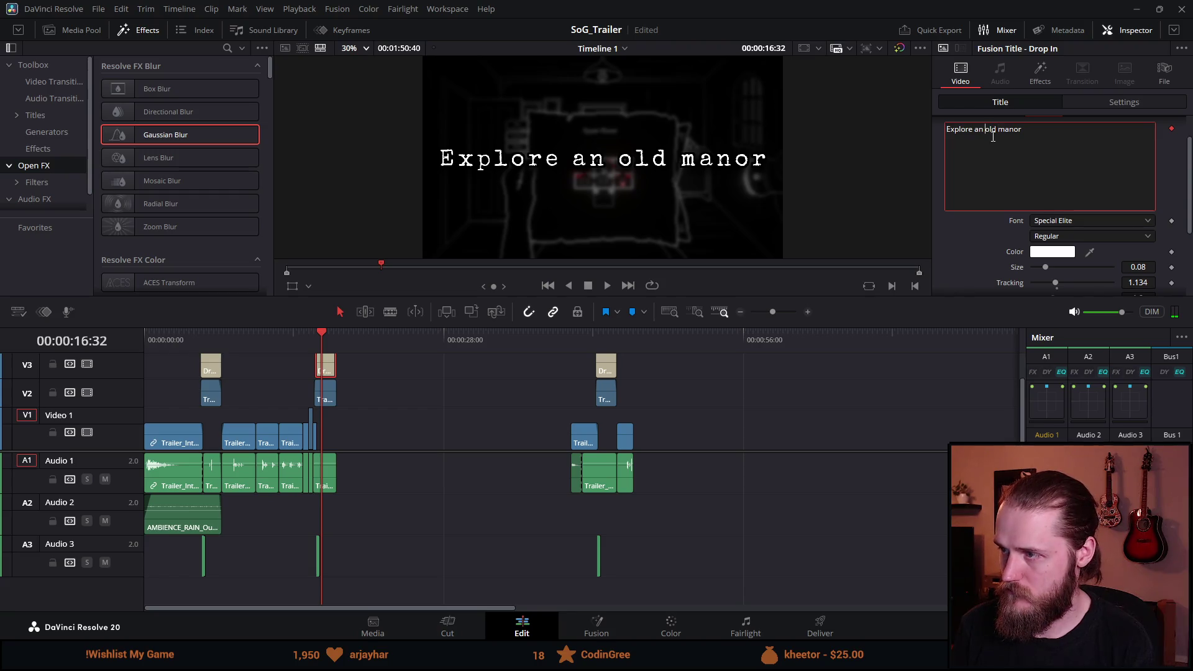
key(Return)
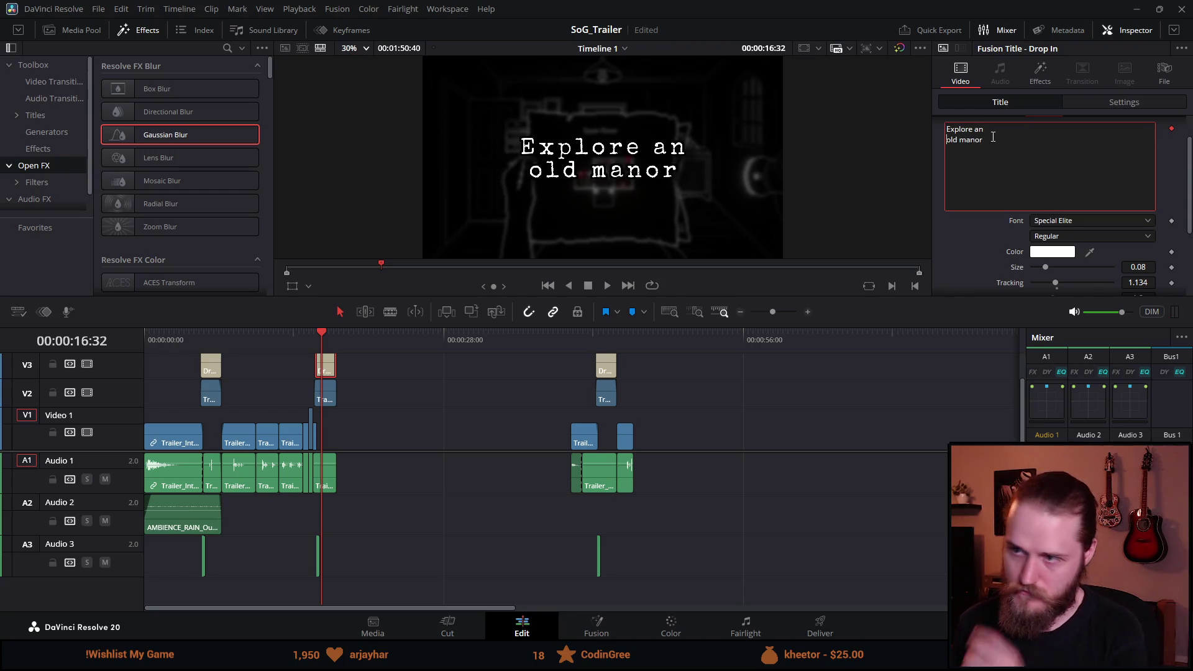
key(BackSpace)
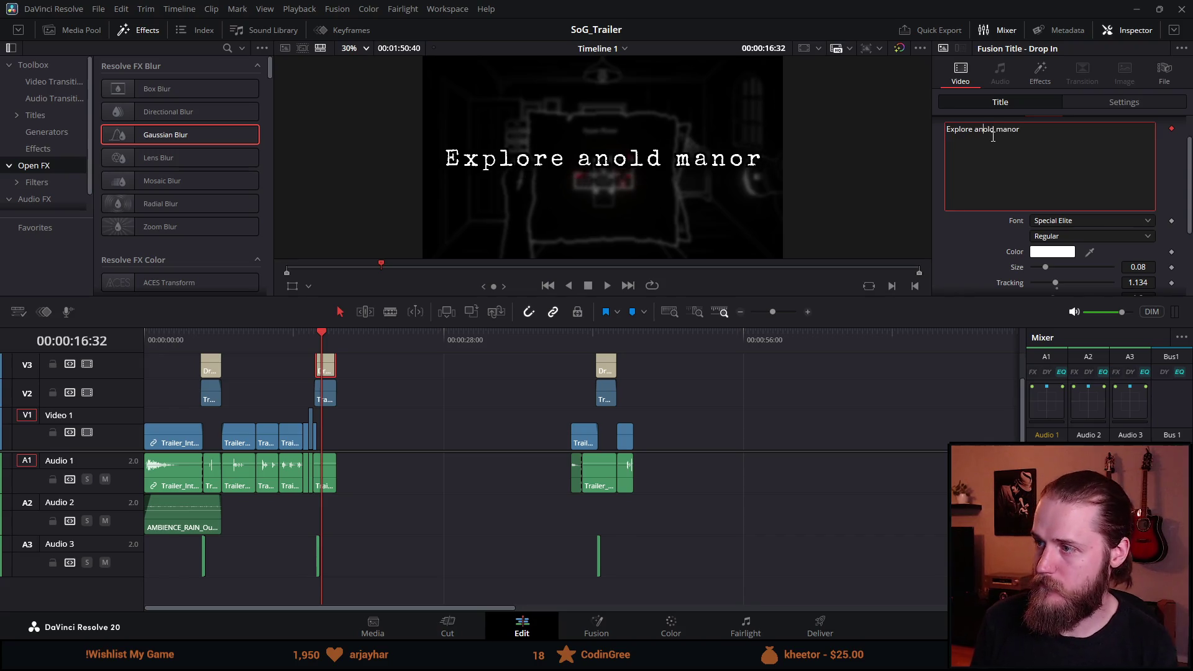
key(BackSpace)
key(Return)
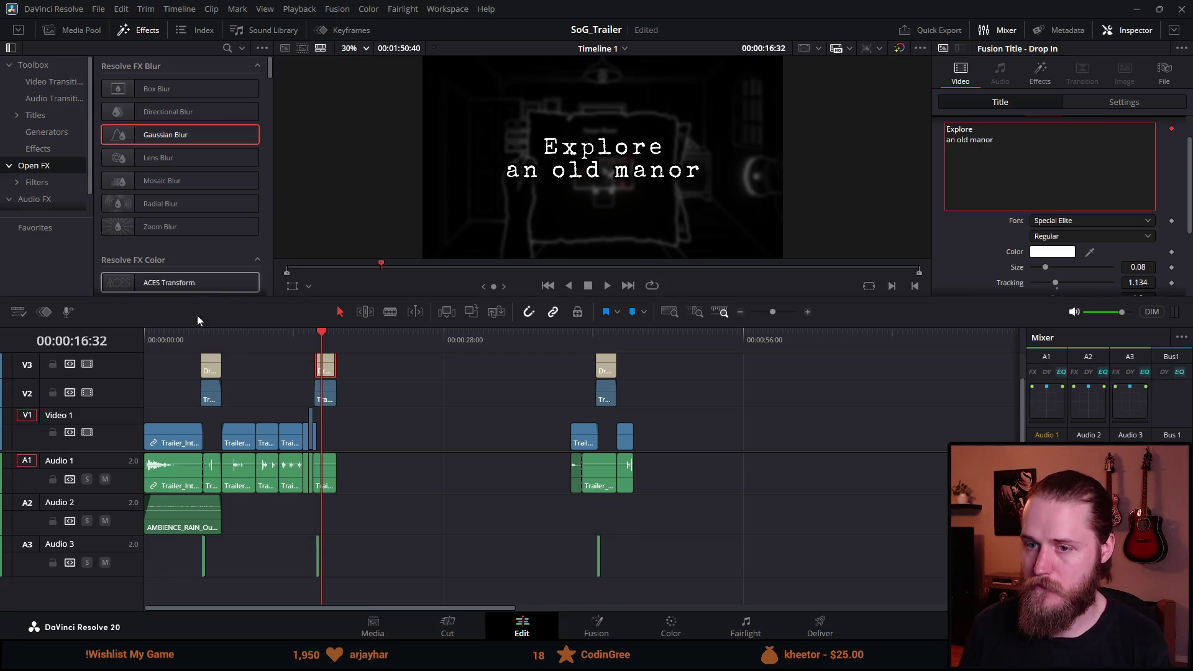
click(205, 338)
key(space)
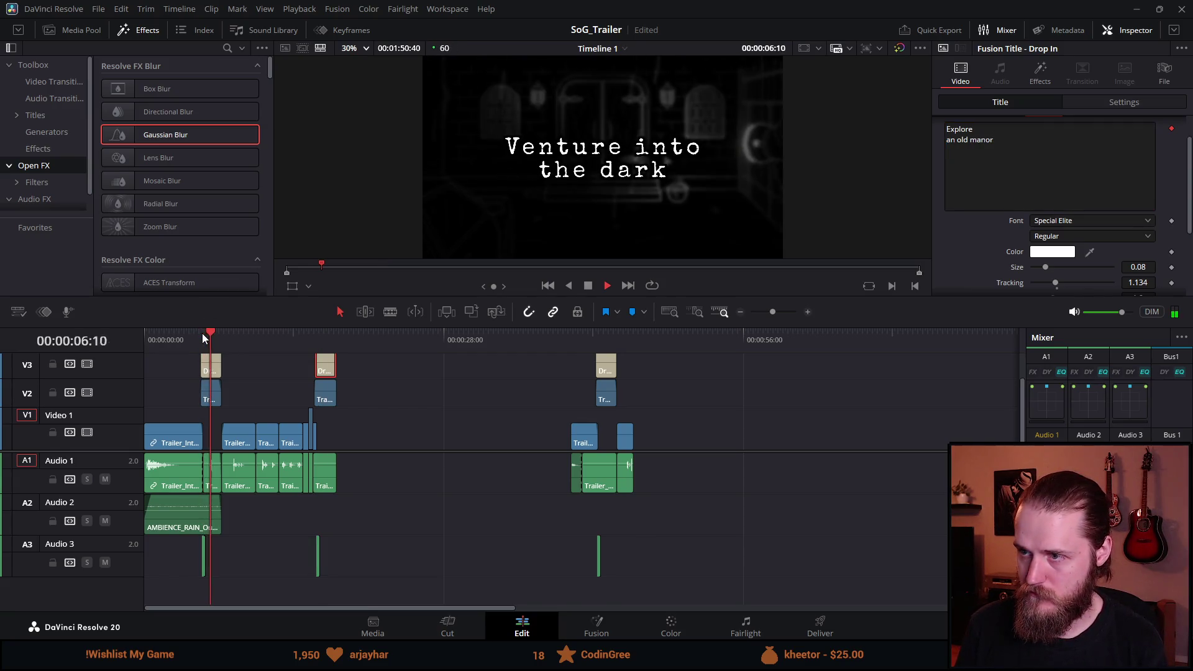
Step: Move the first title's line break so it reads 'Venture' / 'into the dark'
click(314, 338)
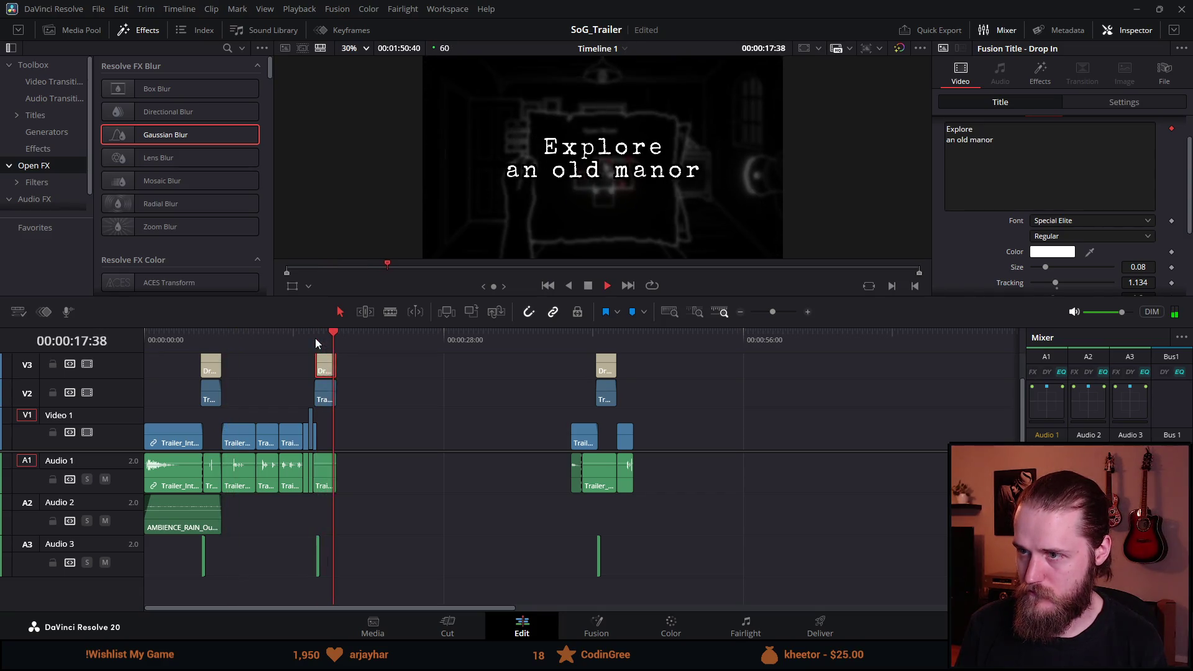
click(201, 337)
key(space)
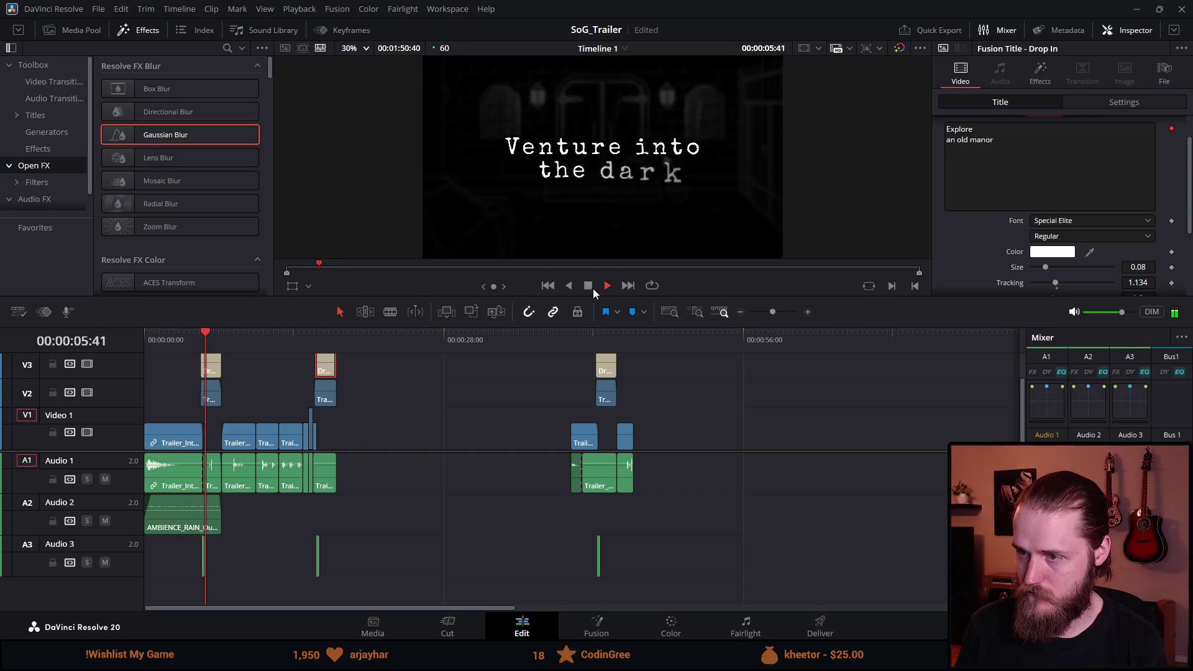
click(996, 145)
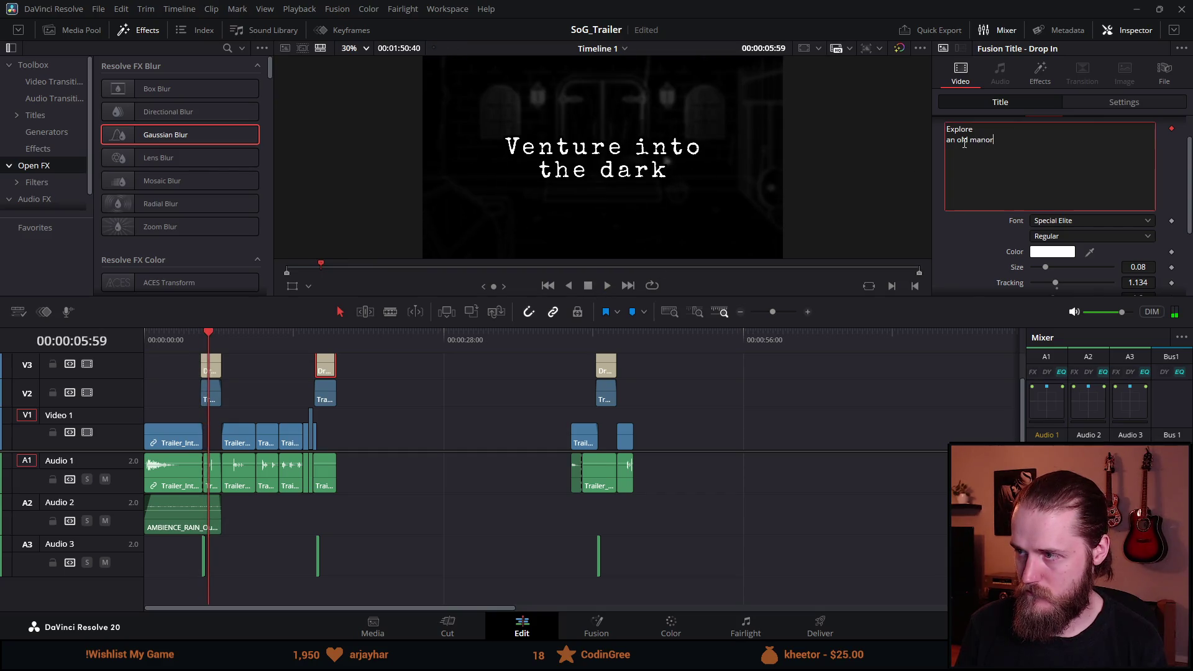
click(208, 371)
click(974, 144)
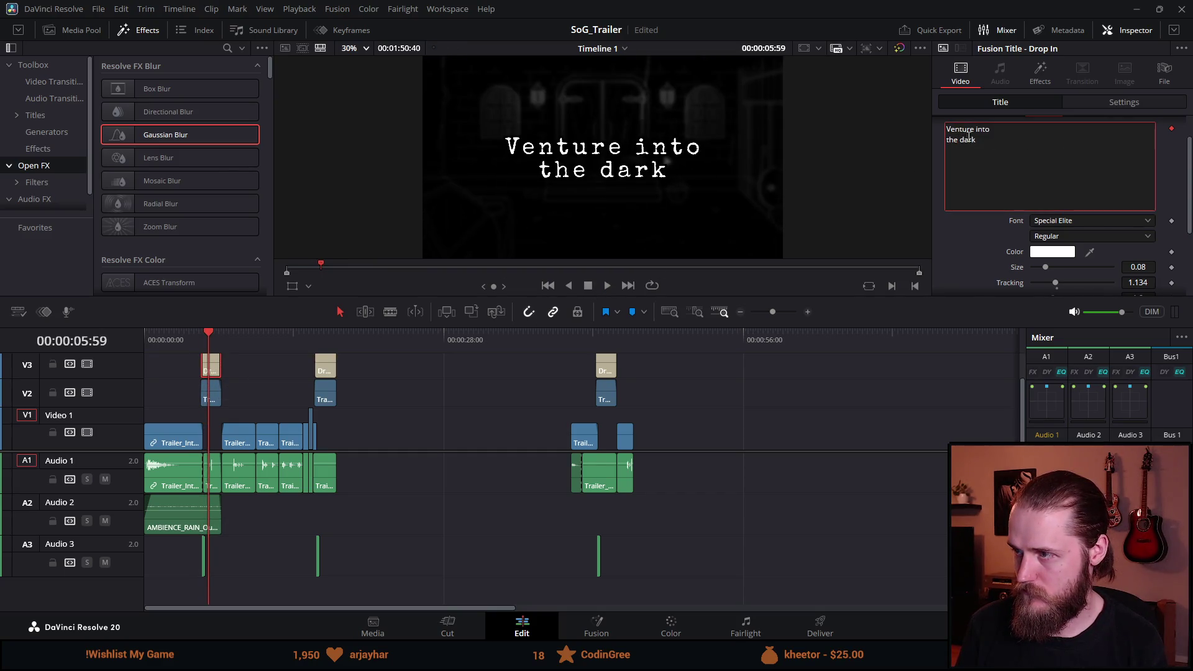
key(BackSpace)
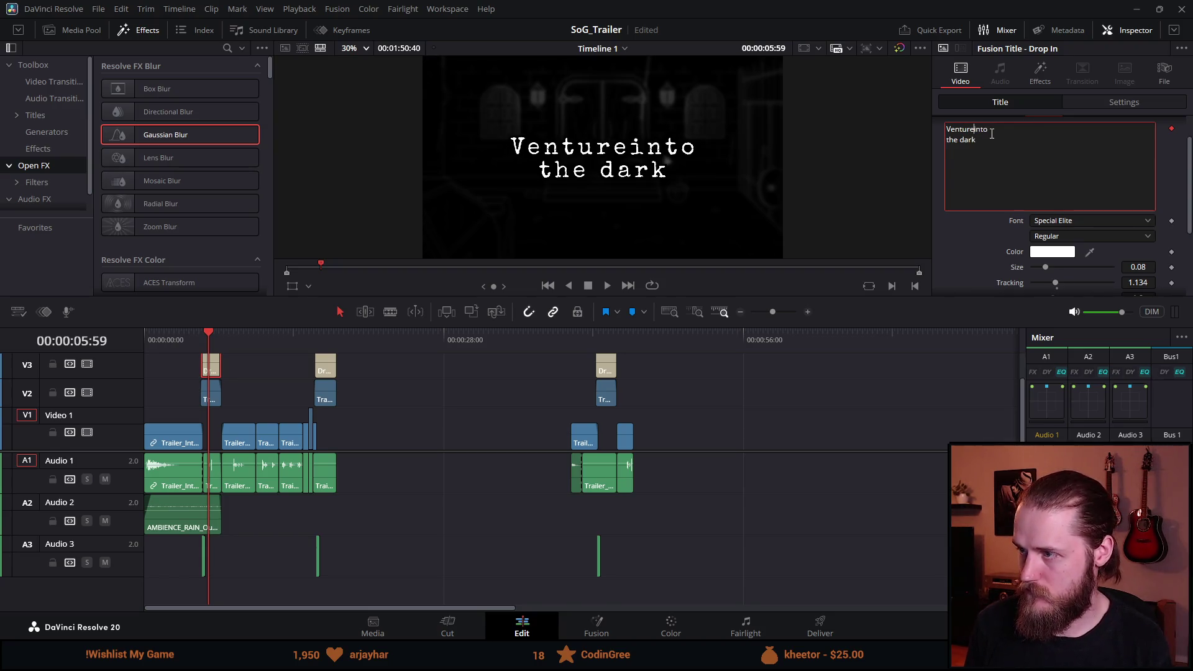
key(Return)
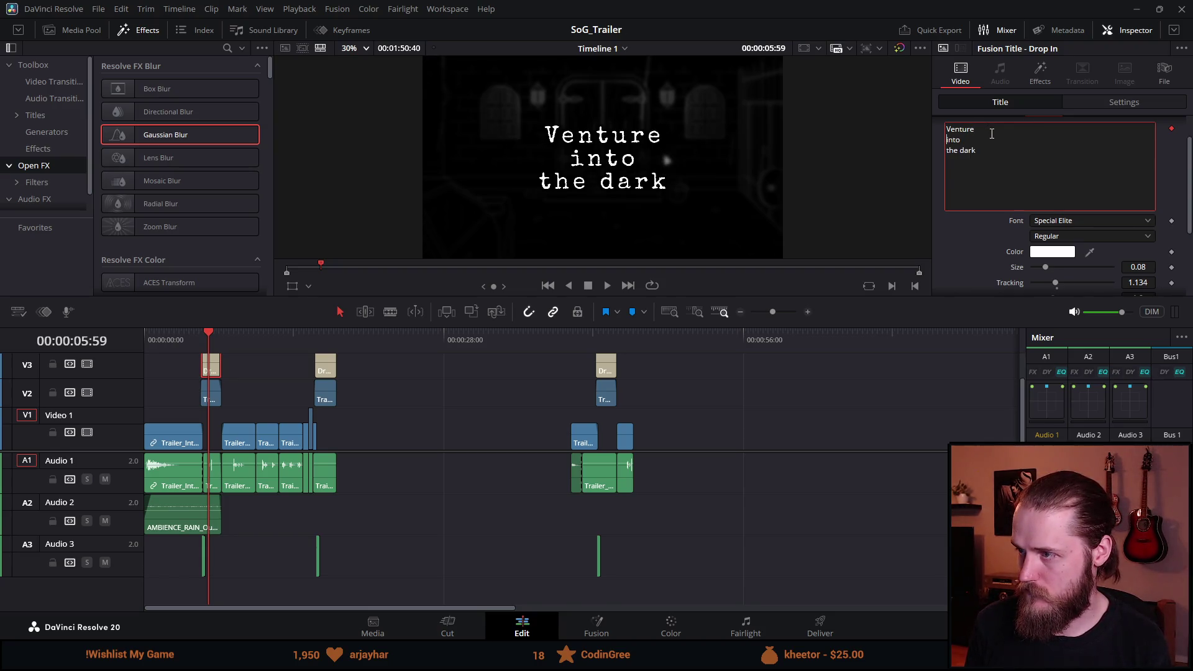
key(BackSpace)
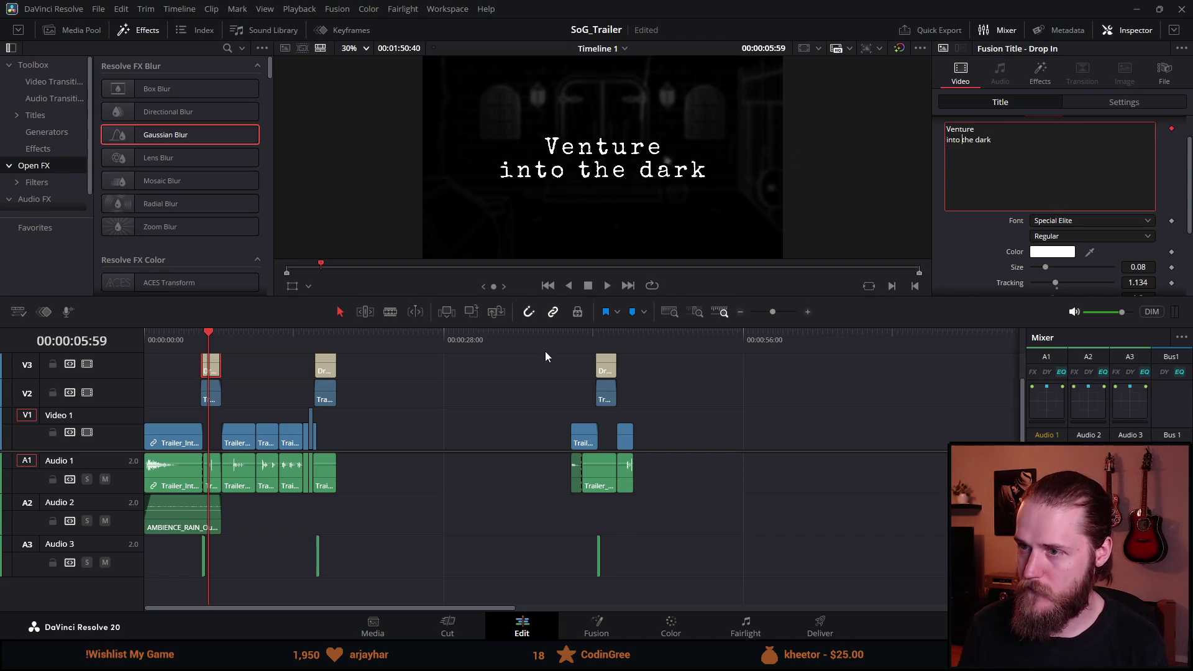
Step: Select the third Drop In title at 42 seconds and edit its text in the Inspector
click(201, 337)
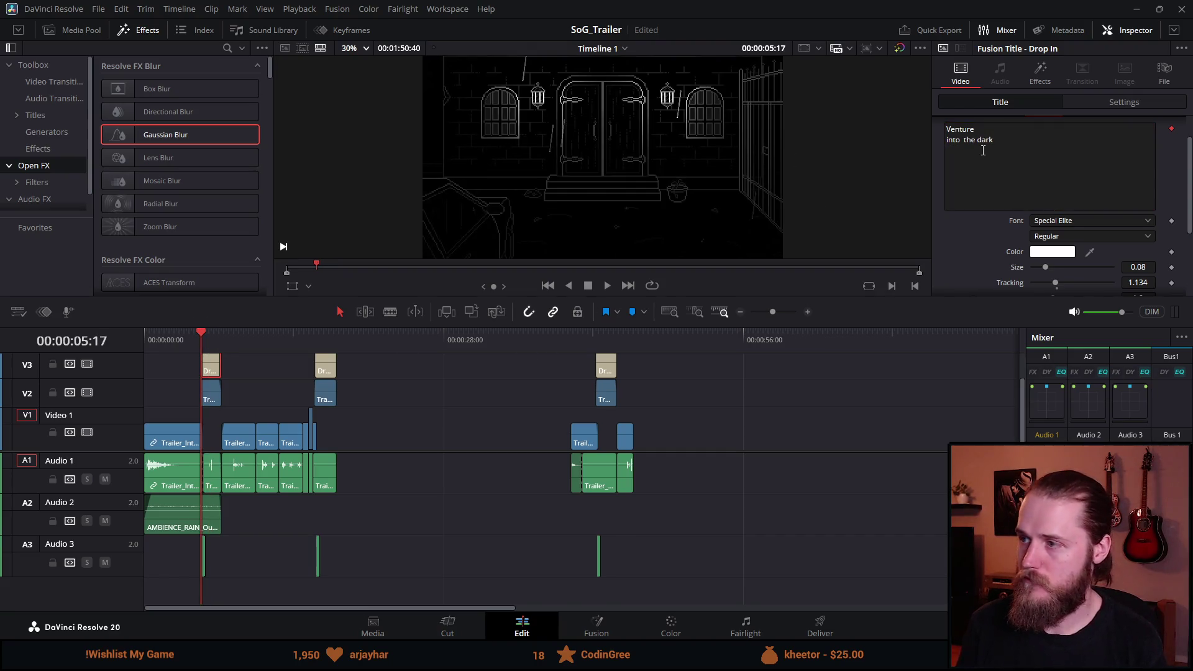
click(607, 339)
click(606, 367)
click(975, 140)
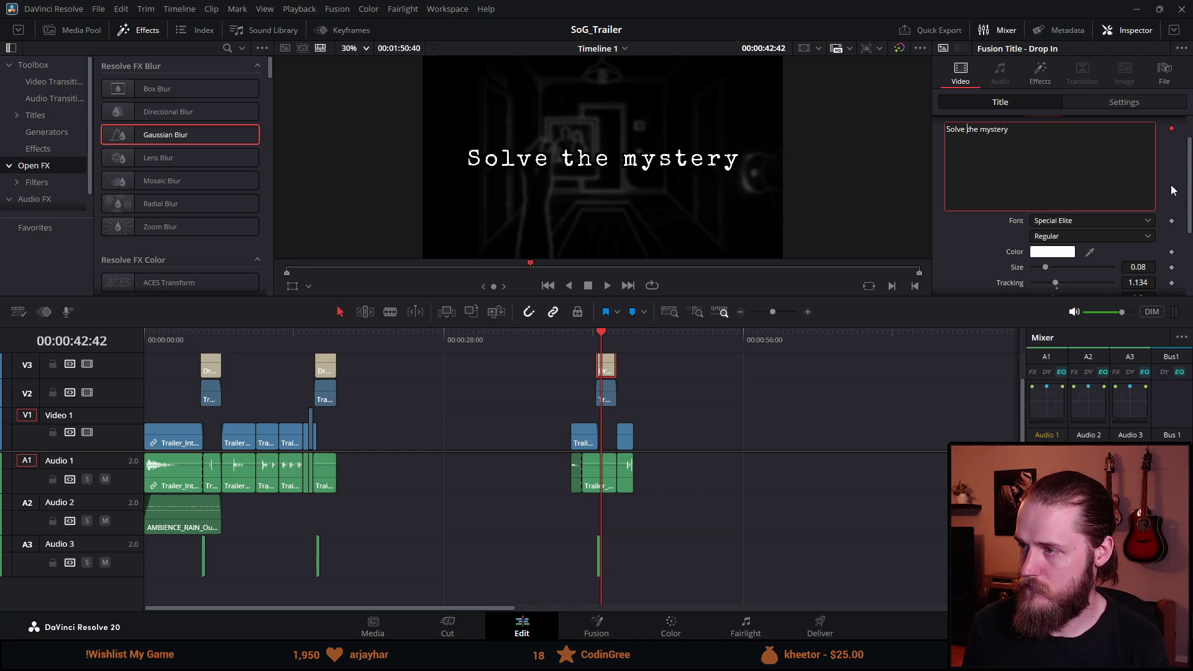
Step: Split the third title onto two lines and change 'Solve' to 'Uncover', reading 'Uncover' / 'the mystery'
key(Return)
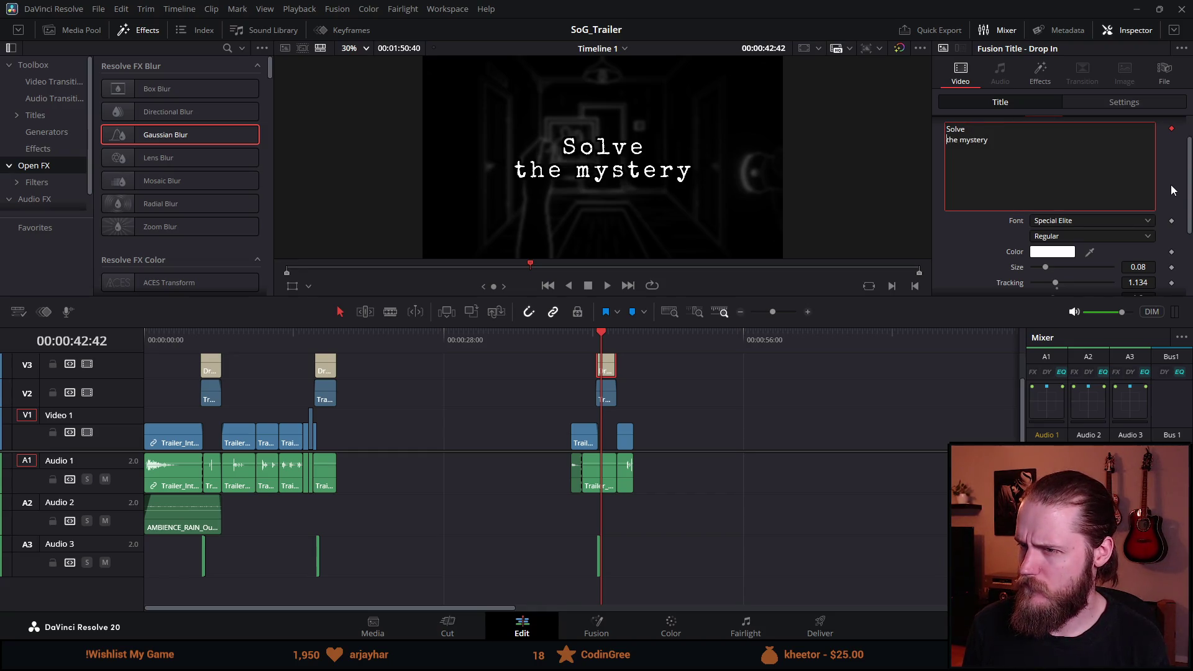
key(Escape)
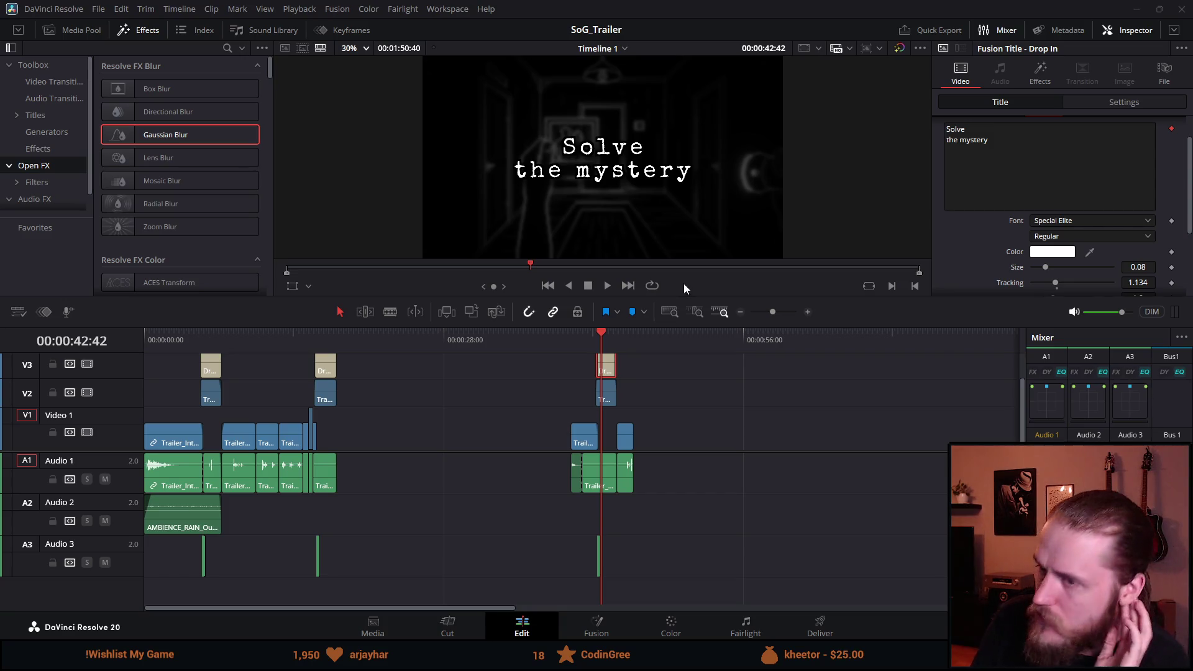
click(1046, 149)
text(Uncover)
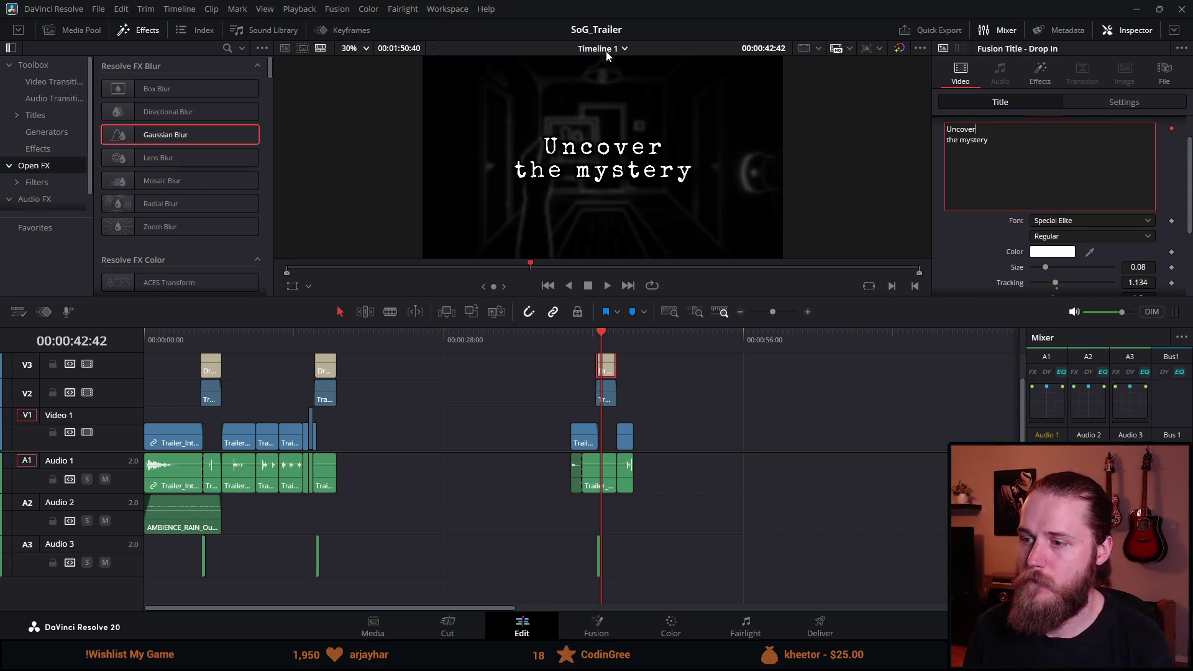
scroll(438, 401, down, 2)
click(175, 339)
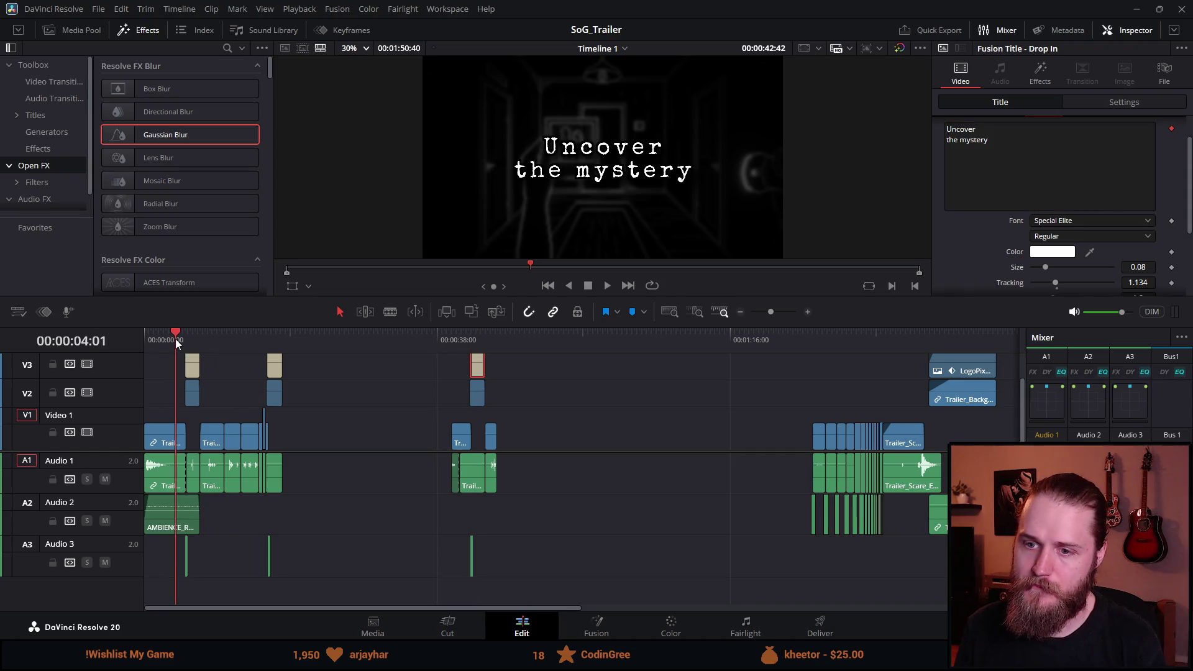
Step: Play the trailer past the 'Uncover the mystery' title, stop, and switch to the Media Pool
key(space)
scroll(299, 364, up, 1)
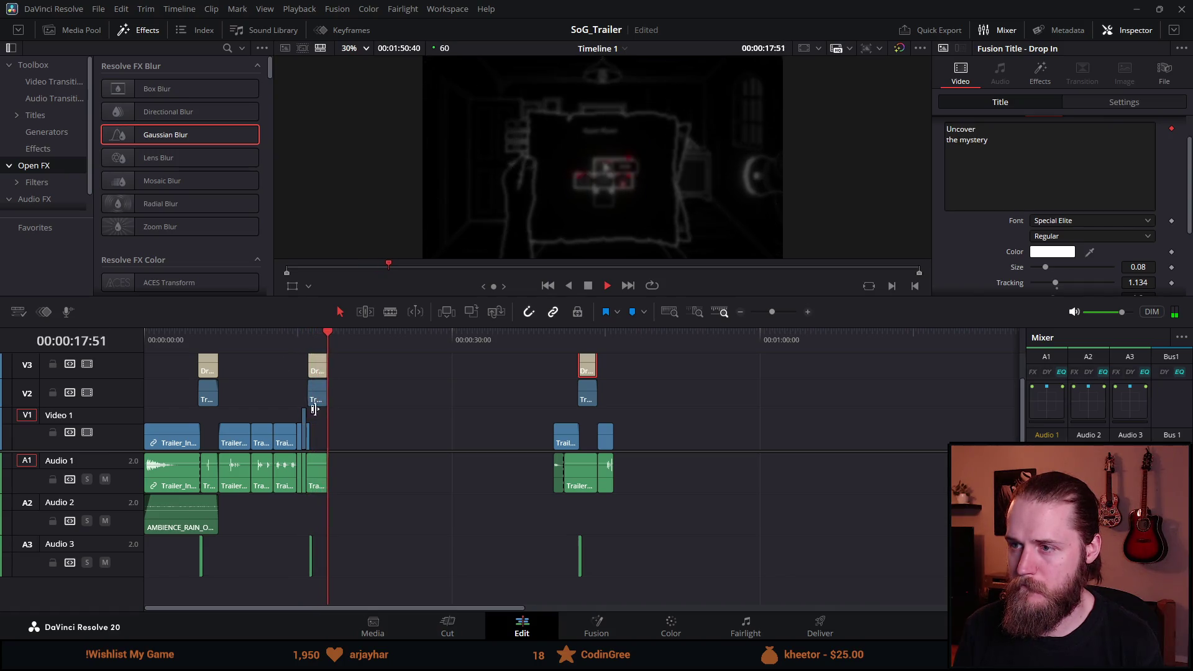
scroll(326, 416, up, 3)
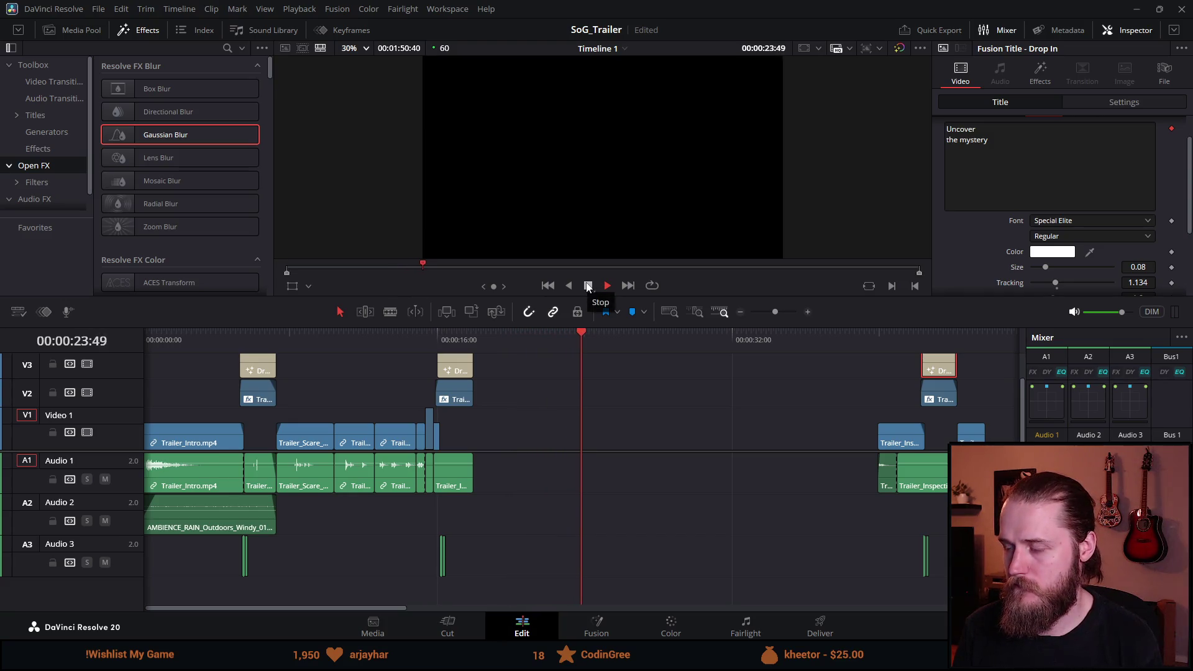
click(882, 336)
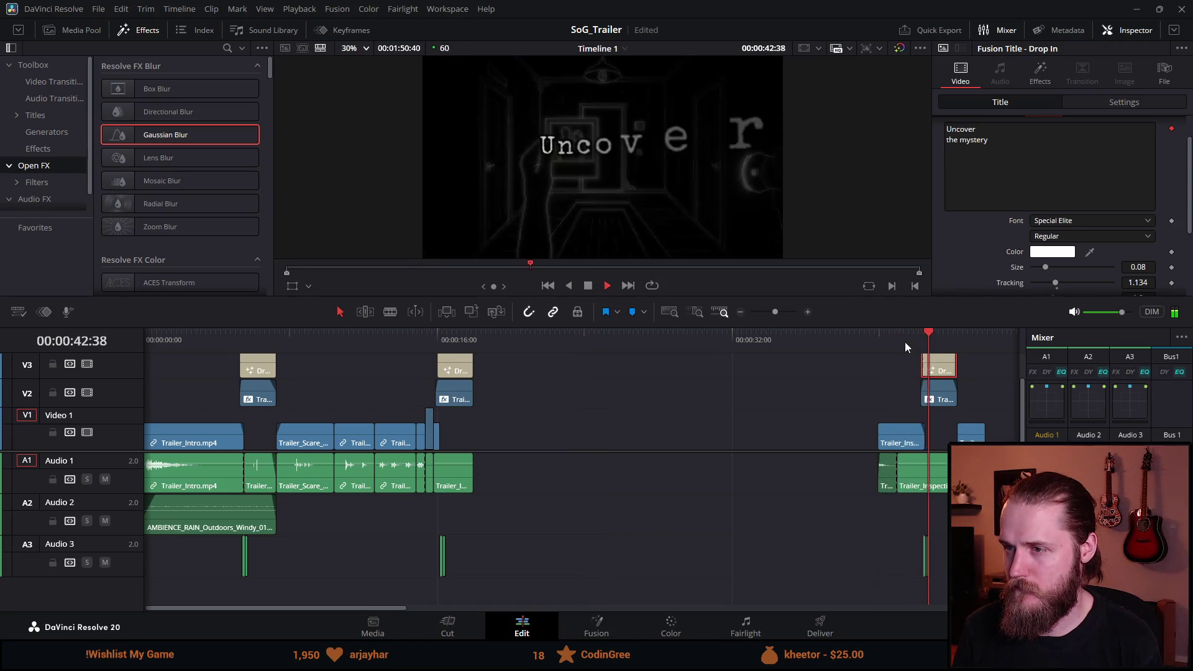
key(ctrl+minus)
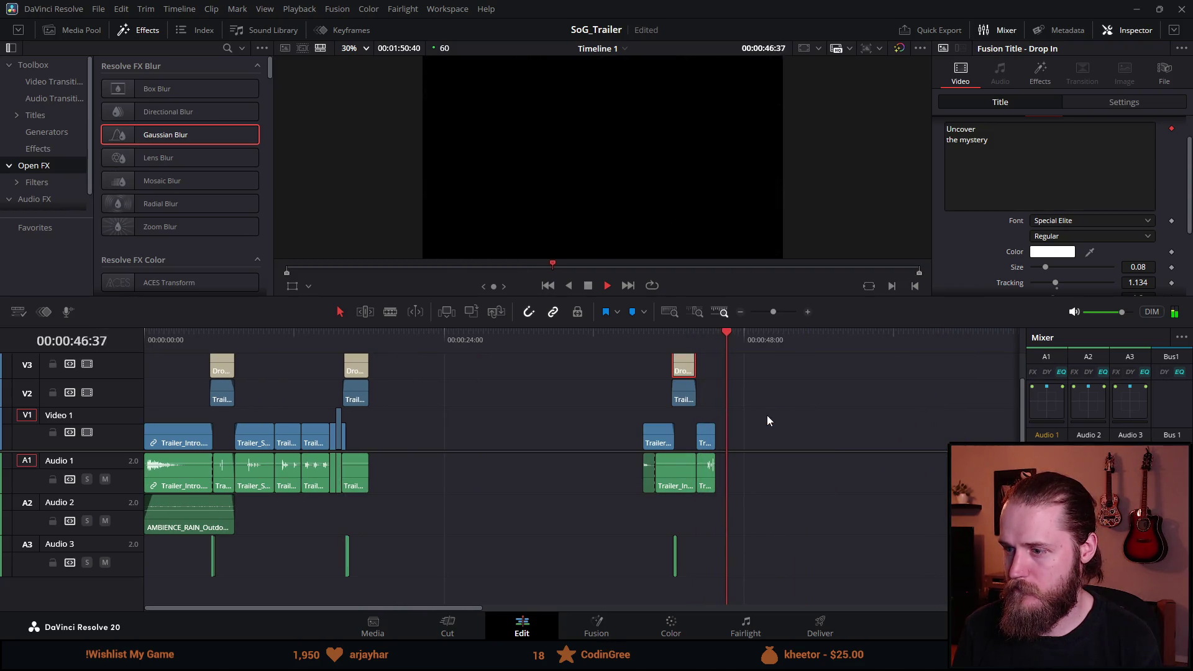
key(ctrl+minus)
click(587, 288)
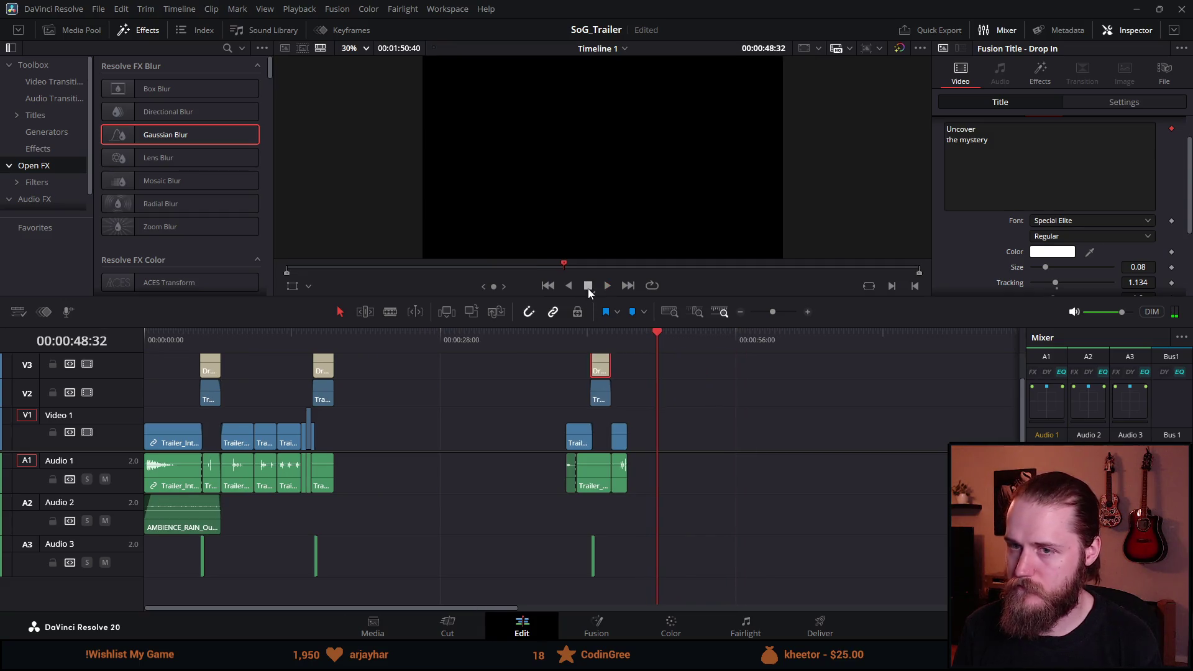
click(76, 28)
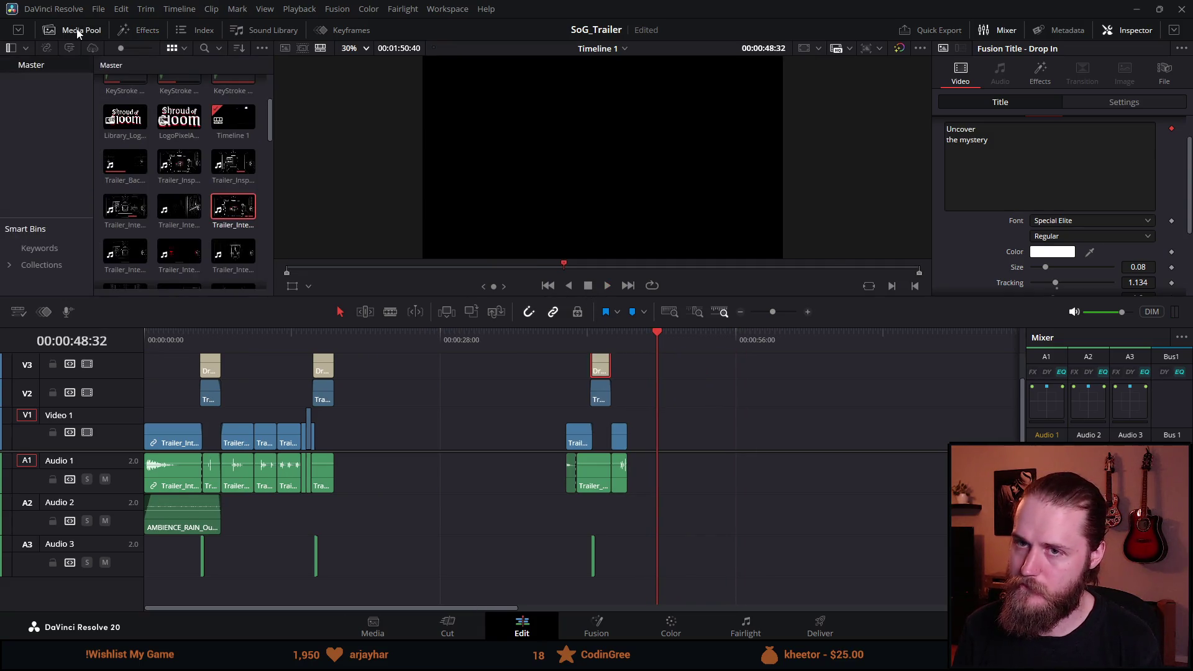
Step: Browse the Media Pool and preview Trailer_Puzzle_Wires.mp4, then return the viewer to the timeline
scroll(255, 239, down, 3)
scroll(241, 244, down, 5)
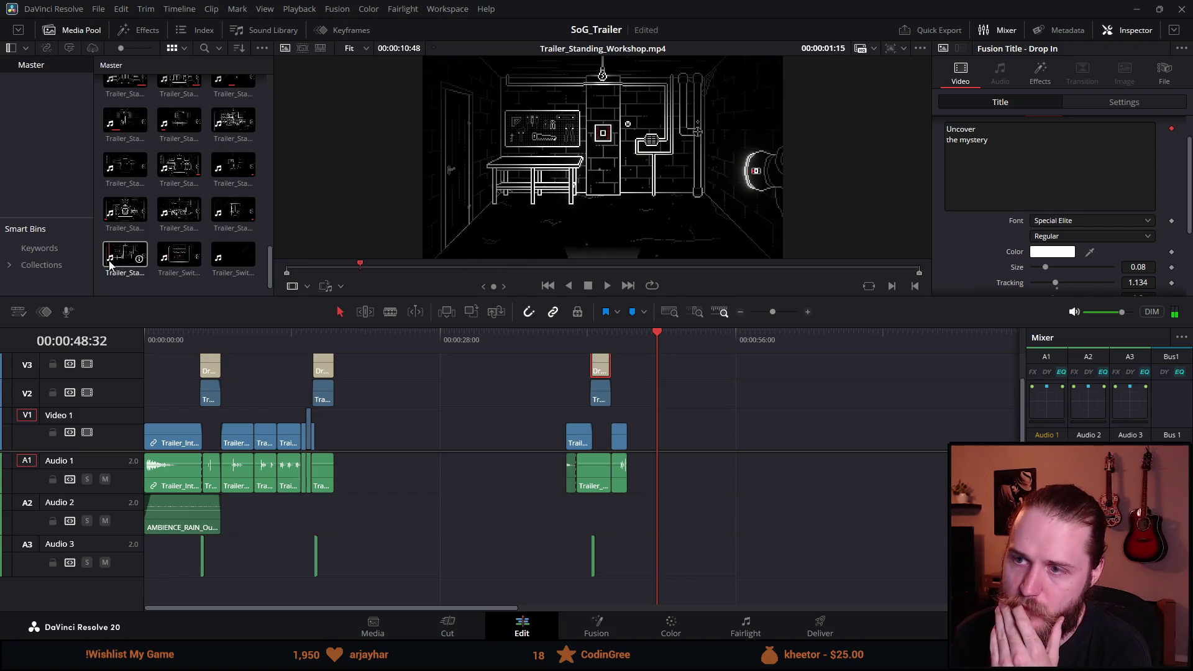
scroll(105, 286, up, 1)
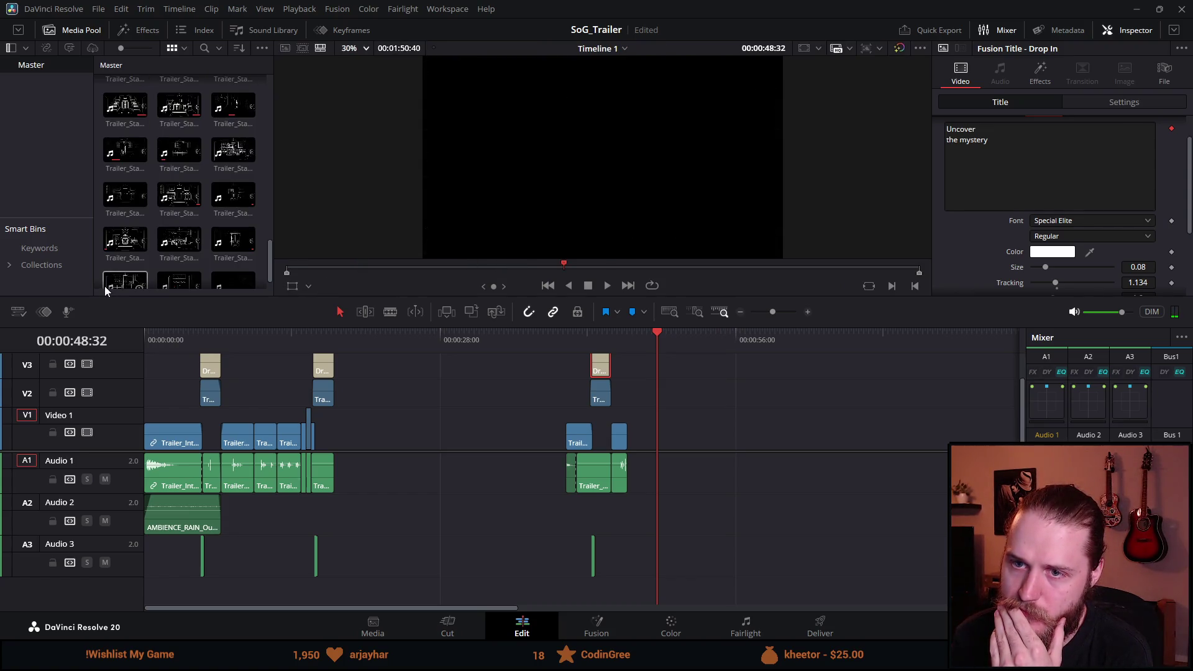
scroll(102, 274, down, 1)
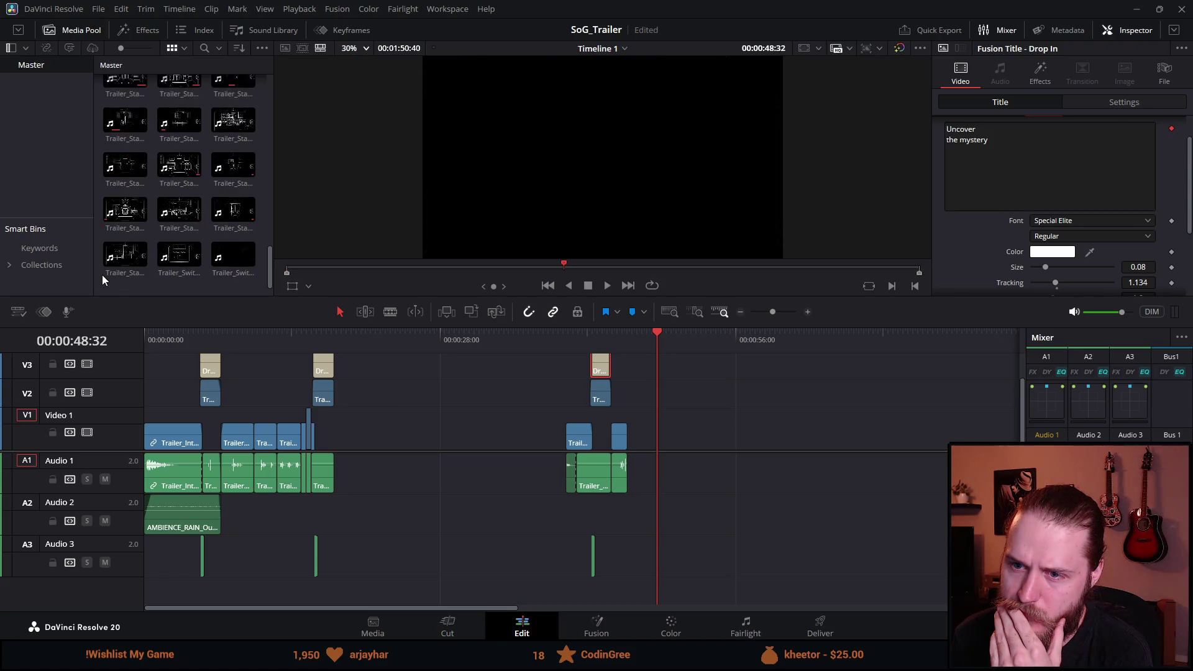
scroll(102, 275, up, 1)
scroll(102, 275, down, 1)
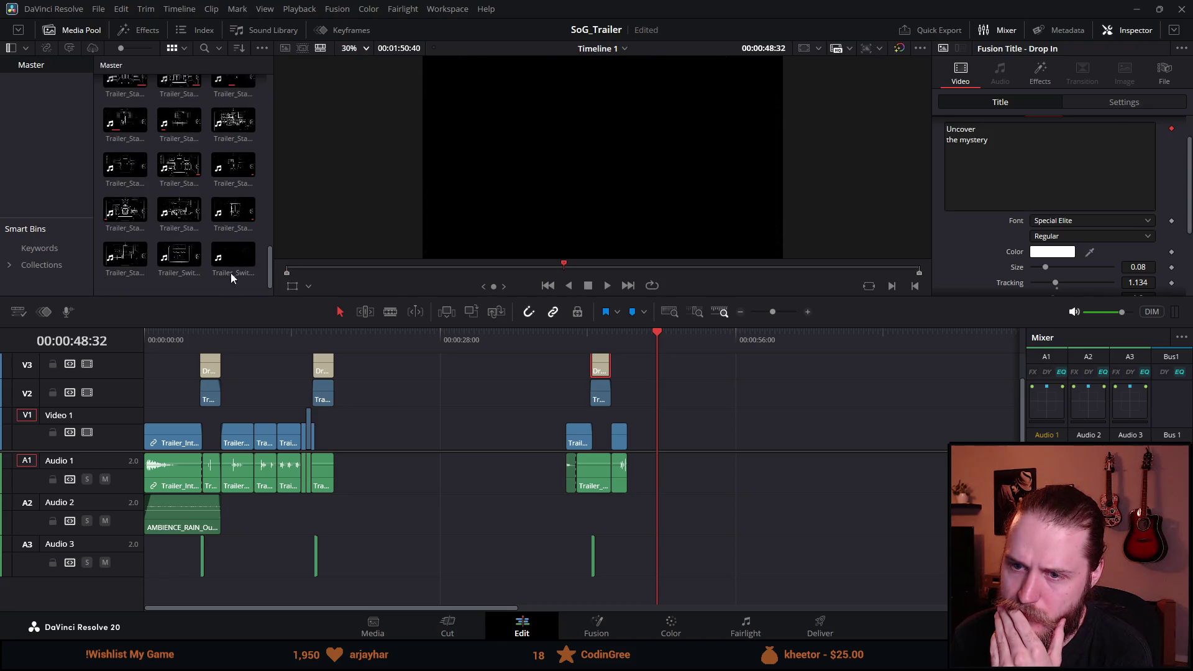
scroll(143, 285, up, 1)
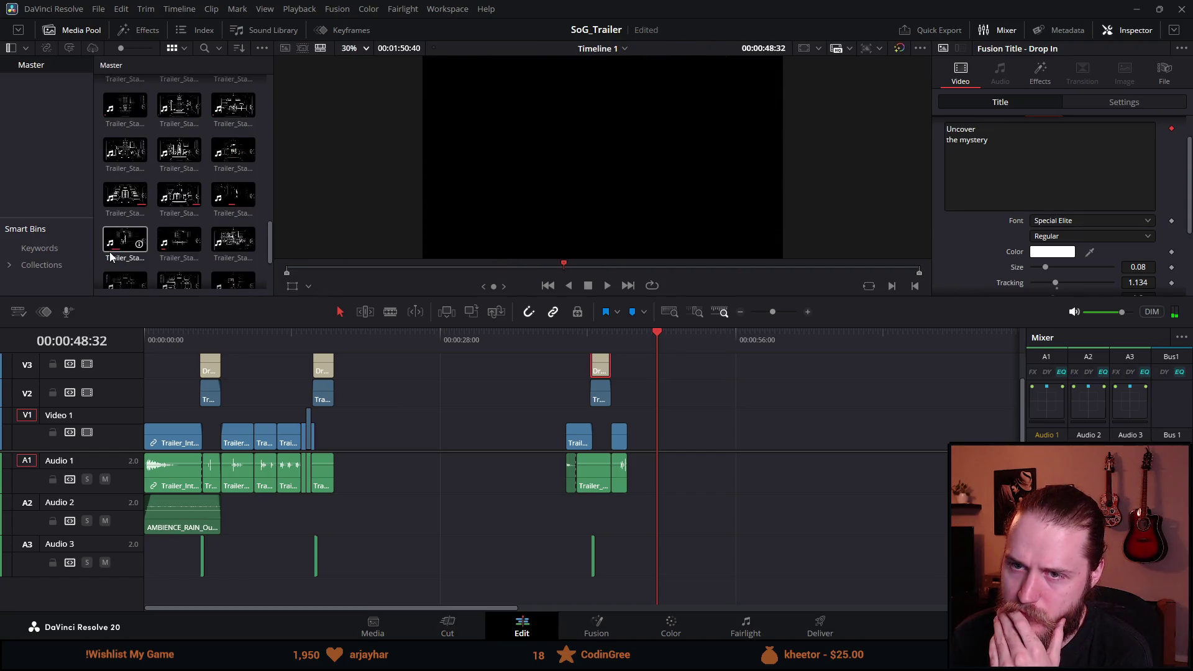
scroll(110, 254, up, 3)
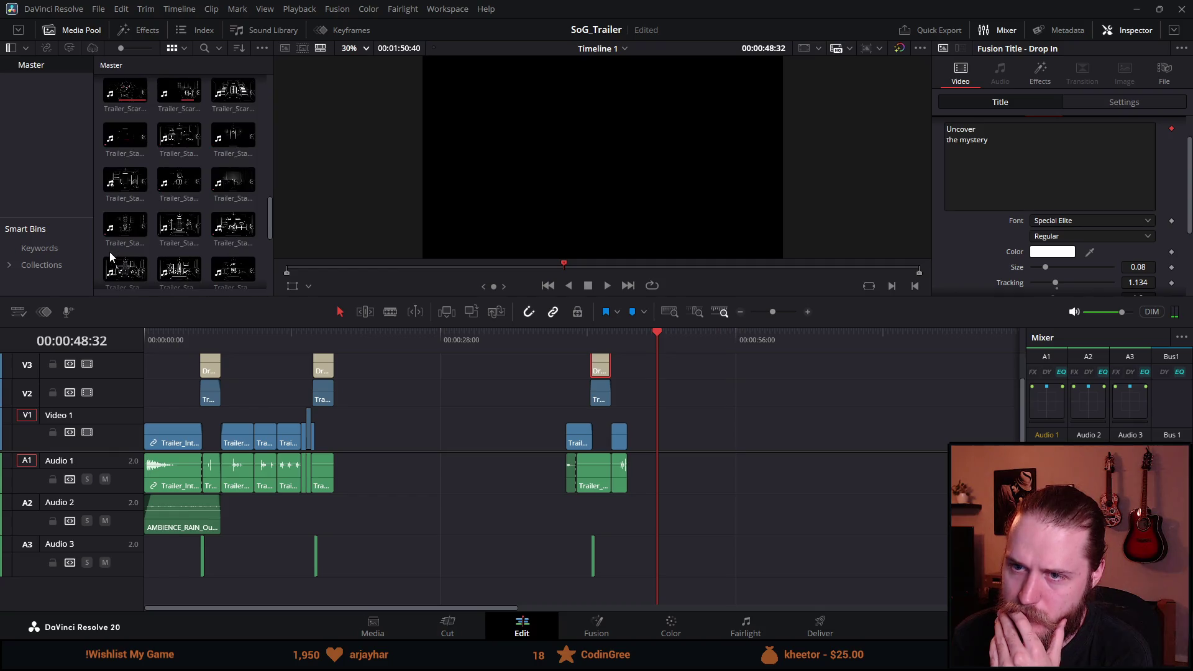
scroll(110, 251, up, 3)
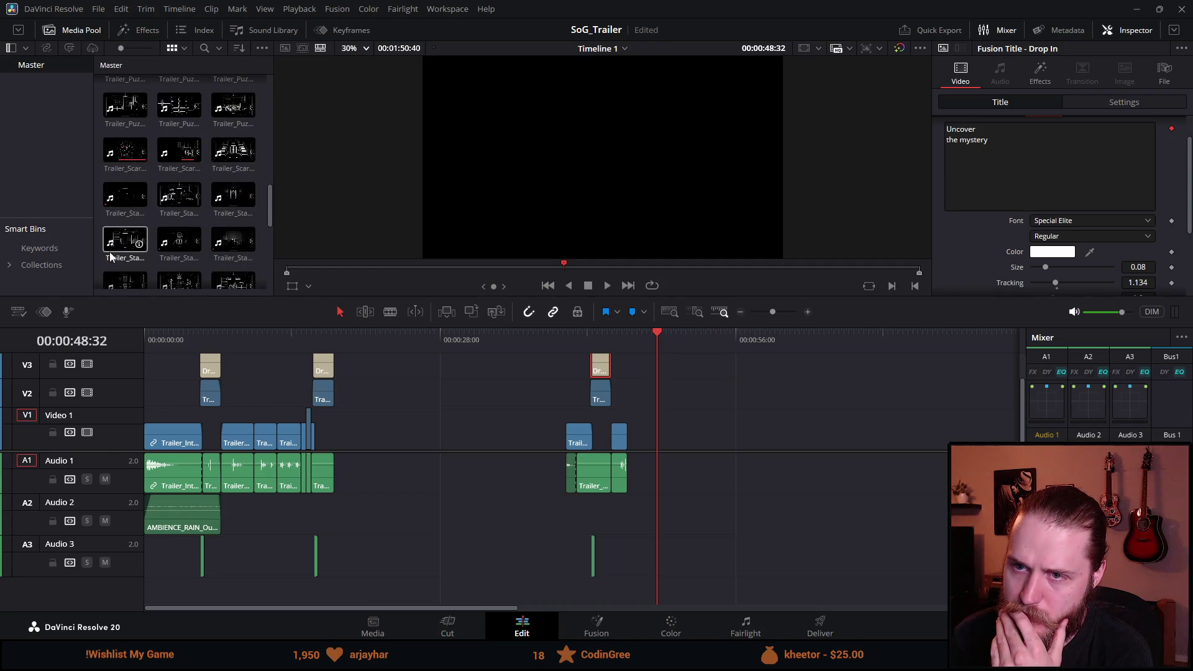
scroll(110, 251, up, 1)
click(230, 172)
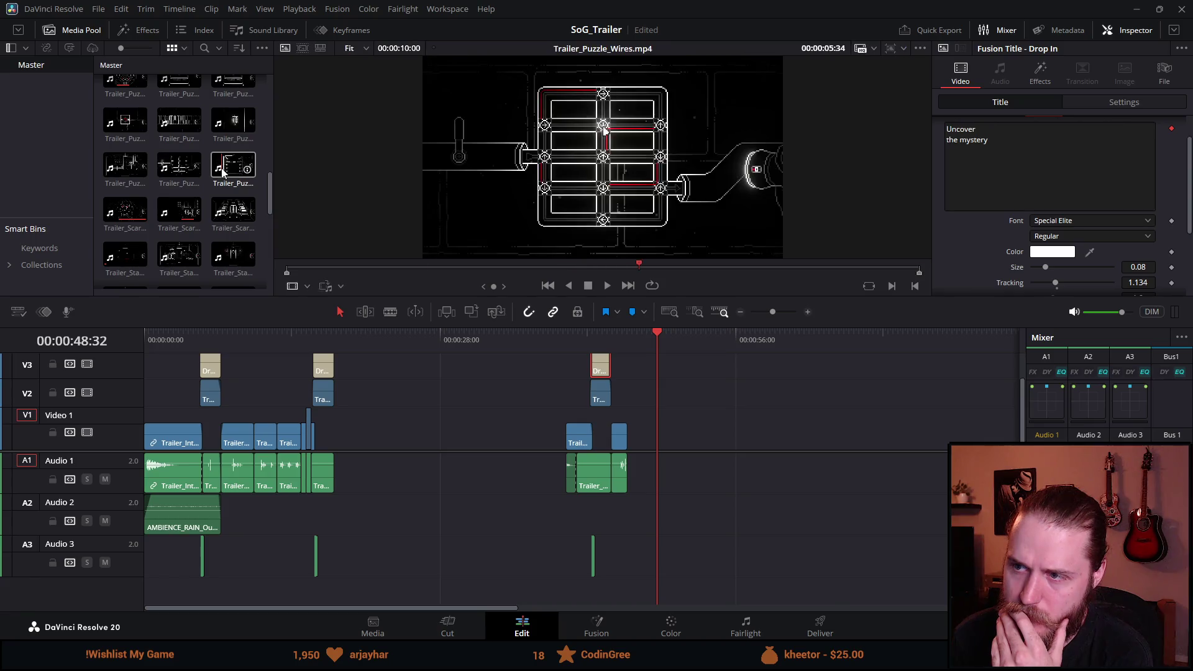
key(q)
Step: Place Trailer_Interaction_Ultraviolet on V1/A1 and scrub back to the 'Uncover the mystery' title
scroll(156, 195, up, 1)
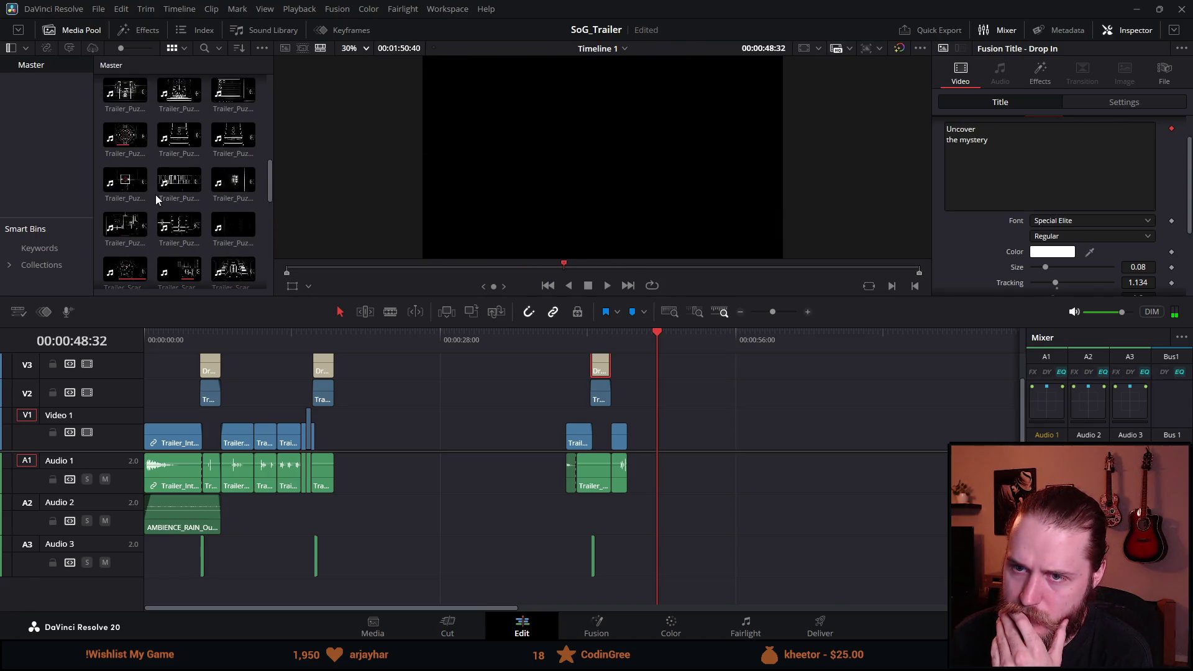
scroll(155, 195, up, 1)
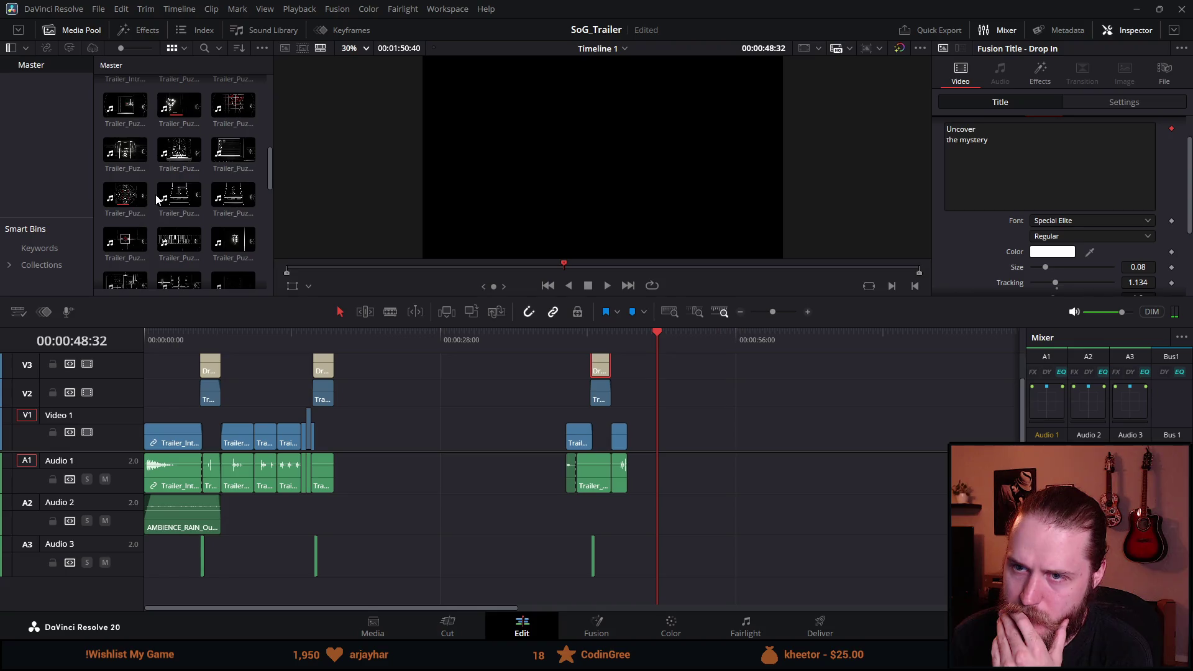
scroll(155, 199, up, 4)
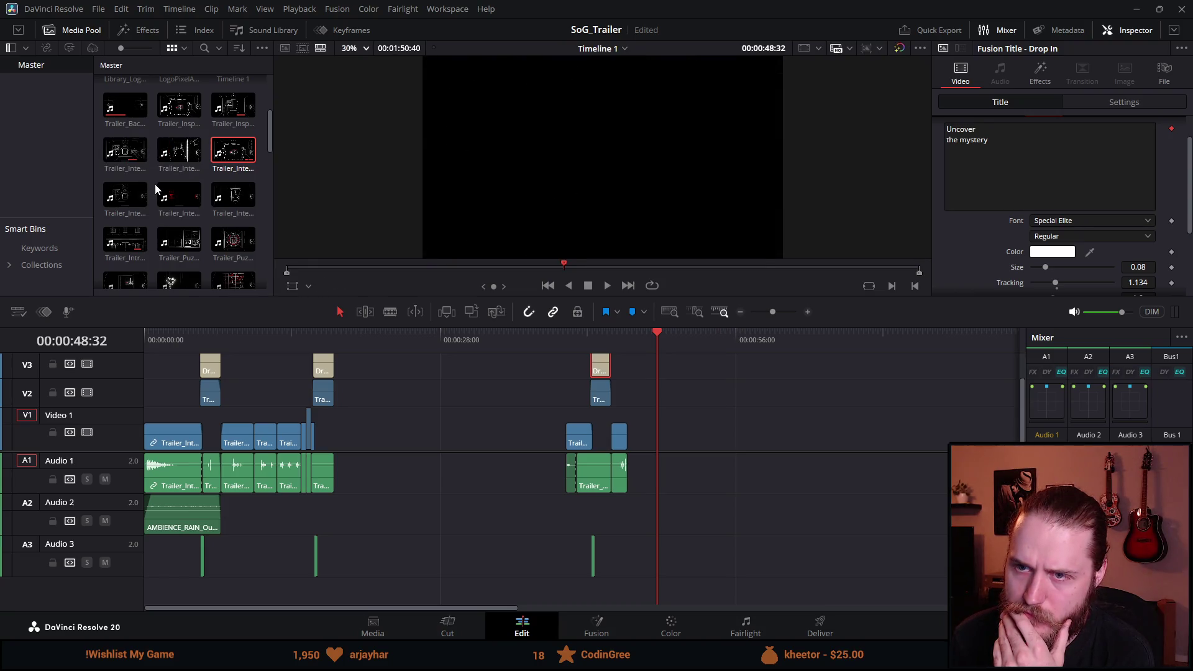
scroll(154, 184, up, 1)
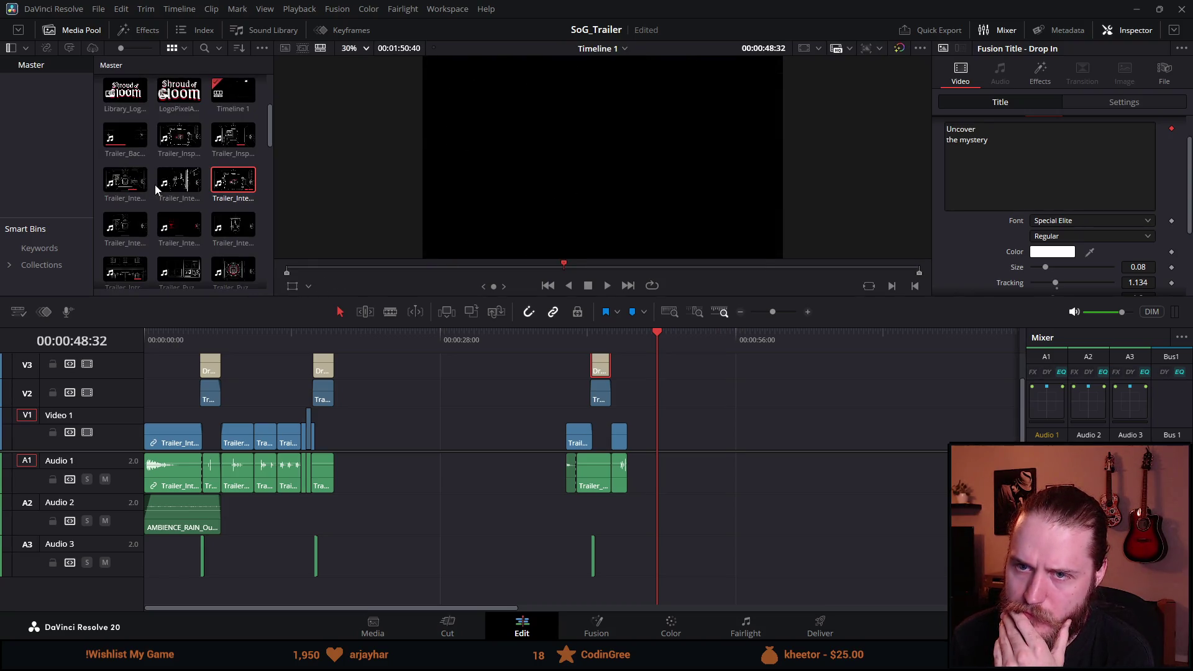
scroll(155, 185, down, 1)
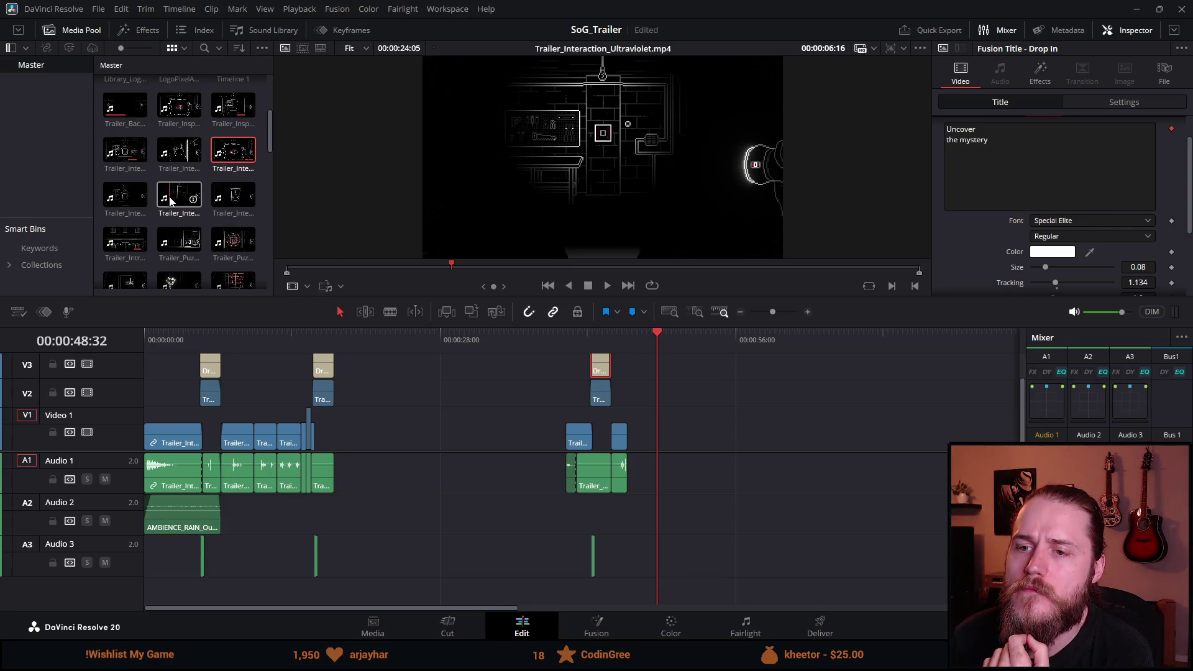
mouse_move(170, 200)
mouse_down()
mouse_move(596, 442)
mouse_move(674, 442)
mouse_up()
click(605, 336)
mouse_move(605, 332)
mouse_down()
mouse_move(592, 334)
mouse_move(612, 335)
mouse_up()
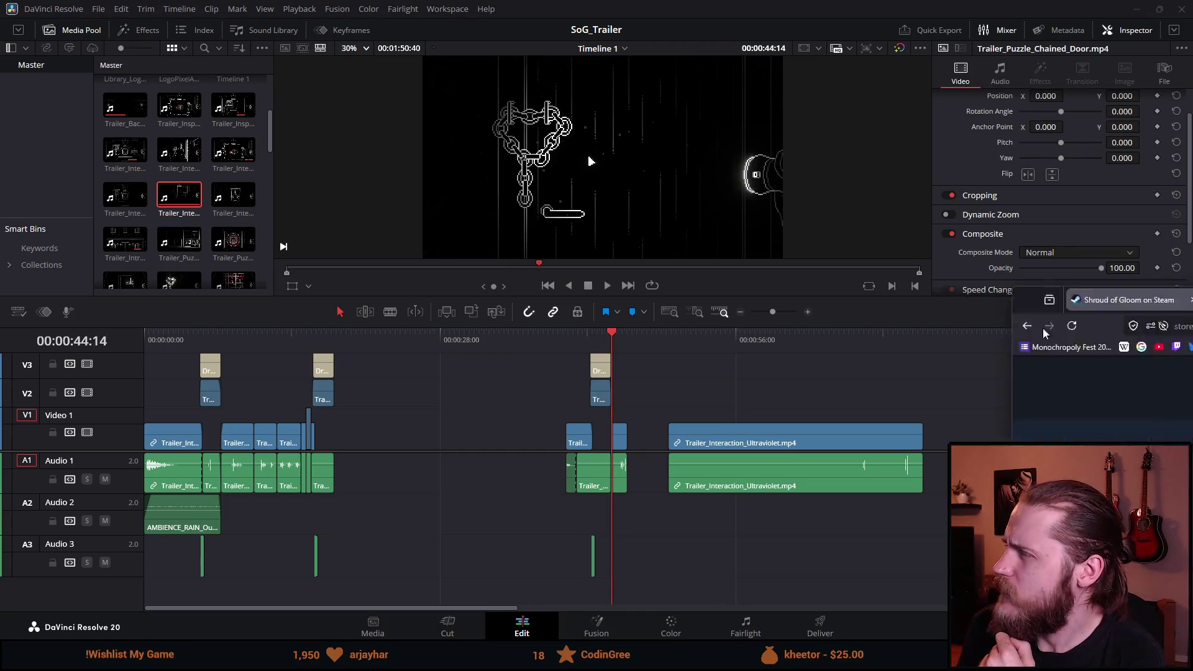
Step: On the Shroud of Gloom Steam page, replay the trailer from about 0:12
key(alt+Tab)
click(342, 473)
click(409, 372)
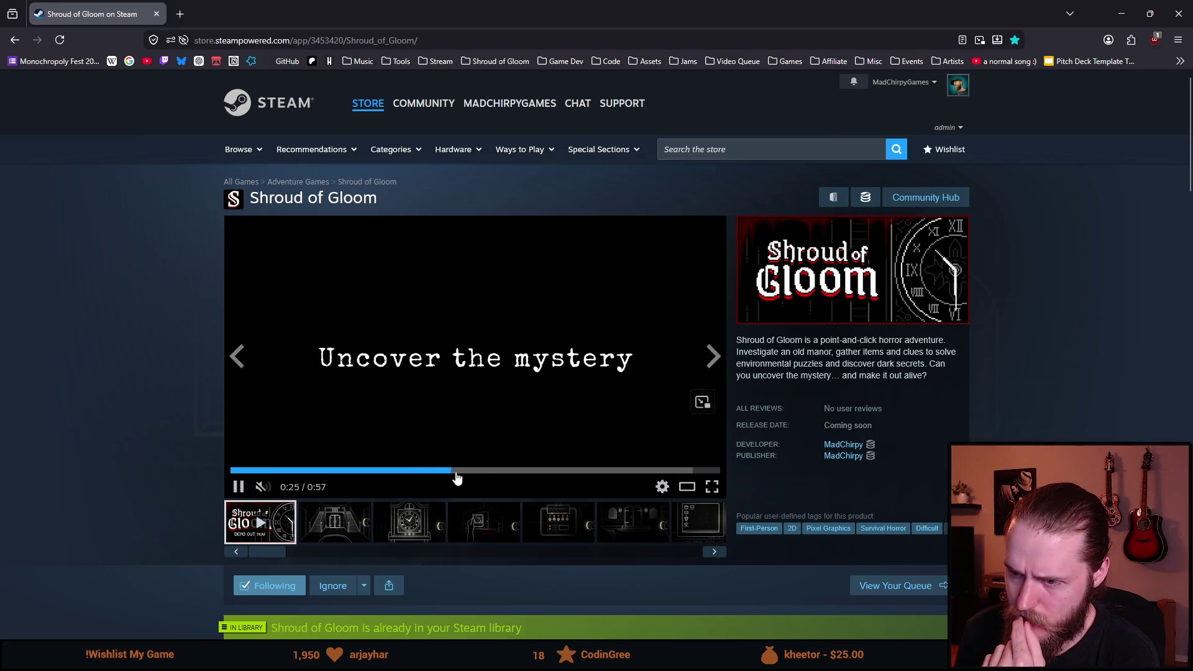
Step: Seek the Steam trailer forward to 0:29, then close the browser
drag(468, 477, 487, 477)
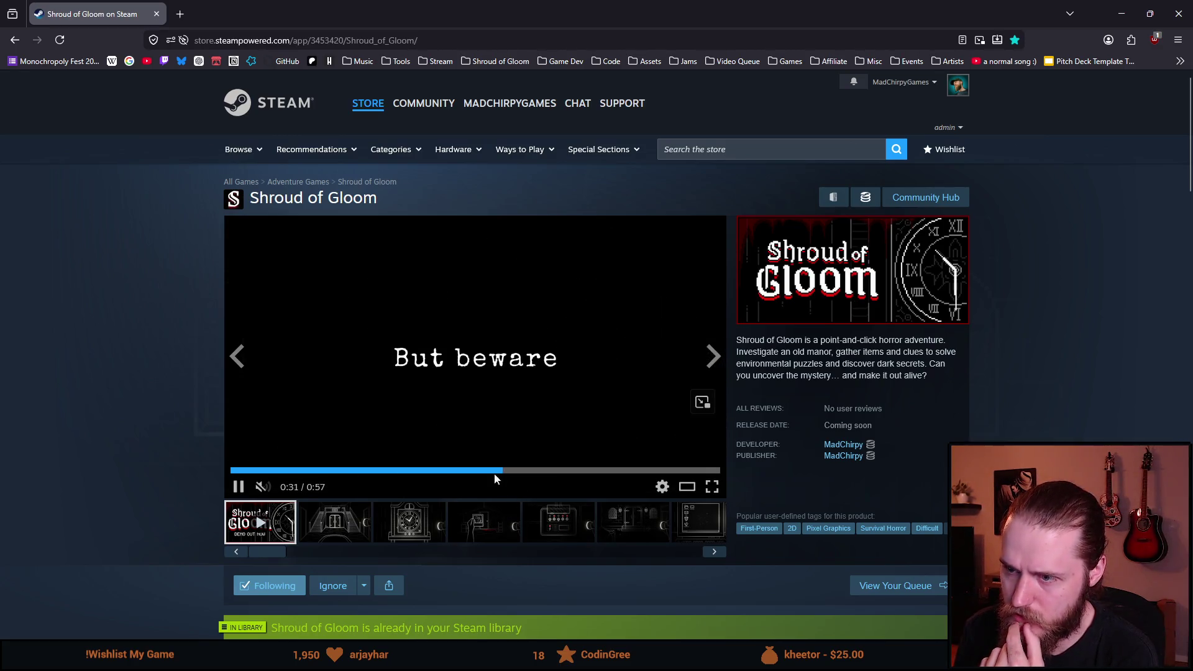
click(154, 13)
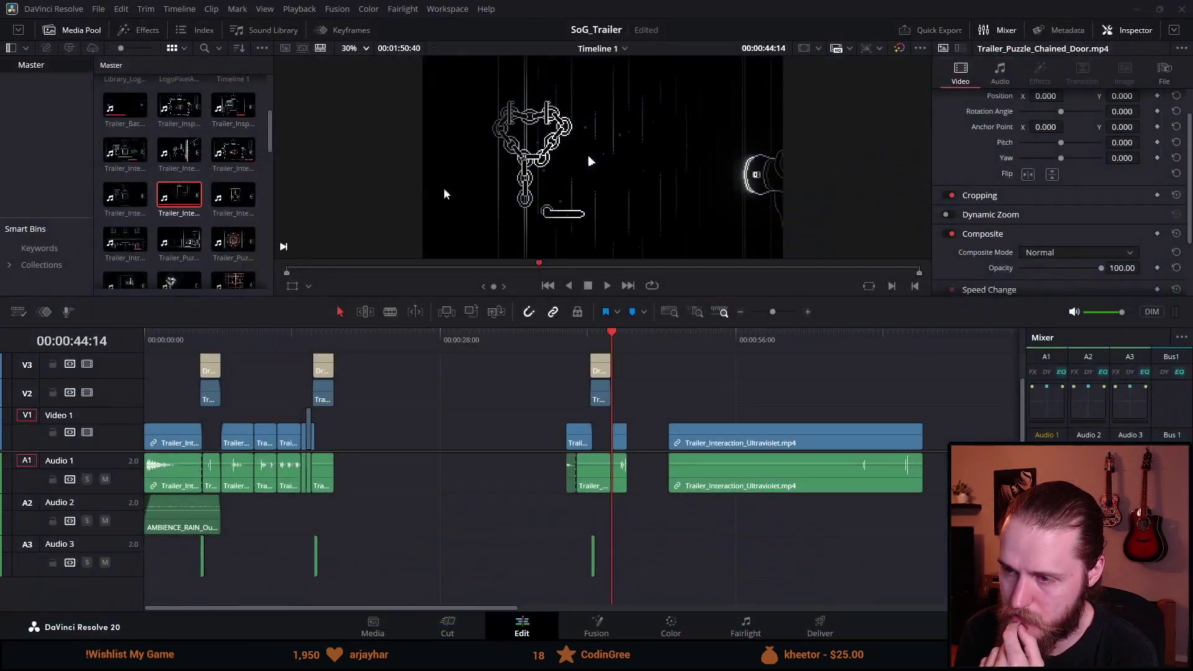
Step: Move the short clip far right and select the Ultraviolet clip's start edge
drag(620, 437, 964, 433)
mouse_move(650, 334)
mouse_down()
mouse_move(869, 370)
mouse_move(845, 371)
mouse_up()
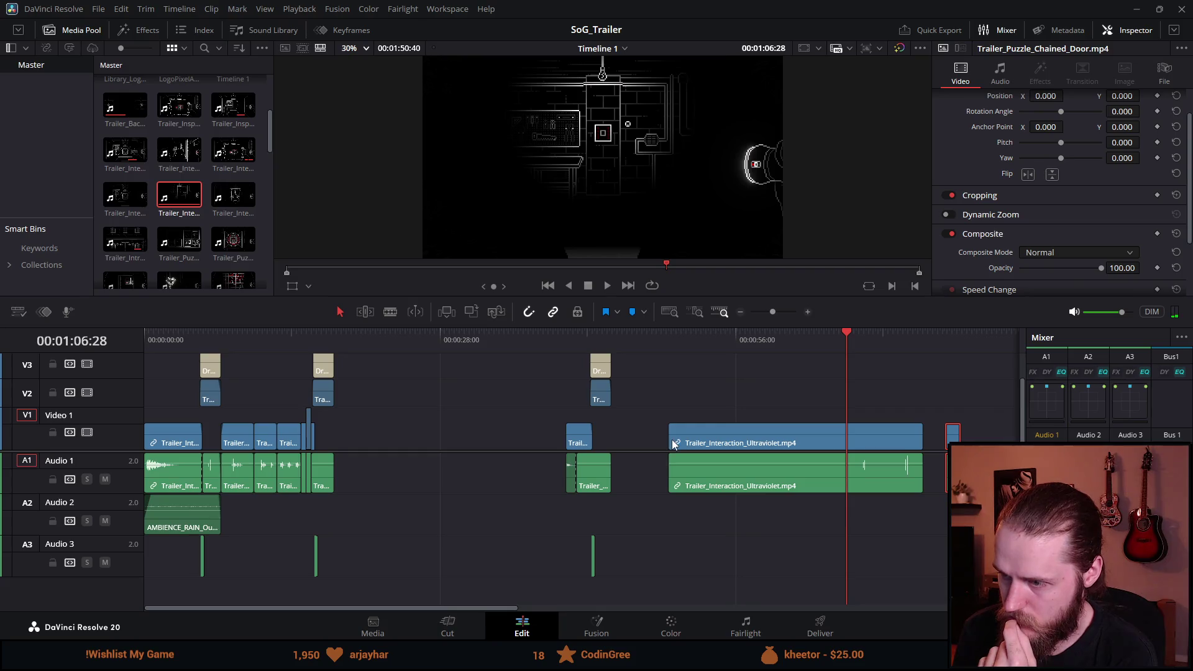
click(669, 438)
click(692, 469)
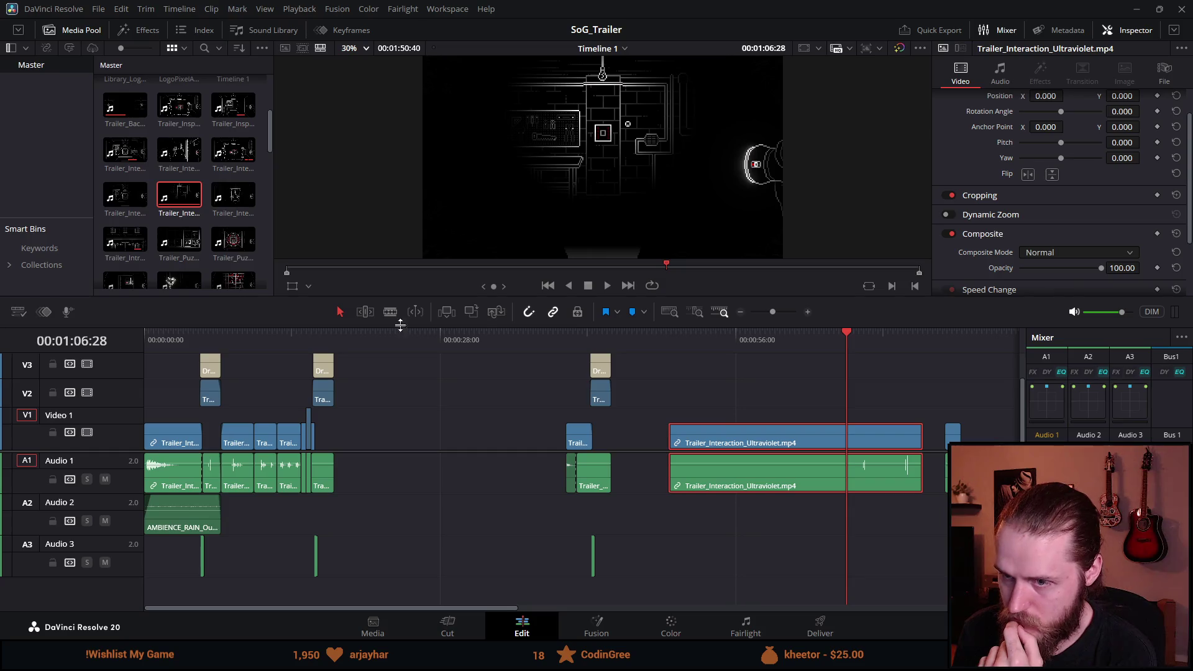
click(664, 434)
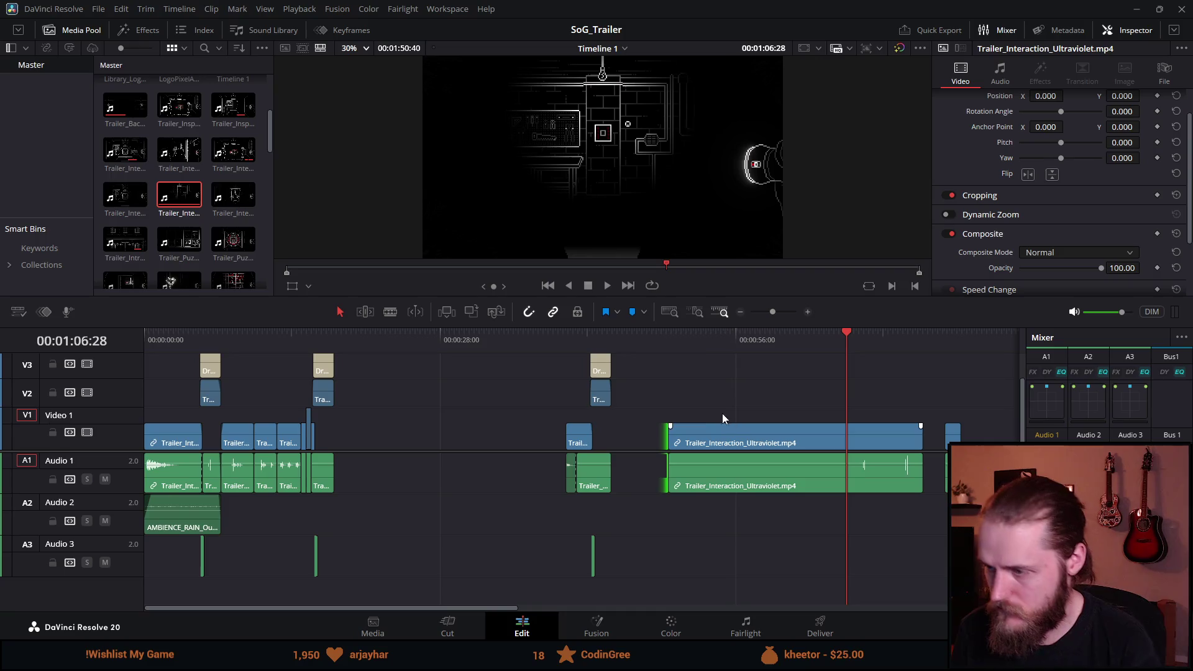
scroll(590, 431, right, 3)
click(484, 443)
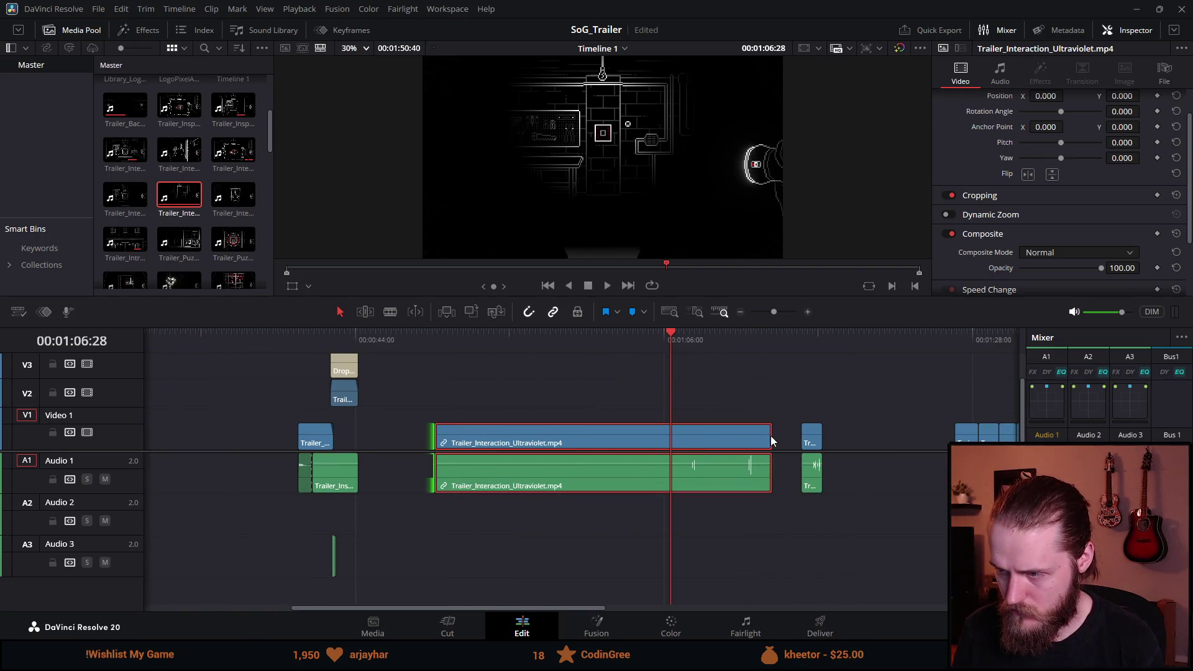
Step: Cut with the Blade tool and ripple-close the gap before the Ultraviolet clip
click(366, 314)
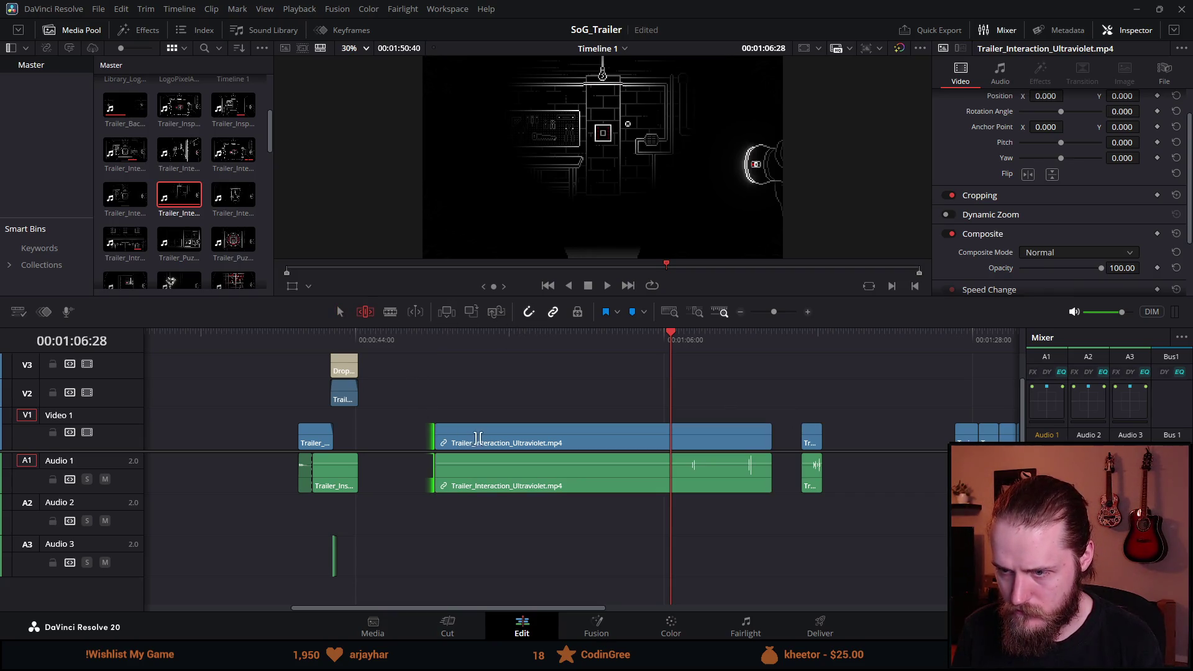
key(shift+comma)
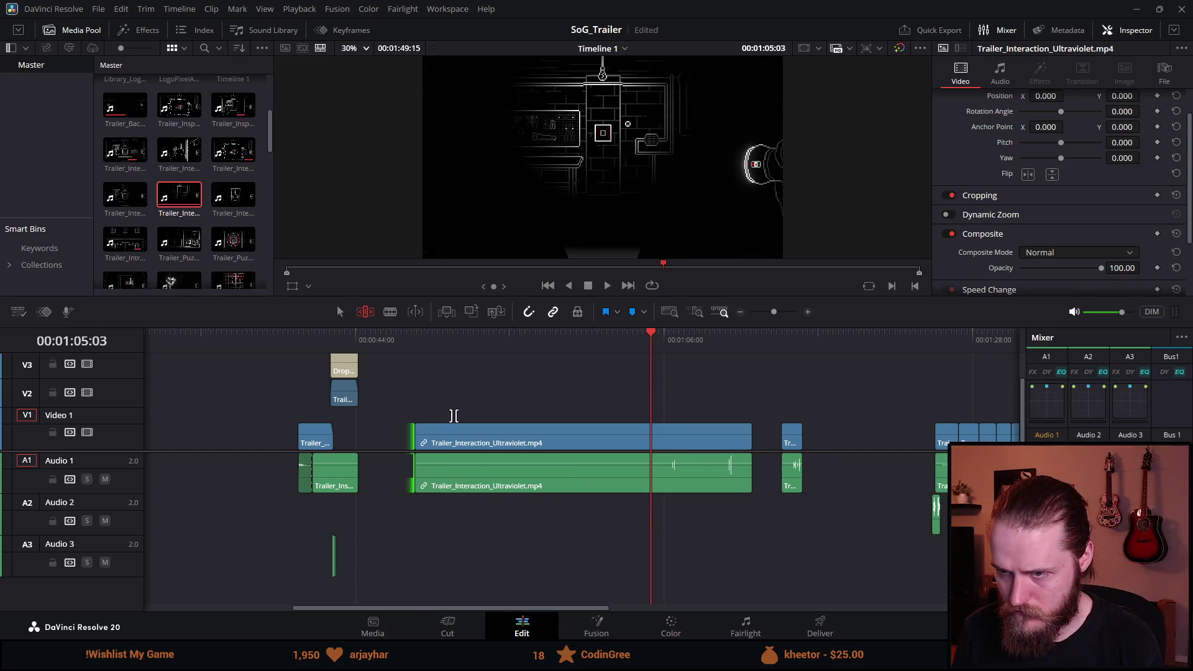
key(a)
click(441, 445)
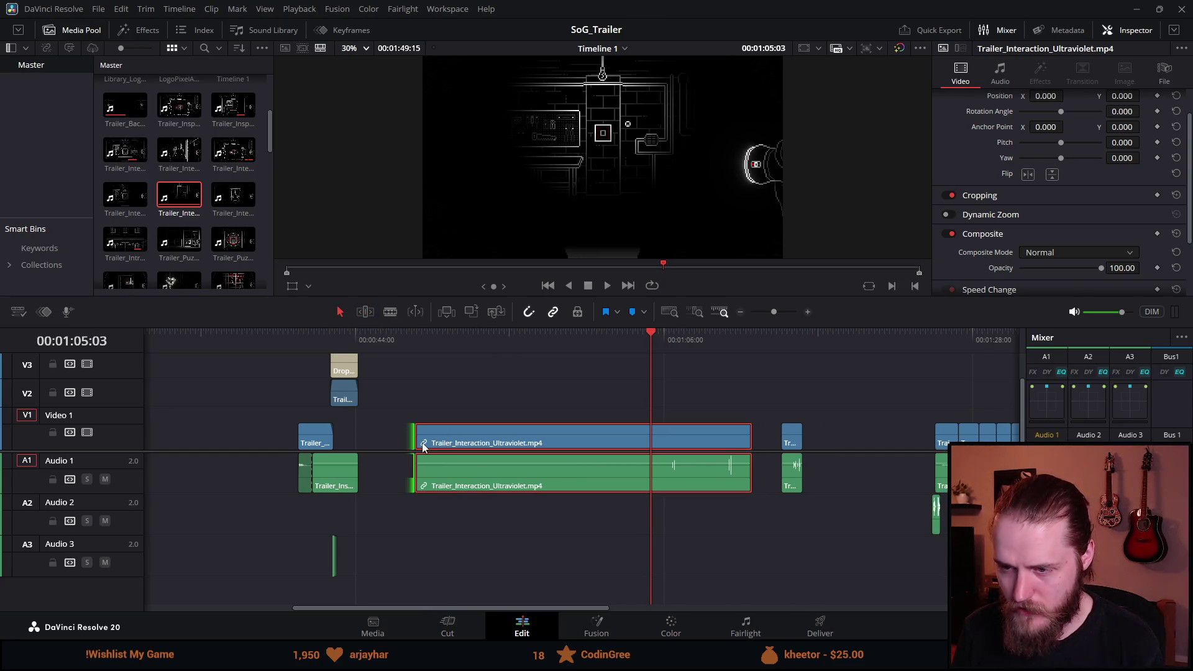
click(512, 380)
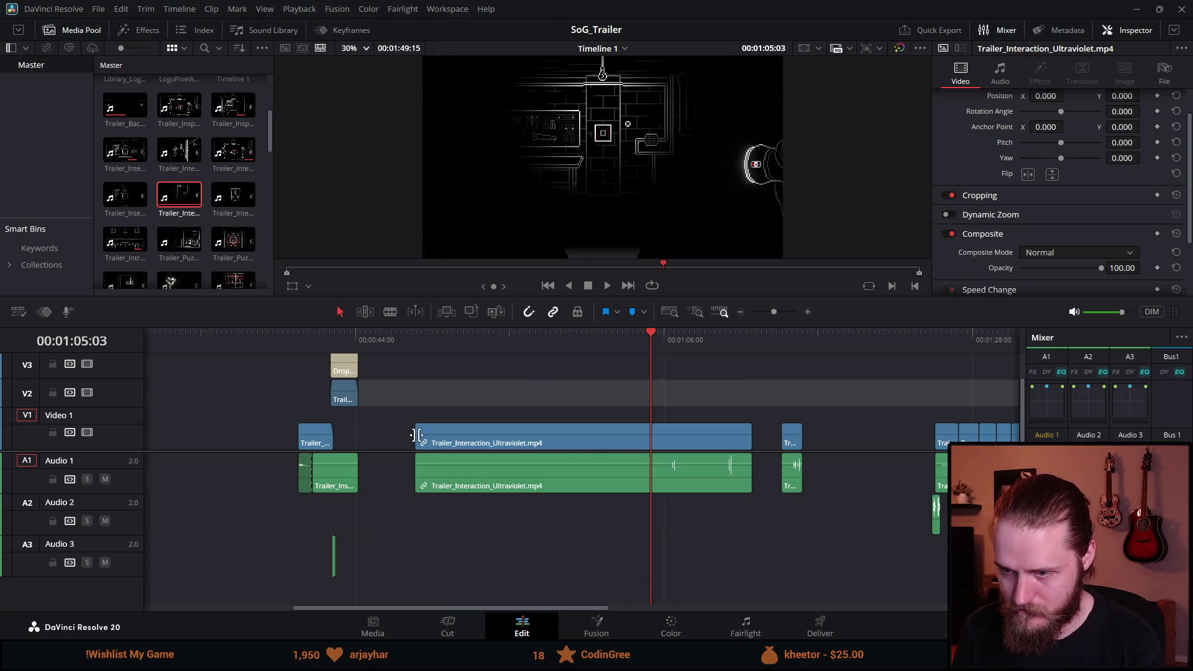
Step: Trim the Ultraviolet clip's start inward and play back the result
drag(421, 426, 651, 426)
key(space)
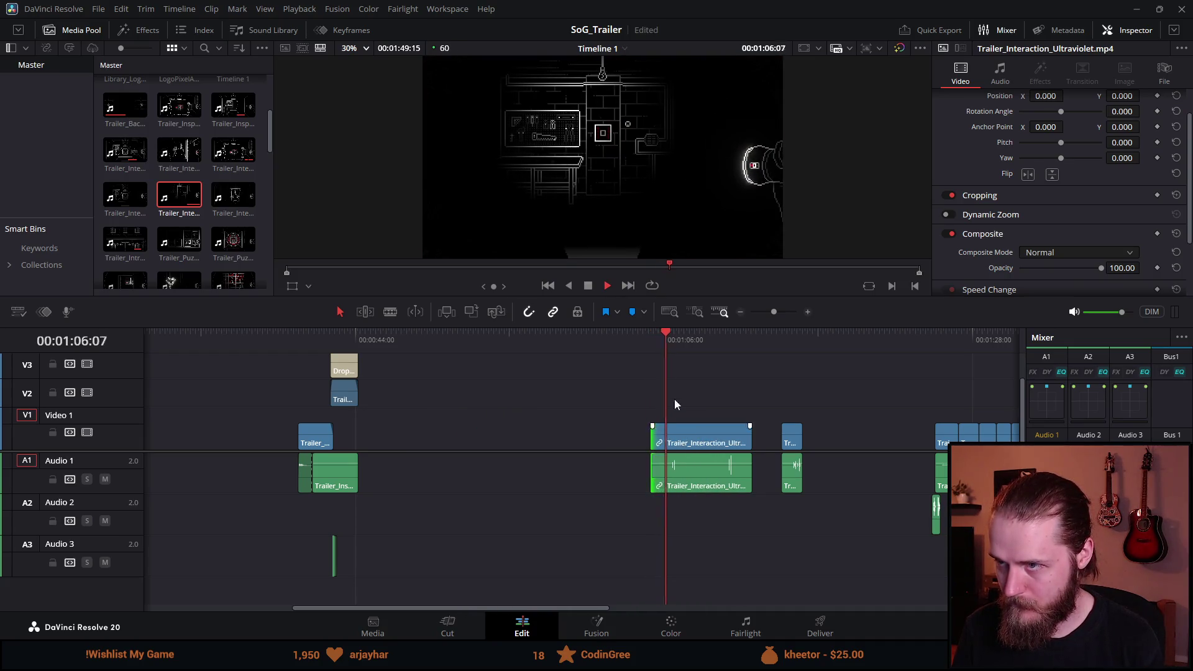
scroll(677, 415, up, 1)
scroll(677, 414, up, 1)
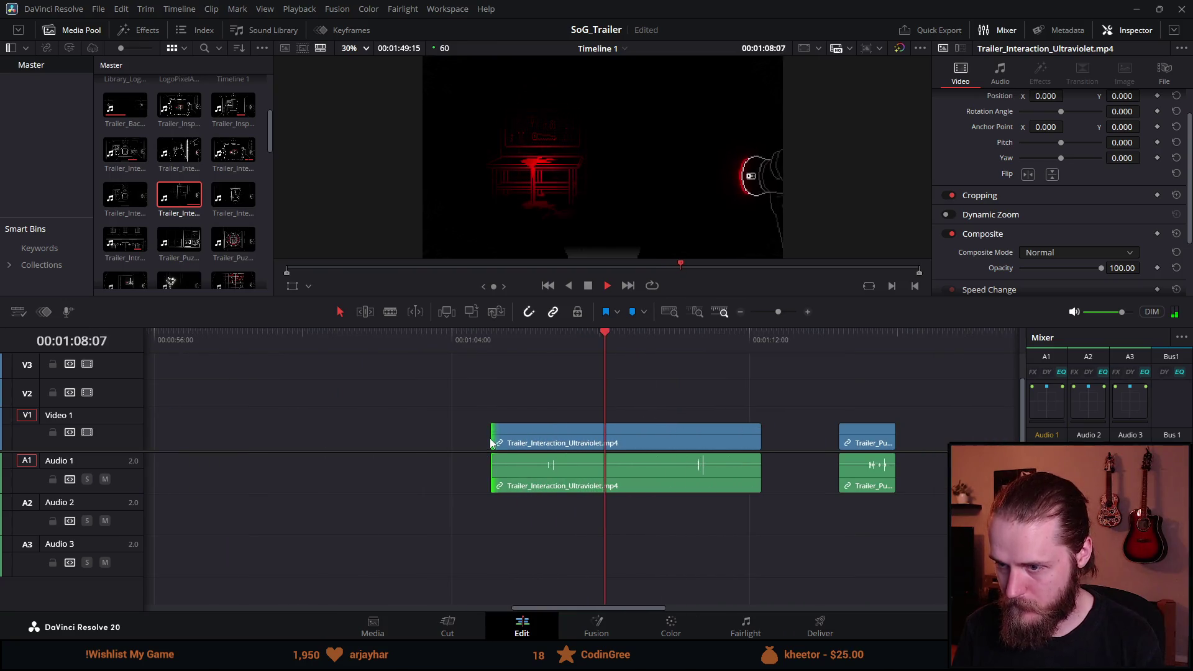
drag(500, 430, 526, 431)
drag(532, 334, 513, 340)
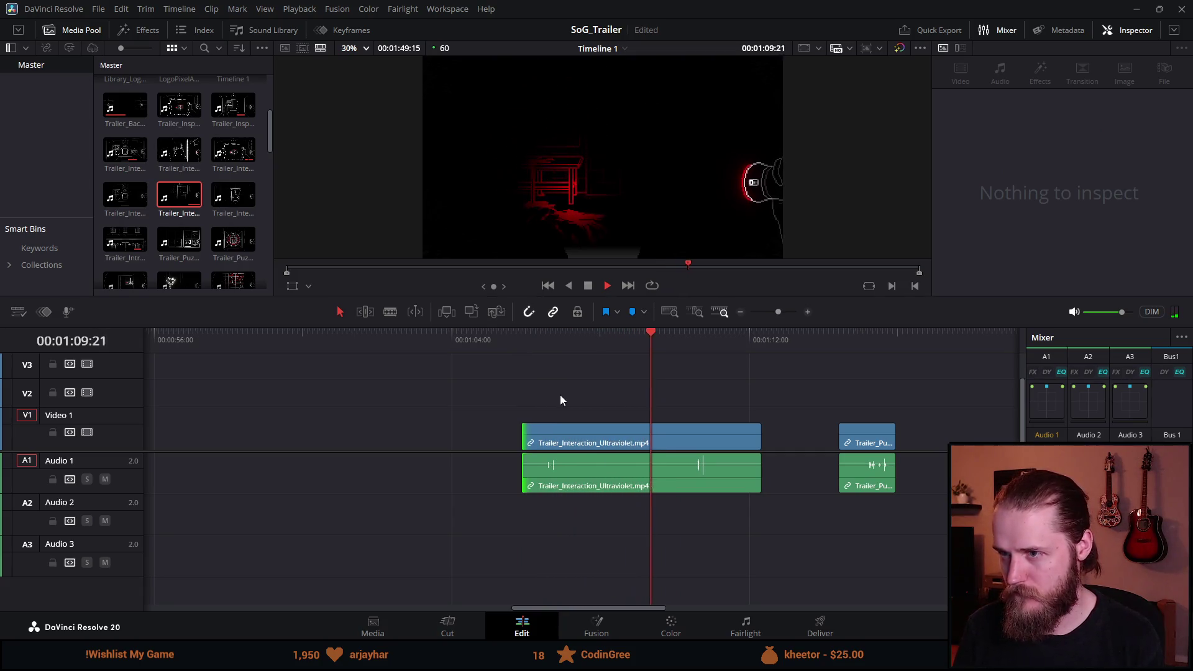
key(space)
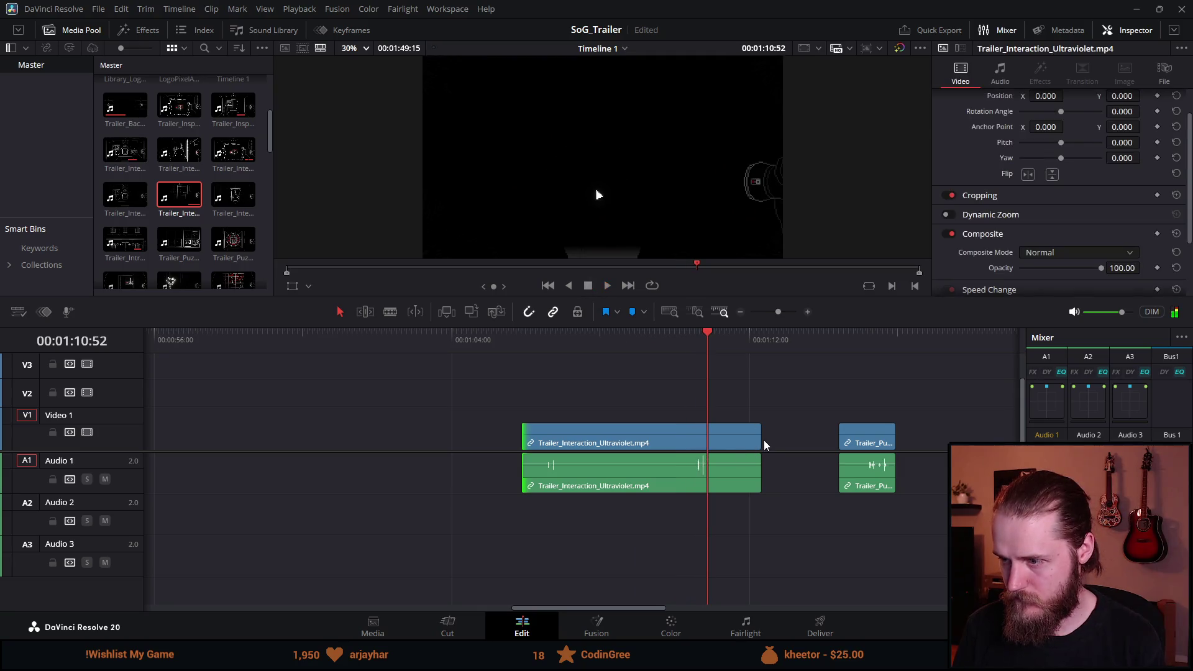
Step: Trim the Ultraviolet clip's end shorter
click(759, 441)
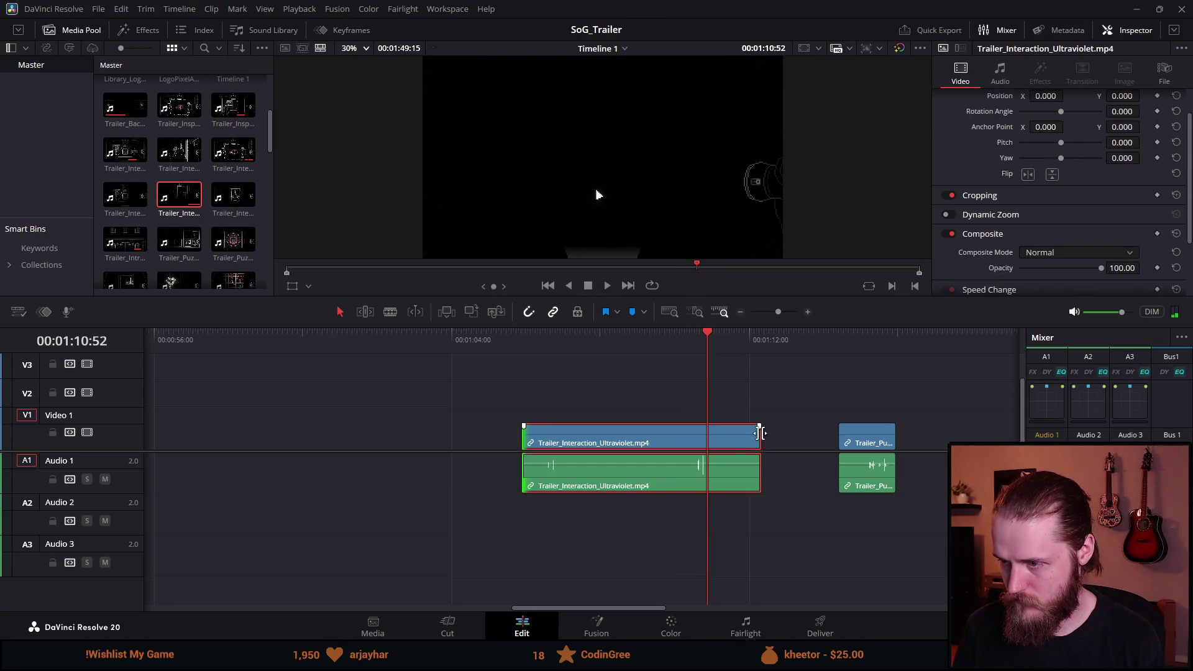
mouse_move(753, 431)
mouse_down()
mouse_move(631, 432)
mouse_move(660, 432)
mouse_move(650, 436)
mouse_up()
scroll(636, 449, down, 3)
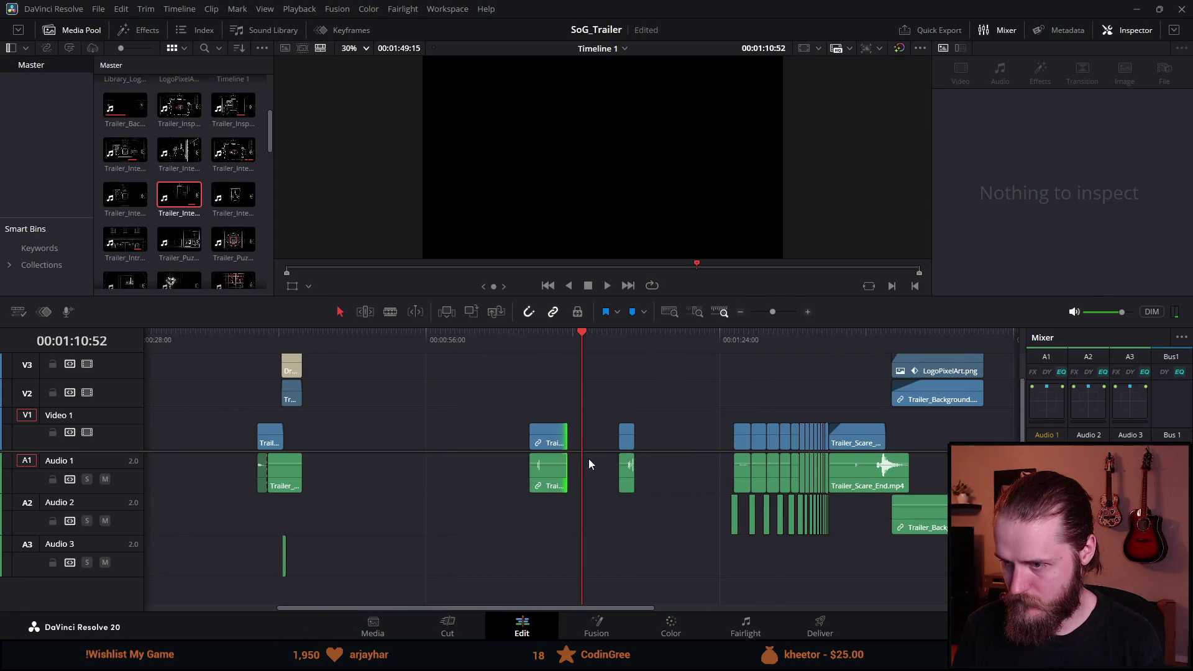
Step: Slide the shortened Ultraviolet clip and Trailer_Puzzle_Chained_Door.mp4 left to close the gaps, then review
click(549, 445)
drag(549, 445, 329, 449)
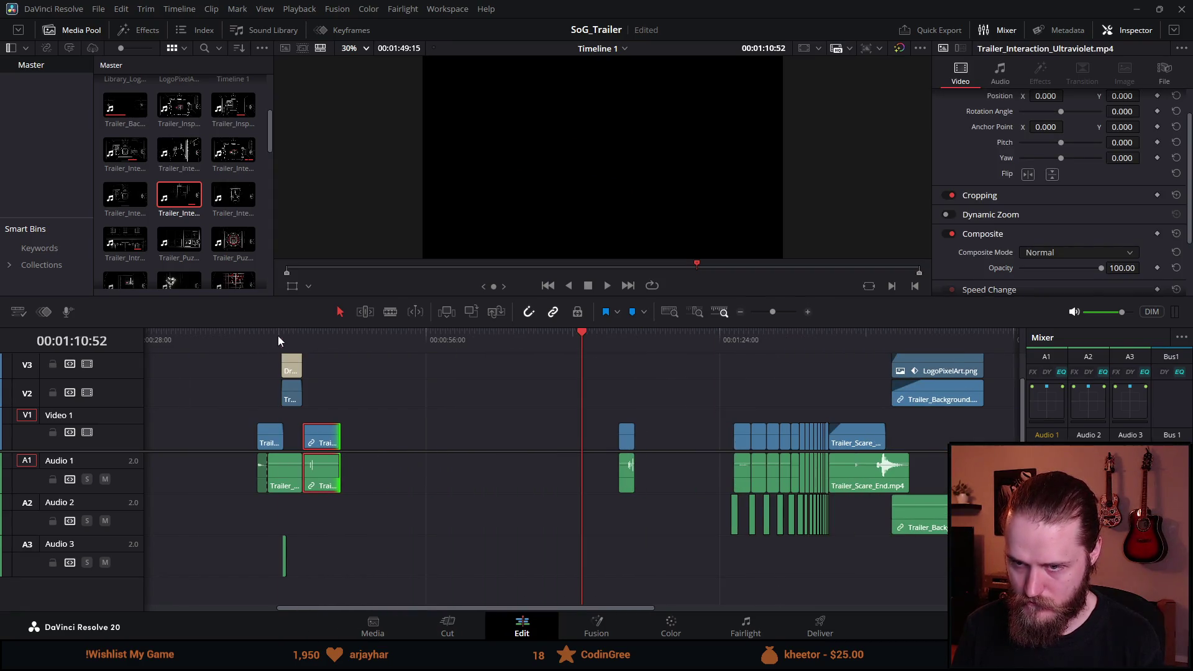
click(278, 341)
key(space)
drag(621, 439, 346, 439)
scroll(358, 427, up, 2)
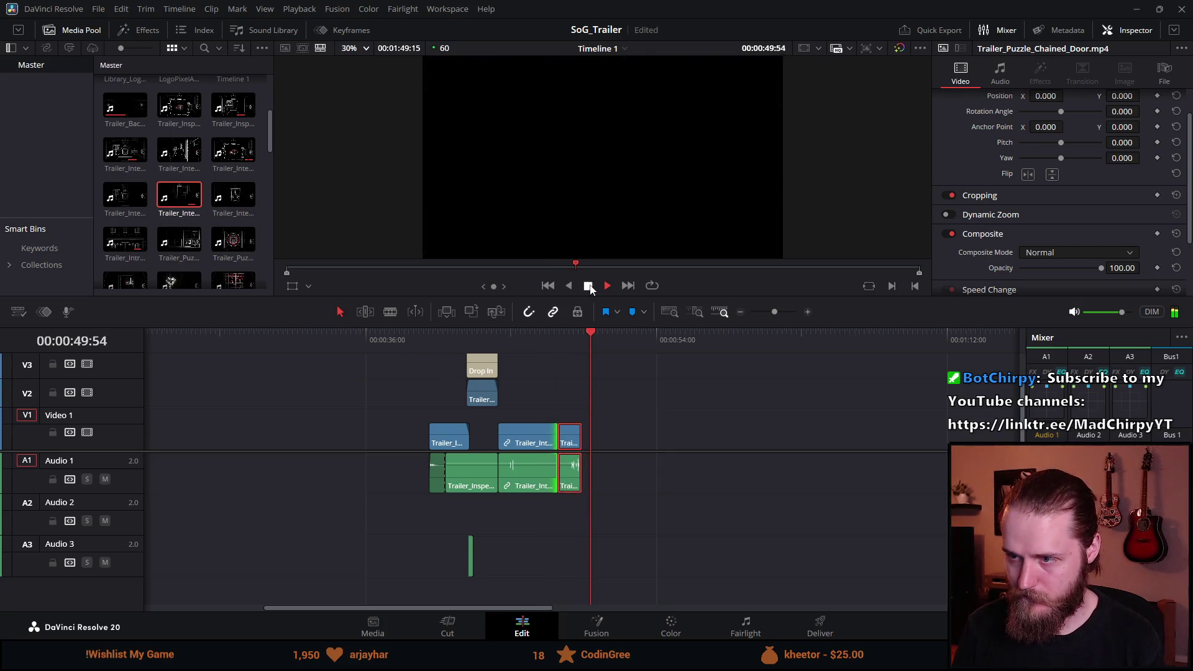
click(589, 287)
Step: Insert Trailer_Standing_Basement_North at the playhead and trim its start and end
scroll(200, 215, down, 3)
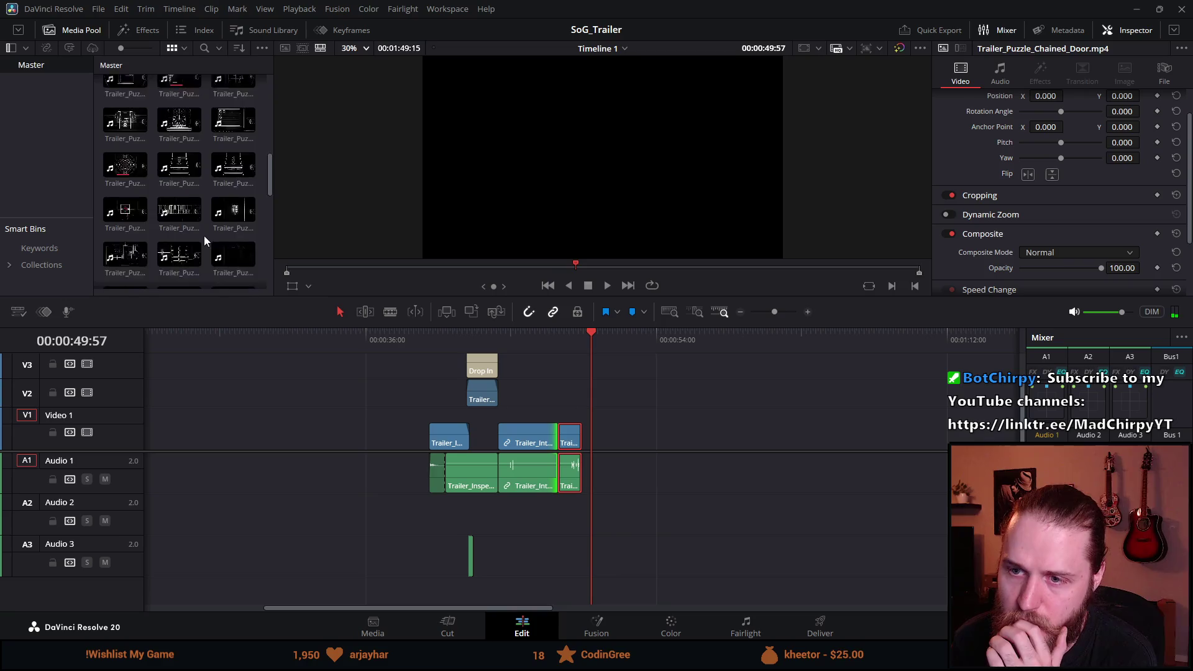
scroll(204, 236, down, 3)
double_click(235, 135)
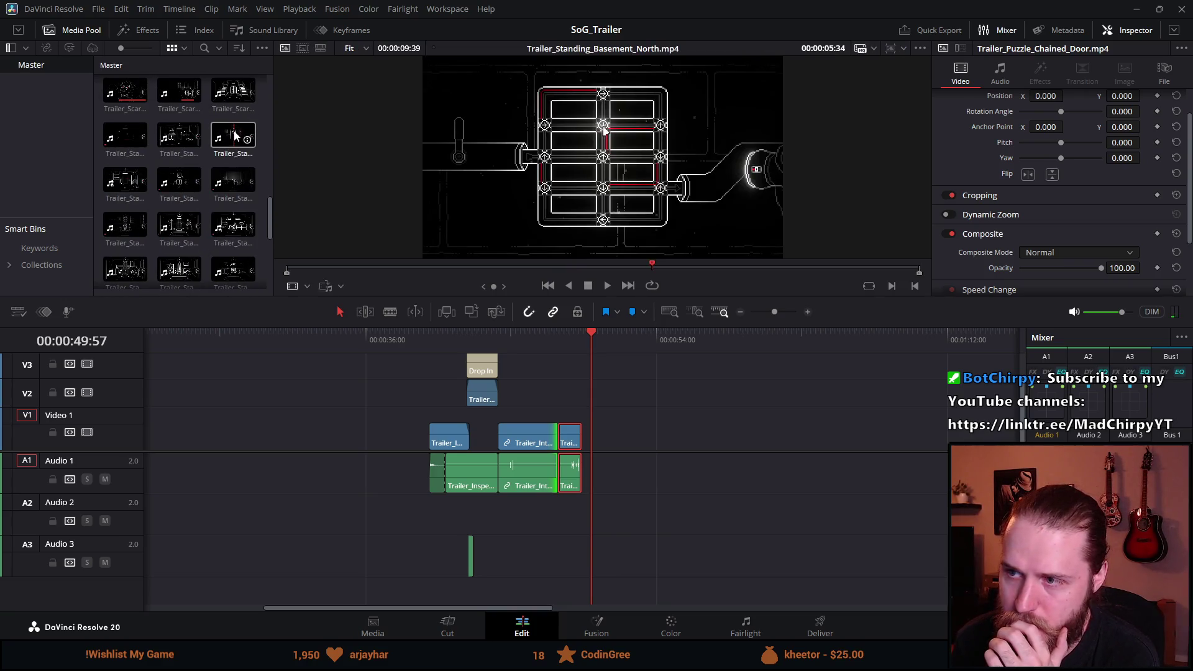
mouse_move(233, 141)
mouse_down()
mouse_move(600, 442)
mouse_move(587, 442)
mouse_up()
mouse_move(585, 344)
mouse_down()
mouse_move(688, 359)
mouse_move(672, 372)
mouse_up()
drag(587, 433, 646, 435)
click(736, 438)
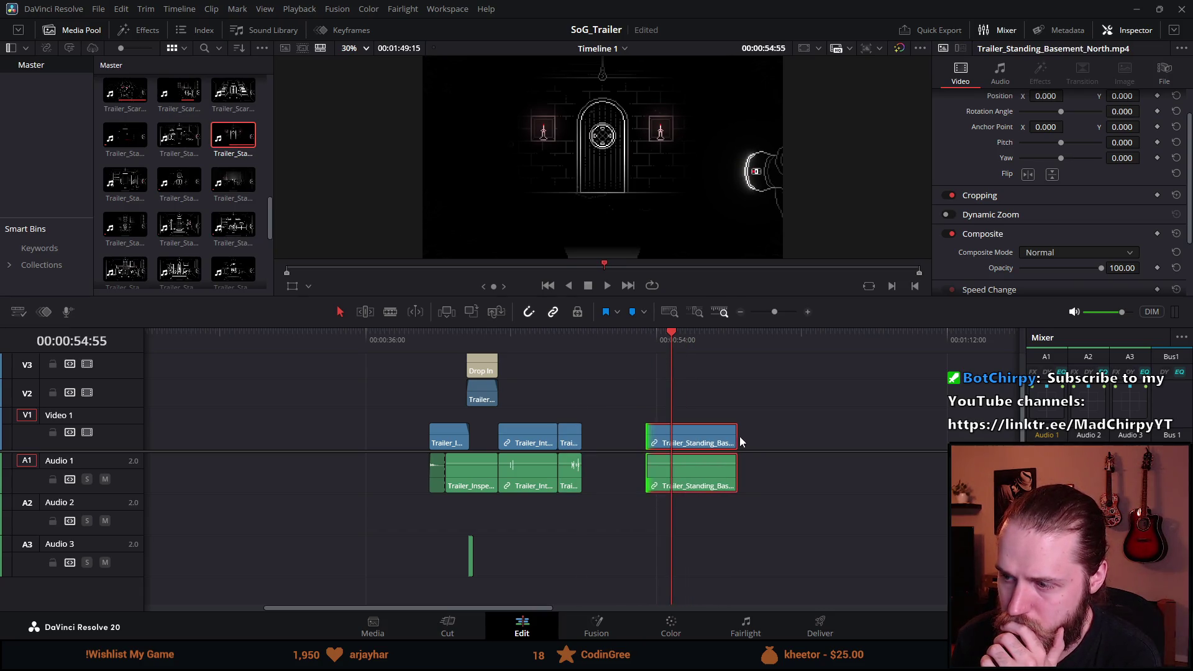
click(779, 446)
drag(731, 433, 611, 437)
Step: Play back the edited section, then delete the basement clip
click(488, 338)
click(607, 286)
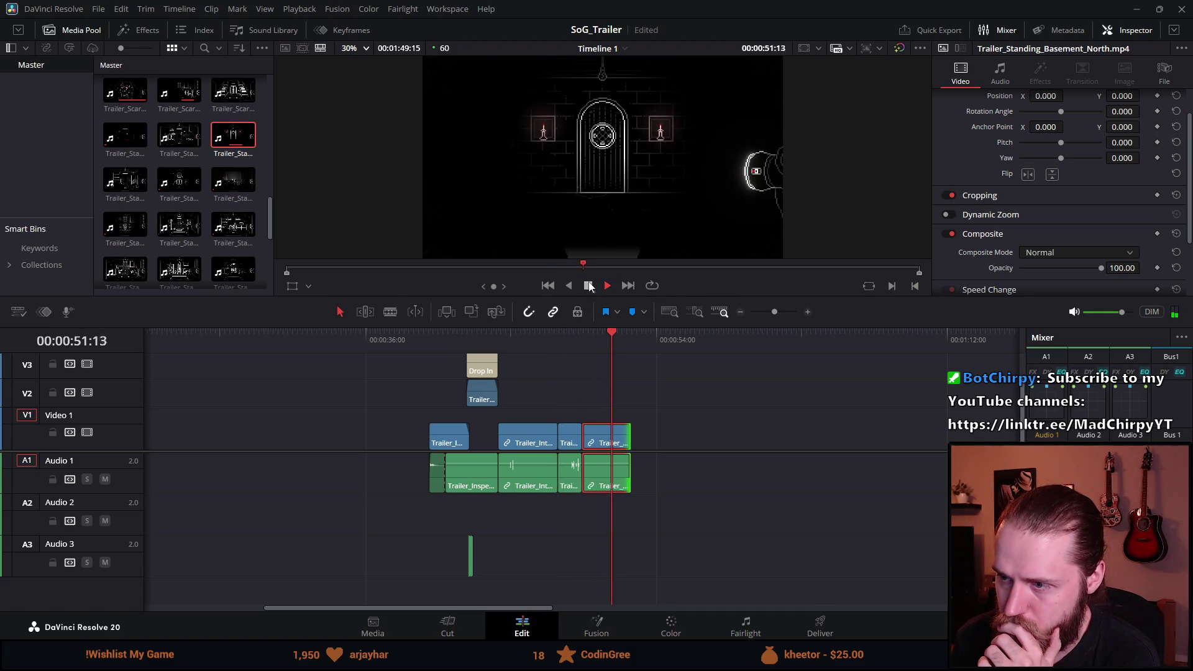
key(space)
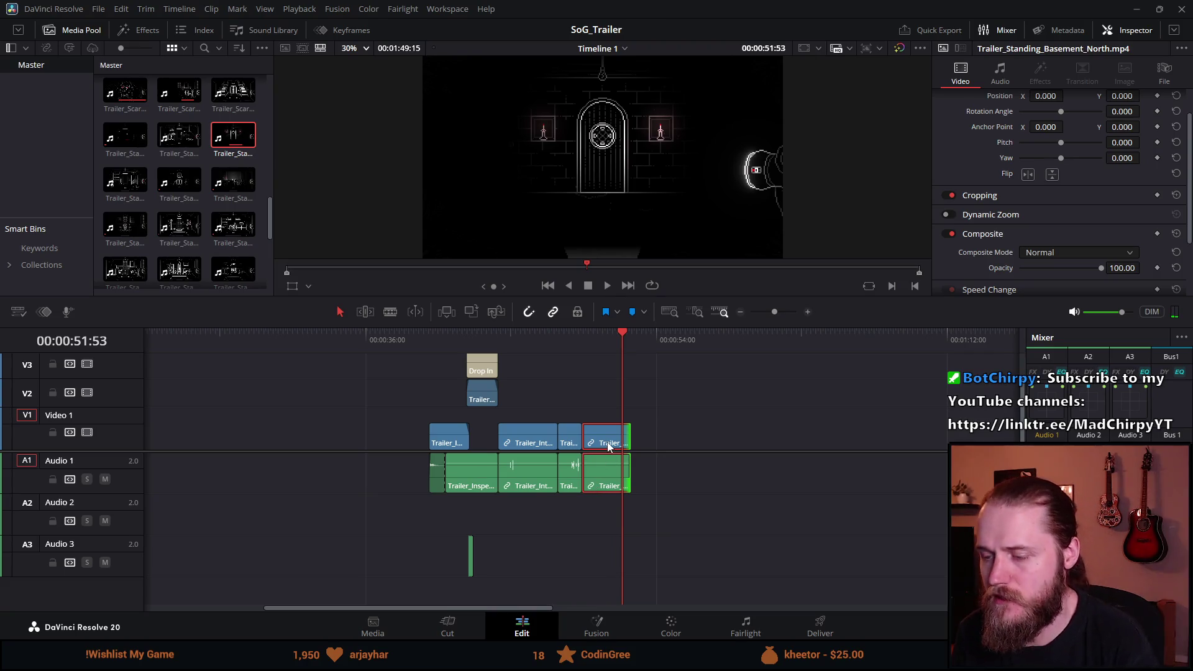
key(Delete)
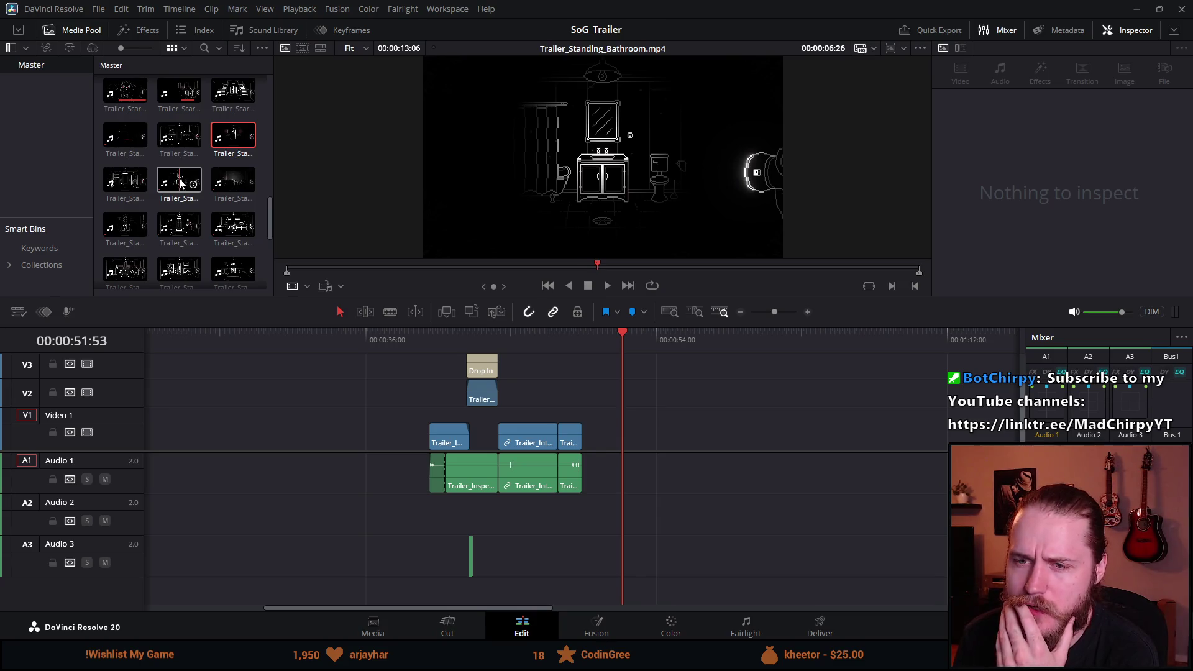
Step: Zoom the timeline out to show all clips and return the playhead to 00:00:00:00
scroll(181, 205, down, 1)
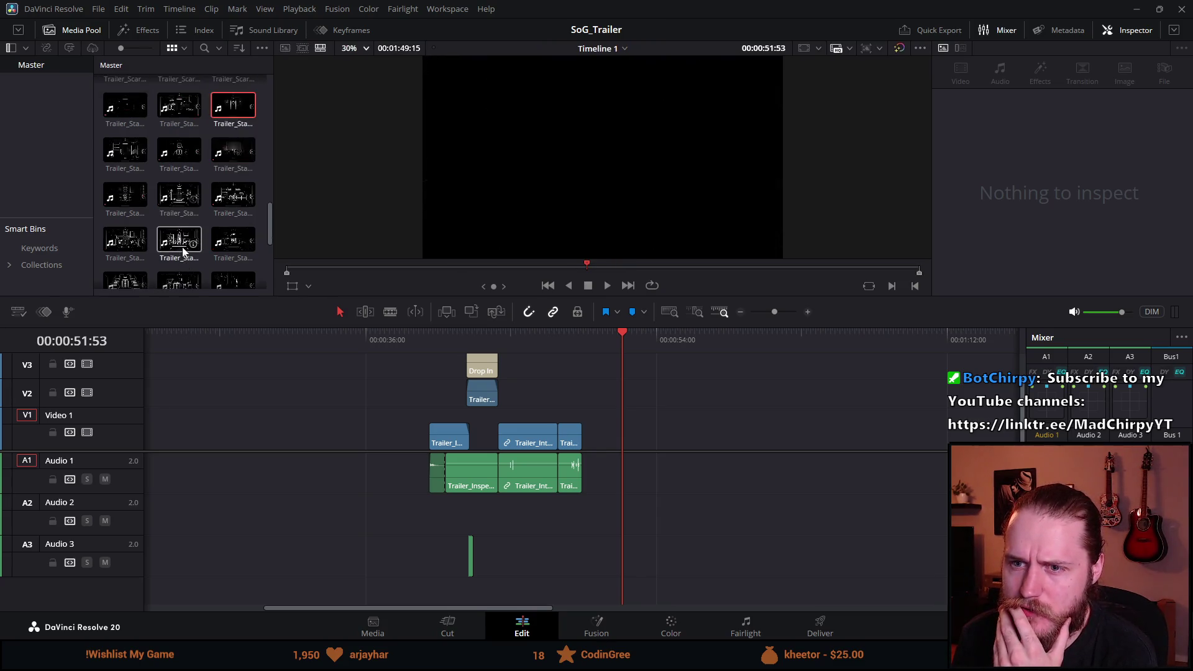
scroll(184, 251, down, 1)
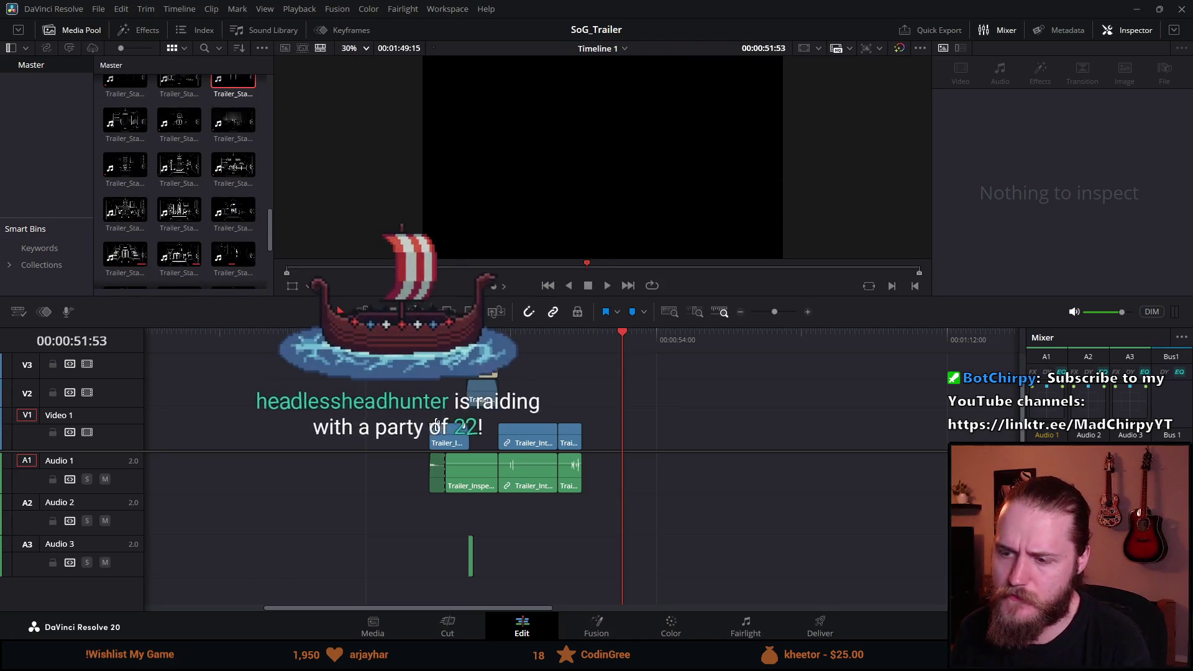
scroll(394, 481, down, 3)
scroll(392, 481, up, 2)
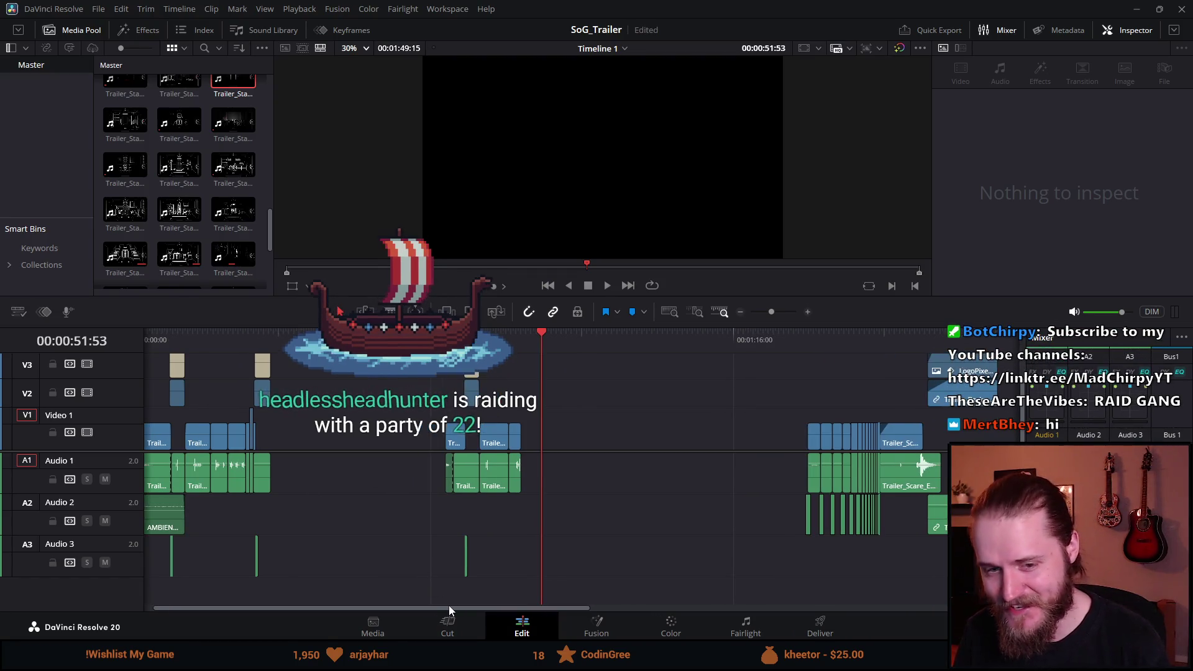
drag(449, 605, 338, 588)
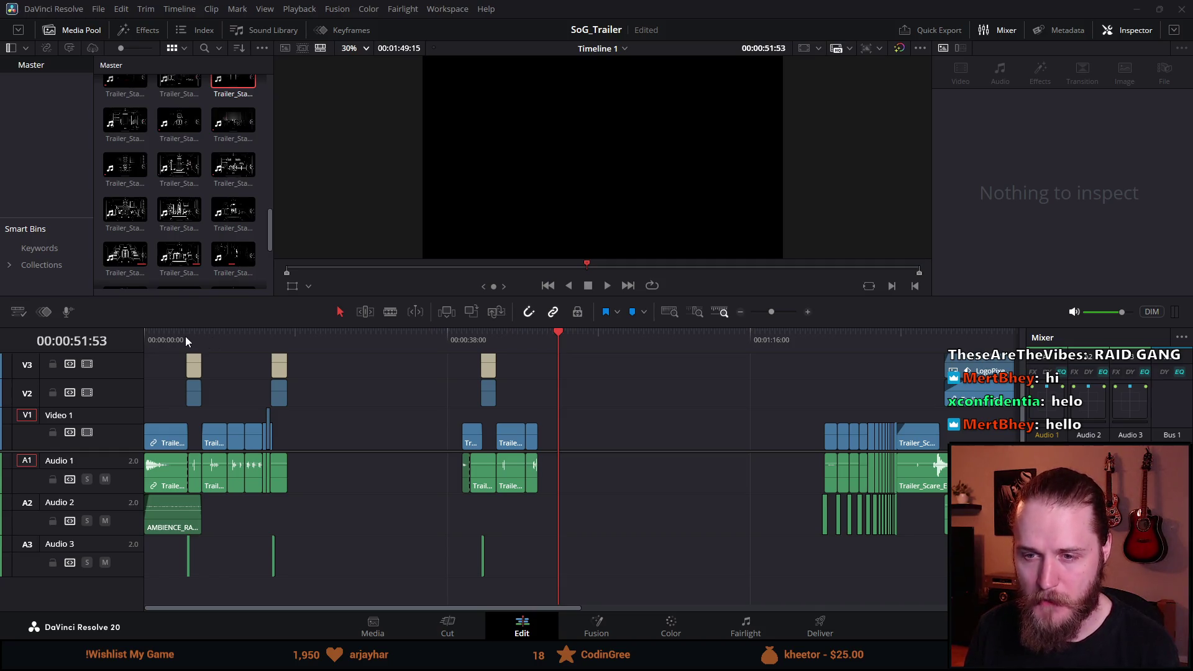
drag(185, 338, 114, 341)
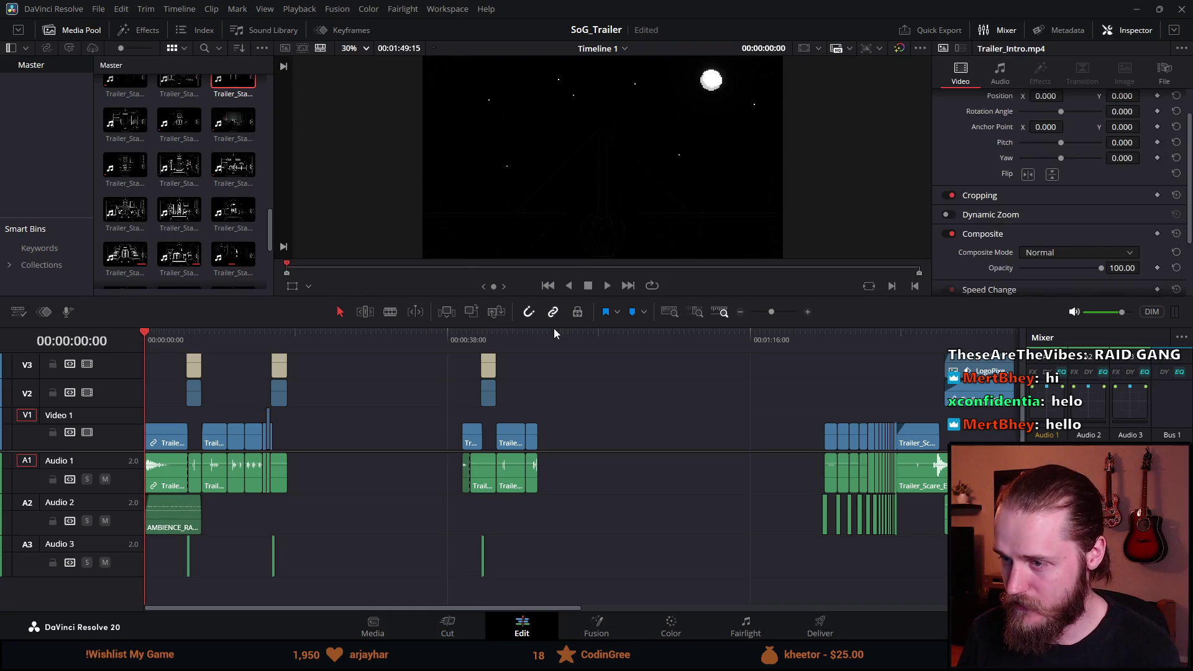
Step: Enlarge the viewer over a shorter timeline and play the trailer, skipping ahead past 40 seconds
drag(554, 325, 548, 411)
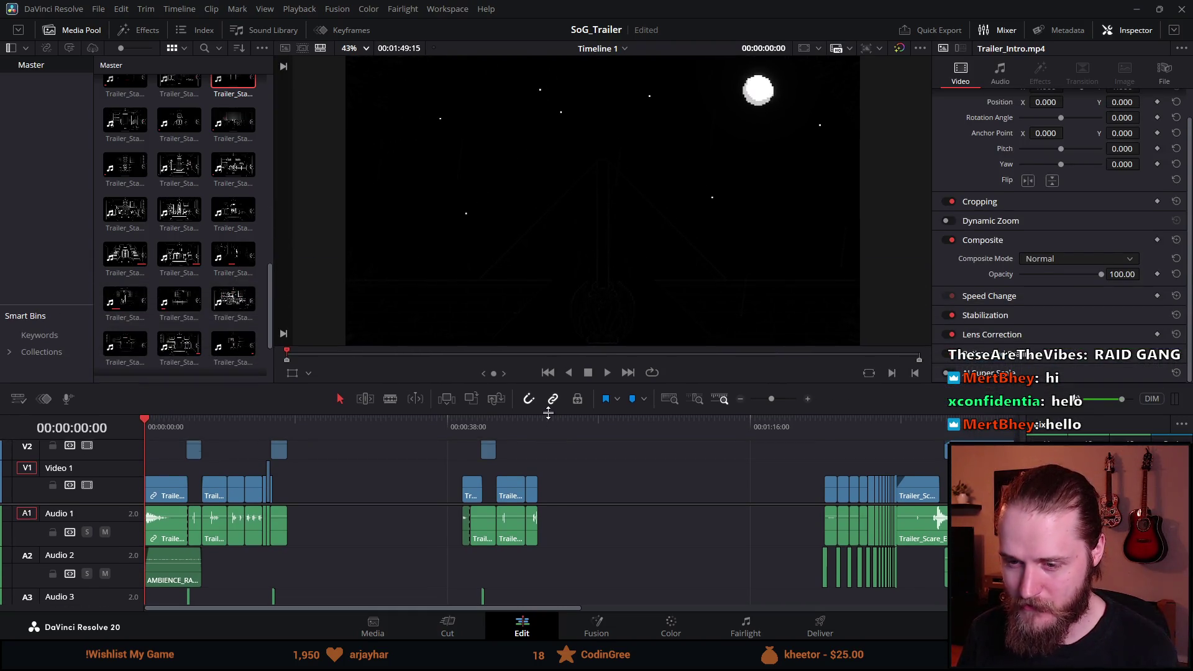
key(space)
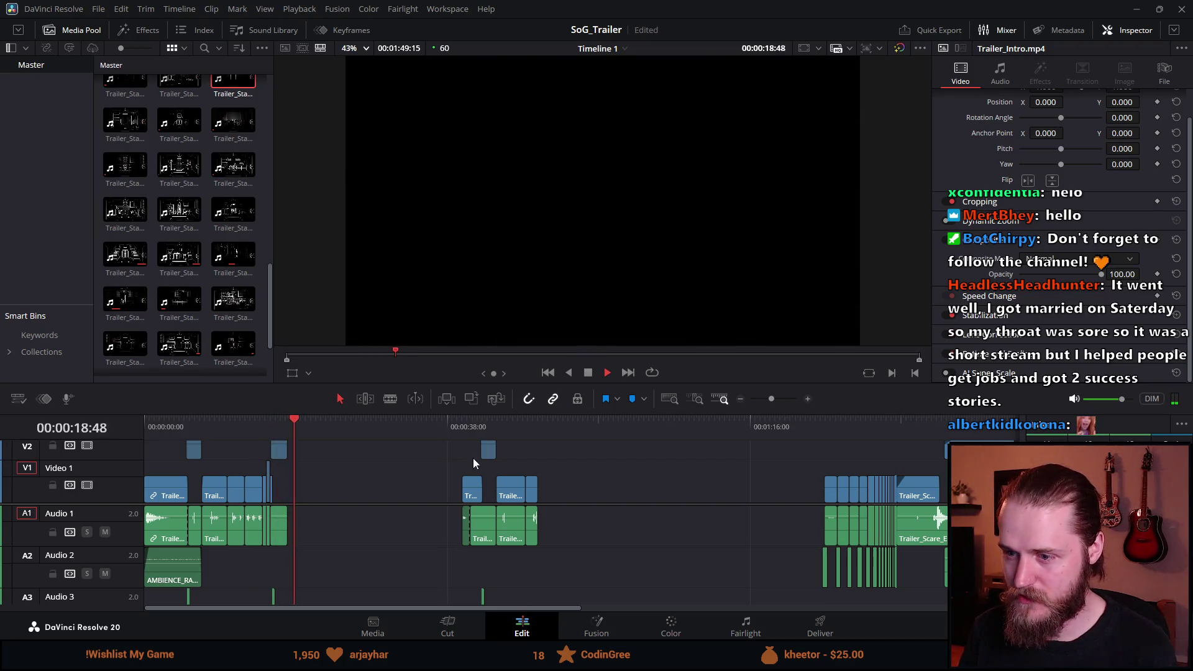
click(466, 424)
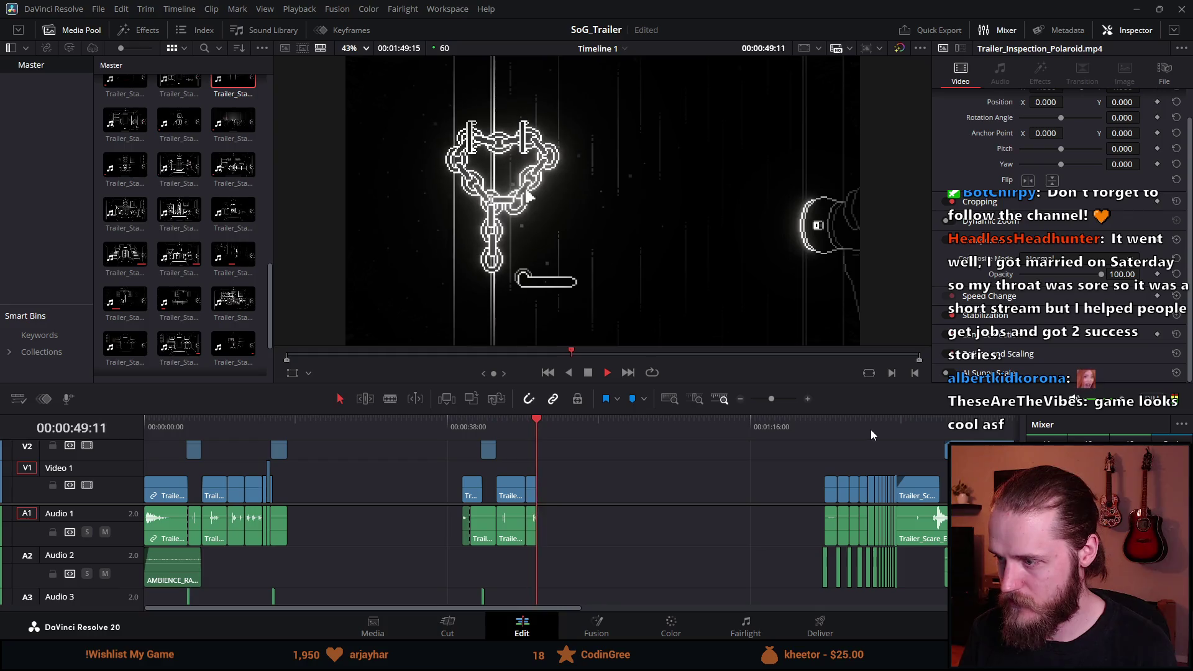
click(850, 424)
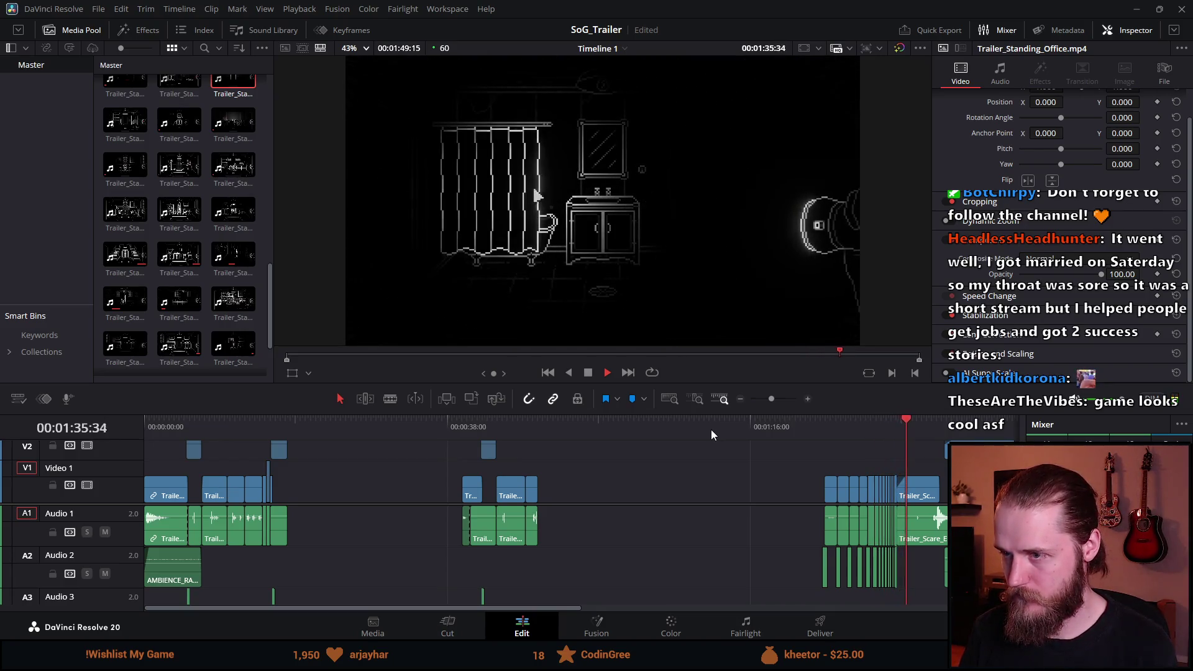
Step: Stop playback on the Shroud of Gloom logo and bring the playhead back to the start
scroll(710, 456, up, 1)
scroll(710, 456, down, 1)
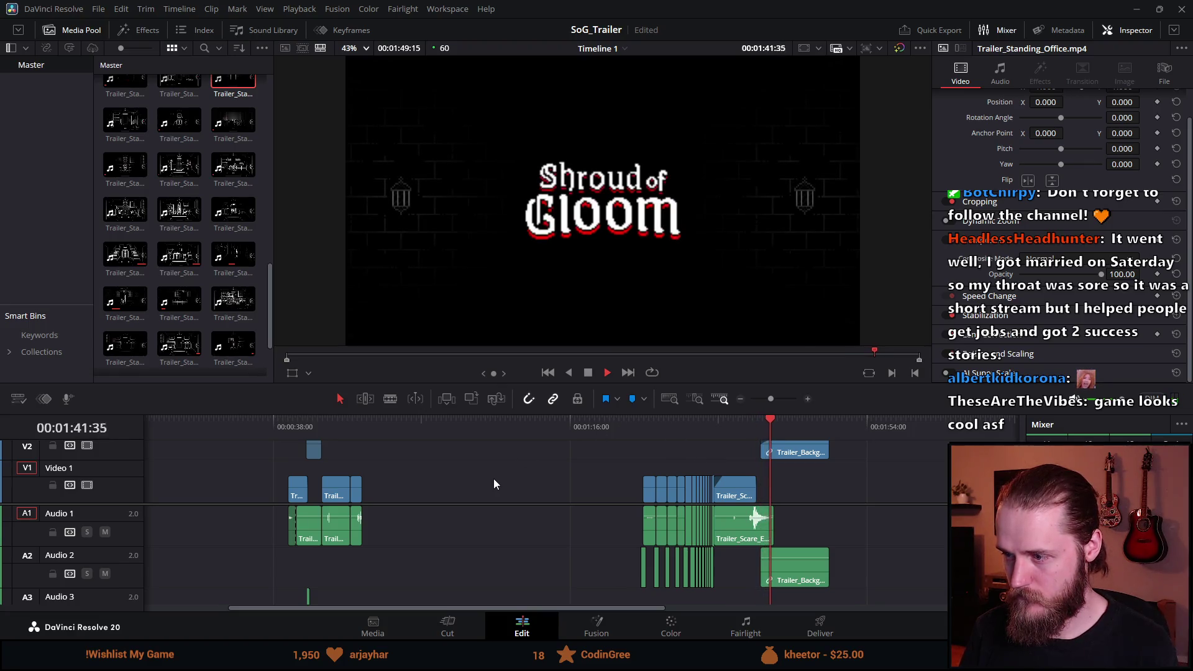
scroll(430, 461, down, 3)
scroll(431, 461, up, 2)
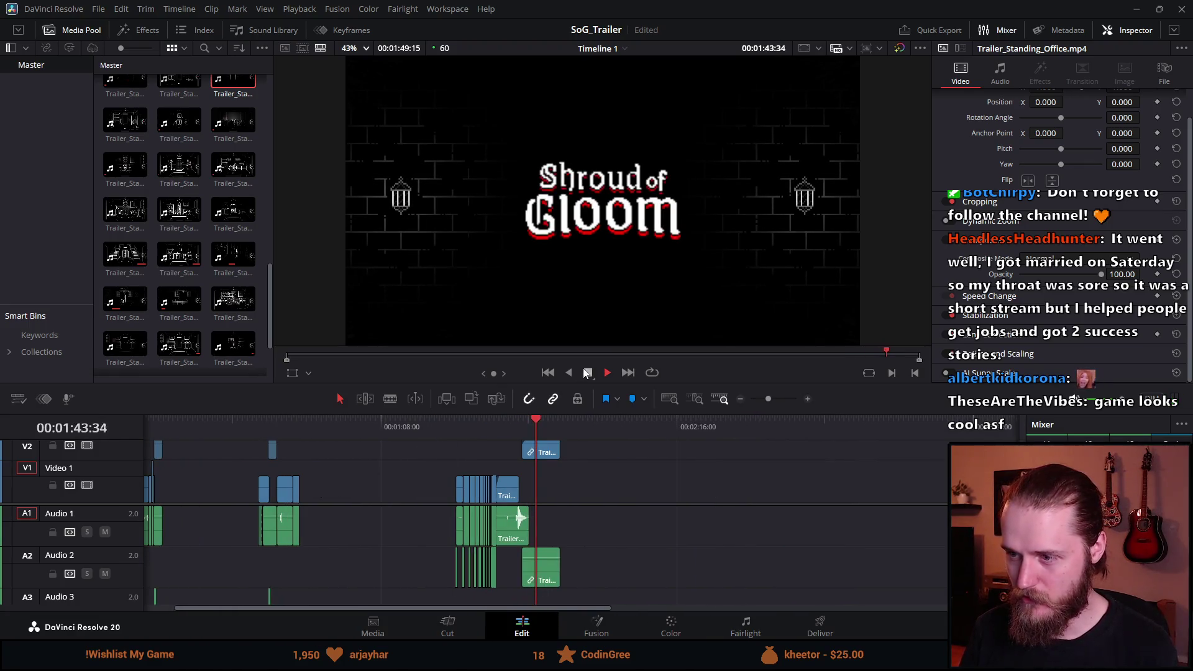
key(space)
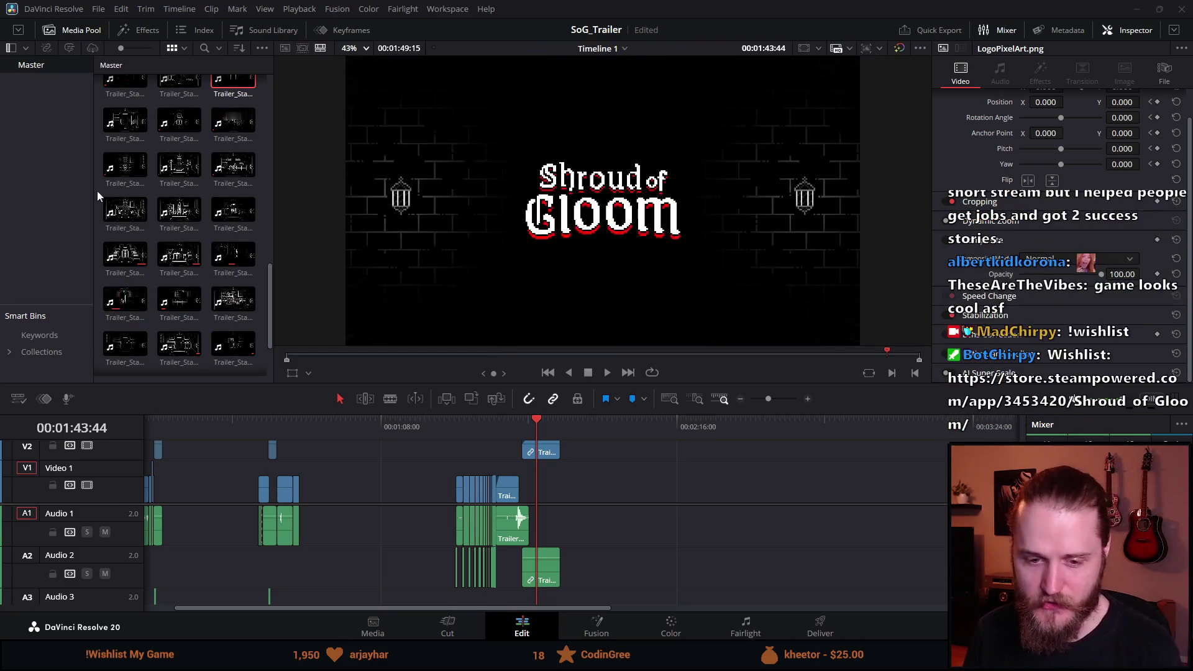
drag(490, 419, 103, 430)
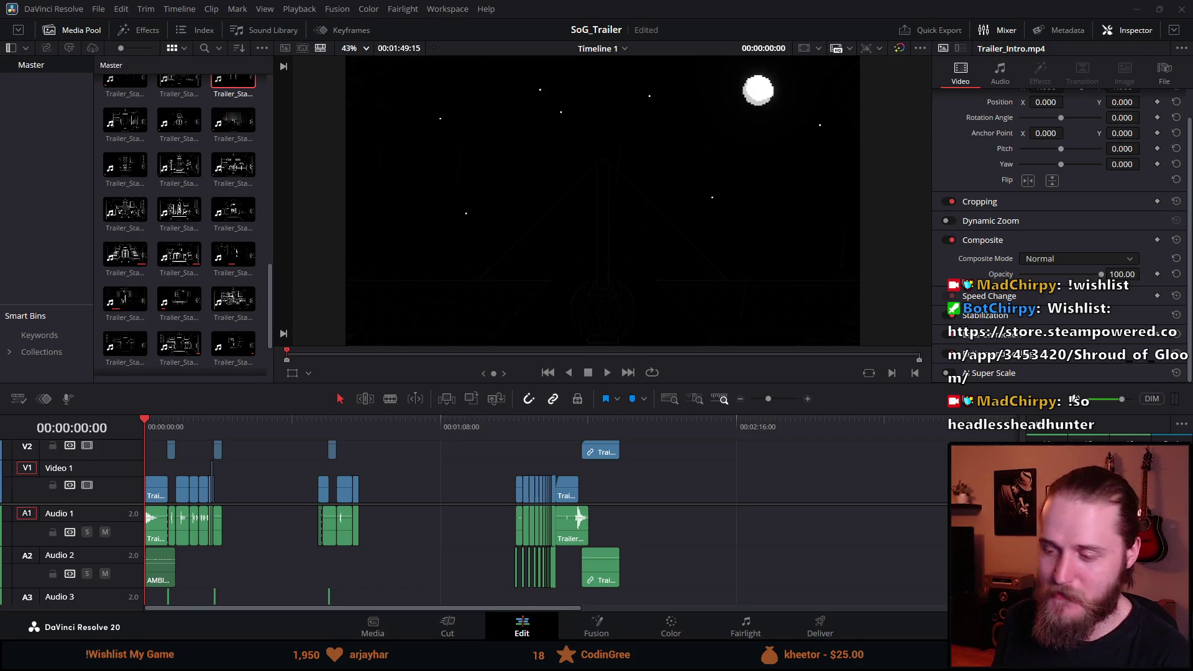
Step: Check frames just after the trailer's start on the SoG_Trailer timeline
scroll(278, 477, up, 2)
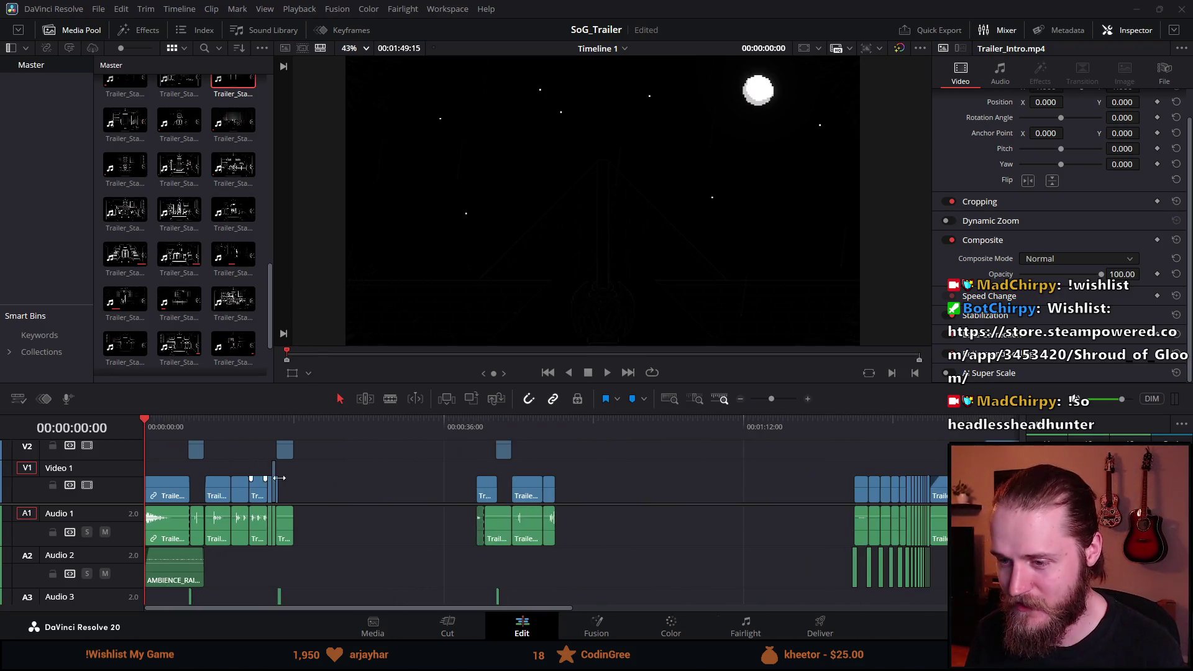
scroll(361, 528, up, 1)
scroll(361, 528, up, 1)
scroll(361, 528, down, 1)
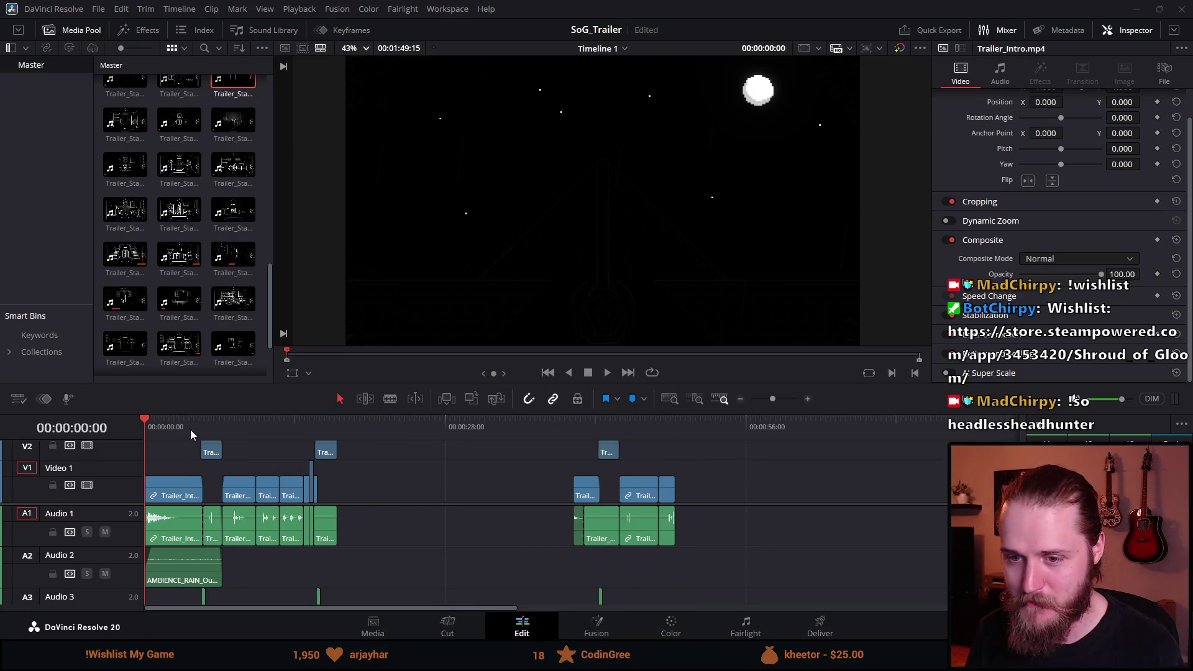
click(163, 423)
click(147, 426)
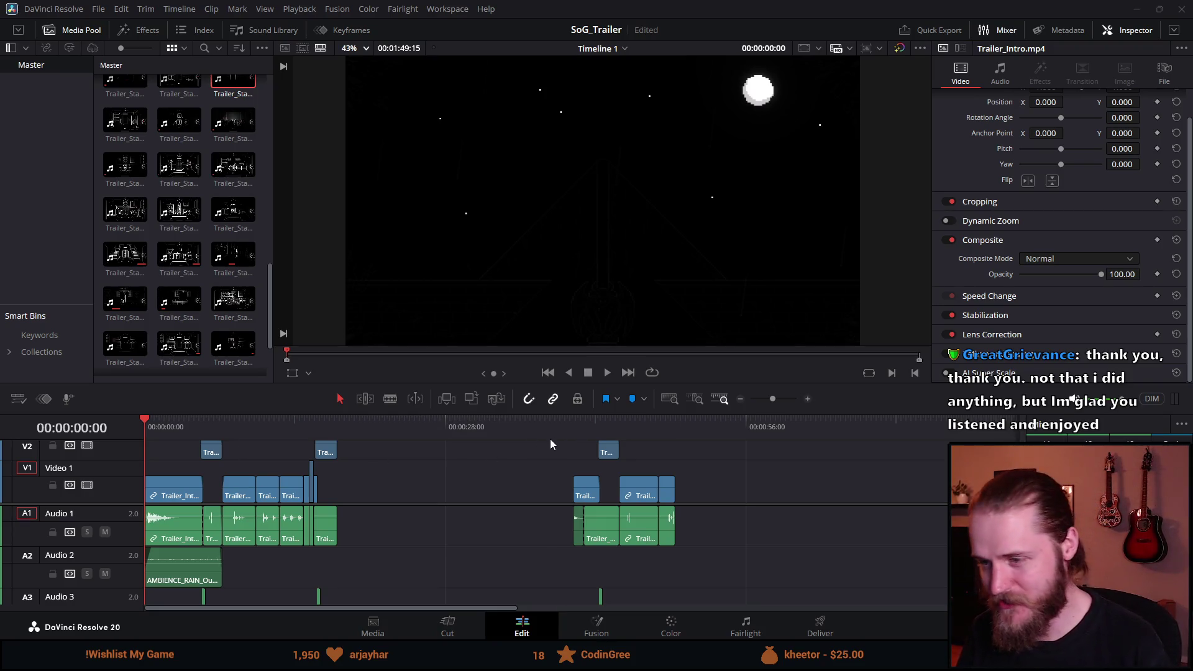
Step: Play the trailer from the inspection clips near 40 seconds, then from about 12 seconds
click(570, 430)
key(space)
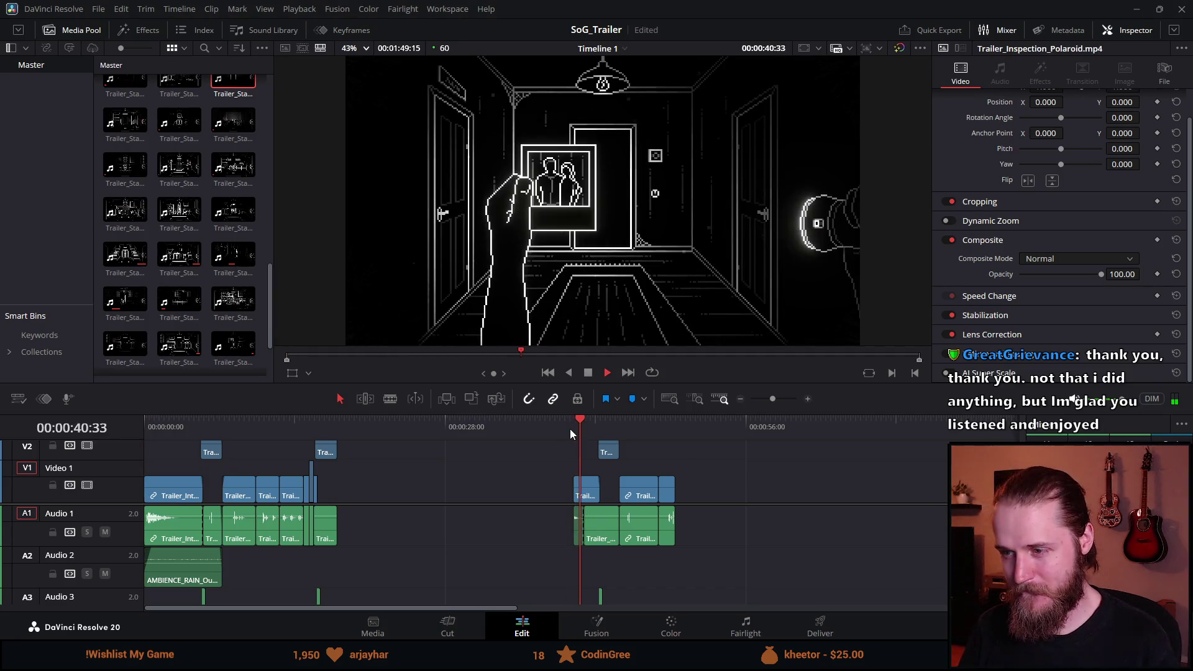
scroll(639, 478, up, 2)
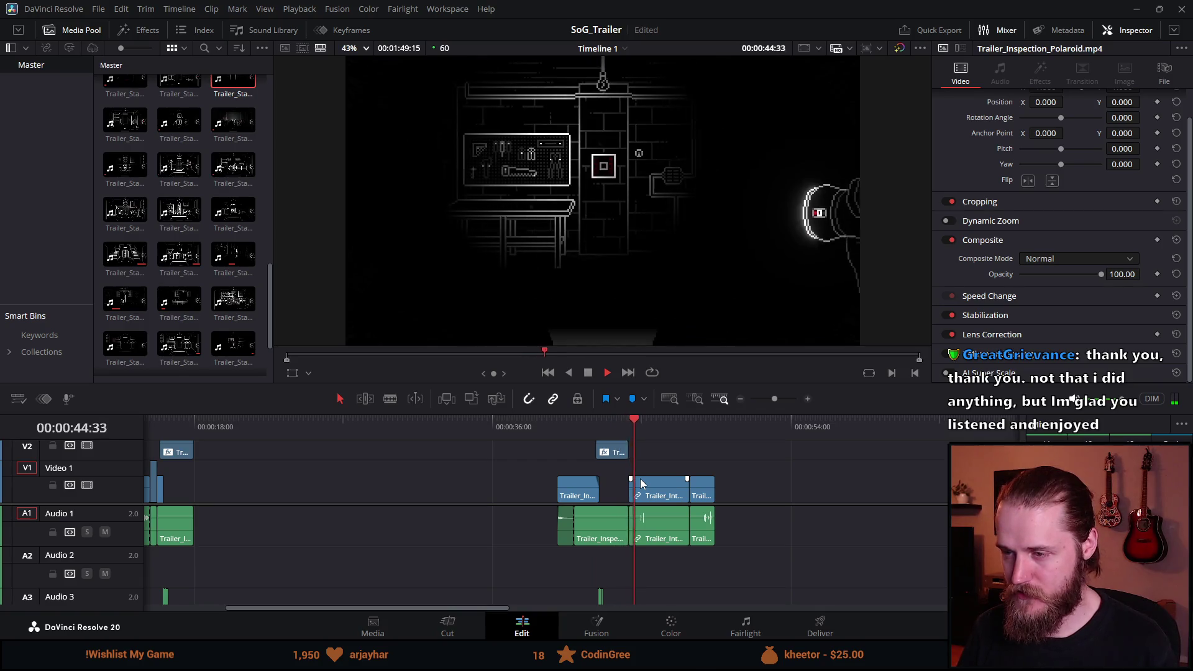
scroll(640, 479, down, 2)
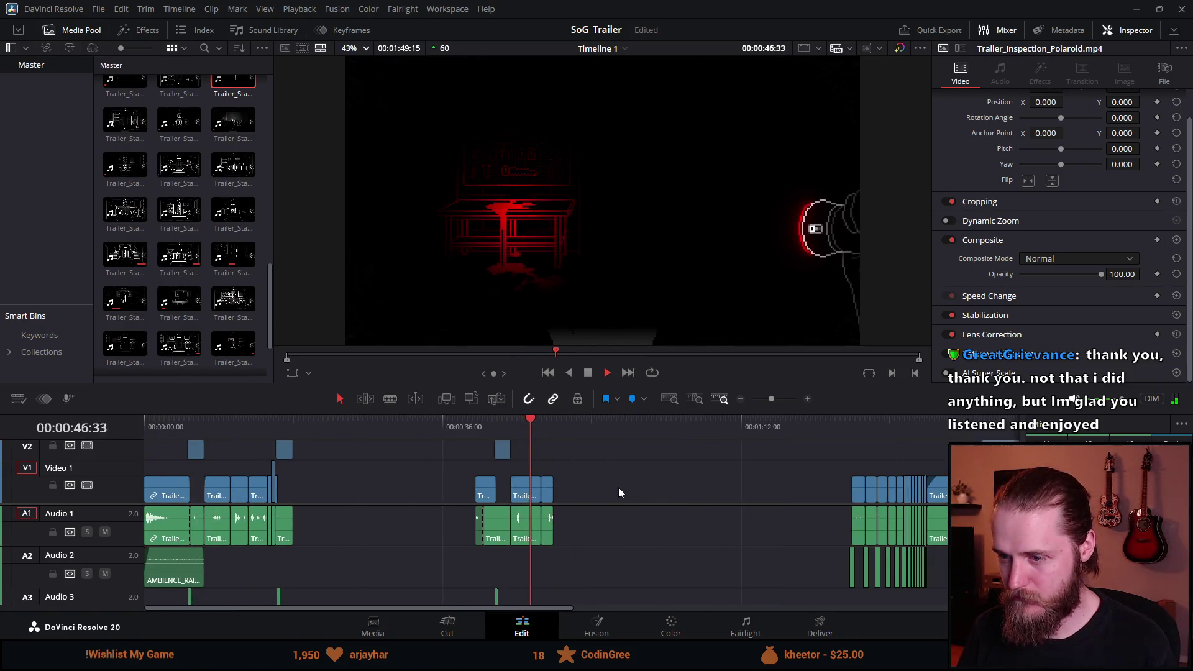
scroll(615, 489, up, 1)
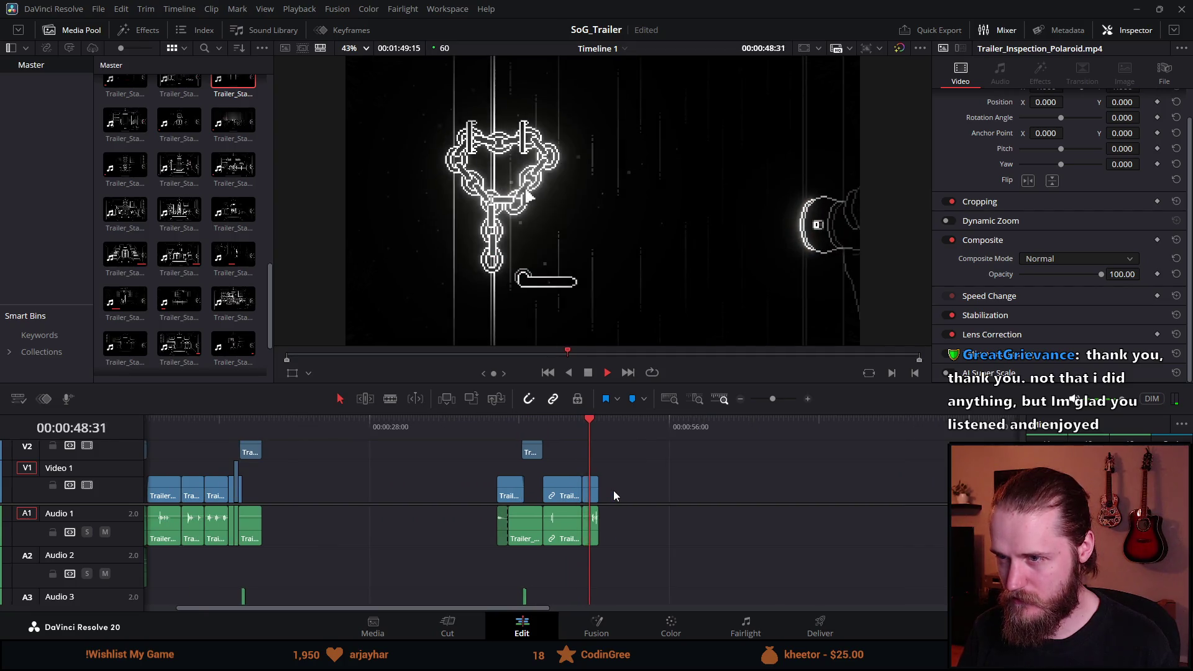
scroll(565, 501, down, 1)
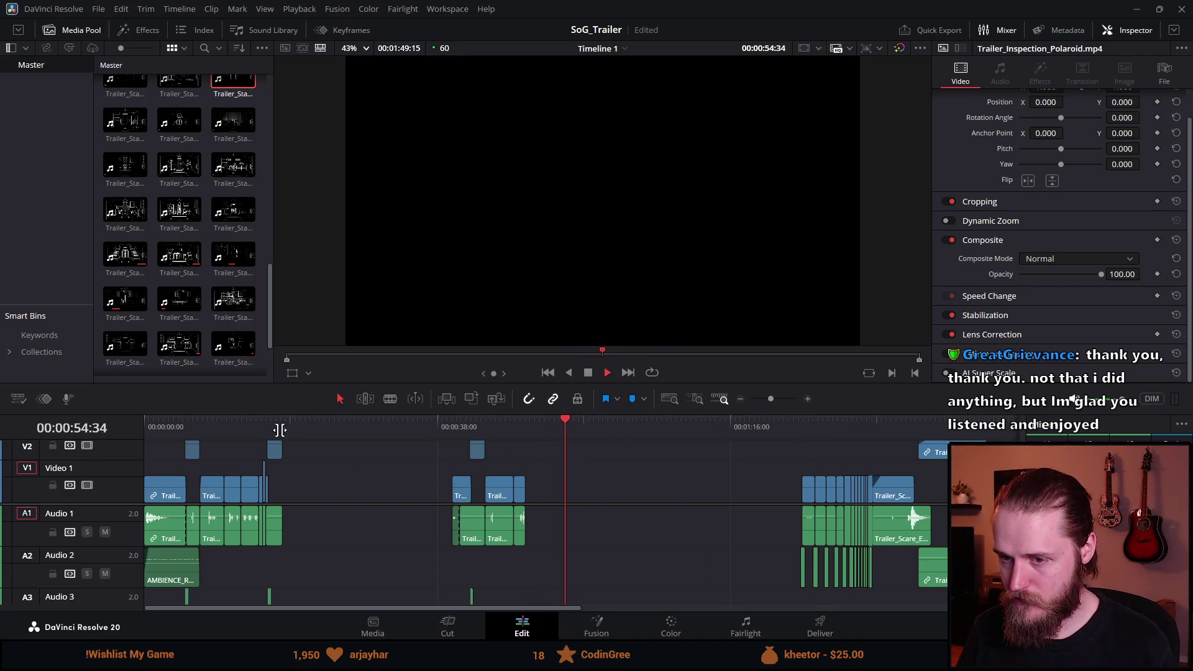
click(247, 427)
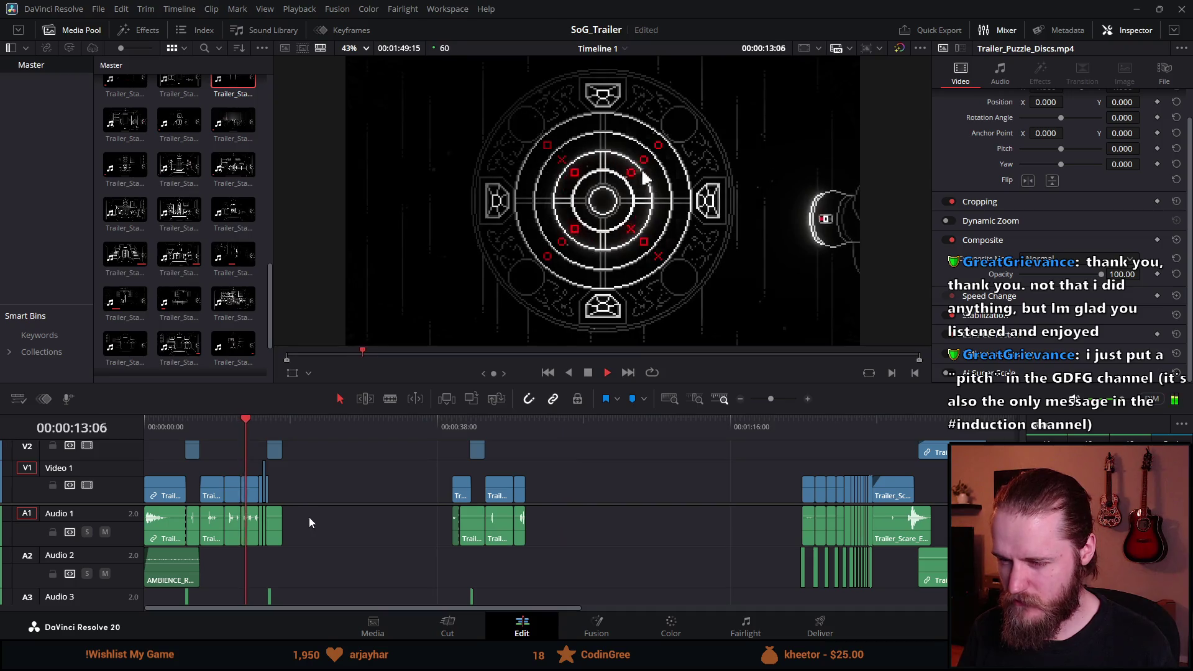
scroll(308, 517, up, 2)
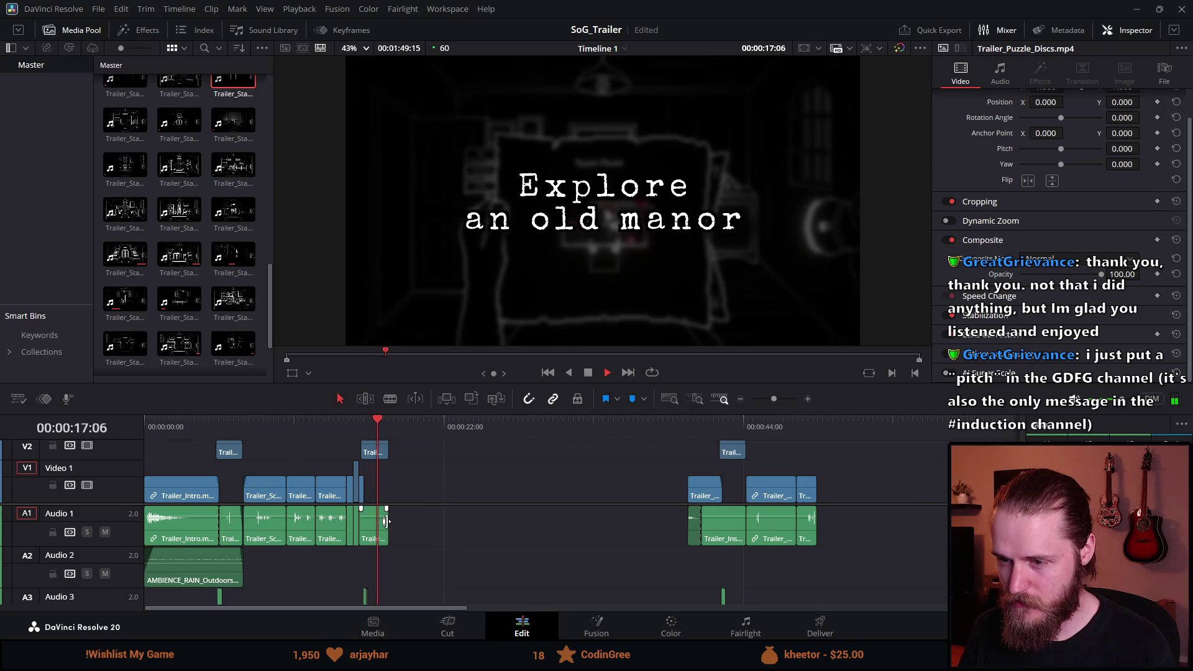
scroll(379, 506, up, 1)
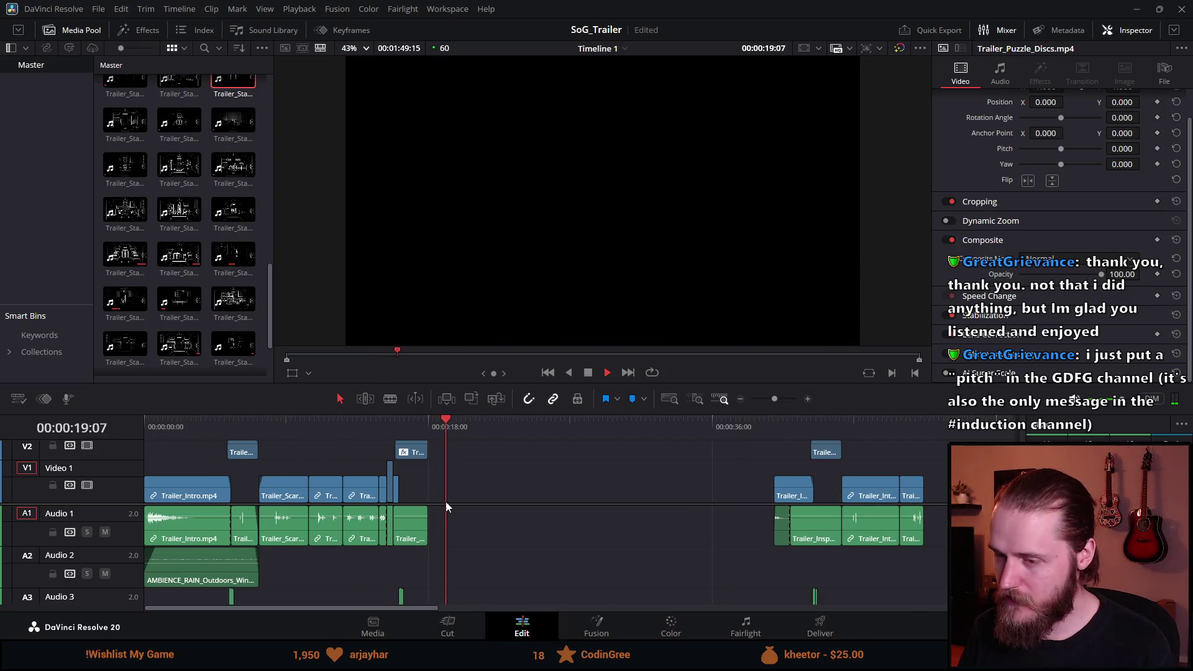
scroll(445, 501, down, 3)
scroll(806, 470, up, 1)
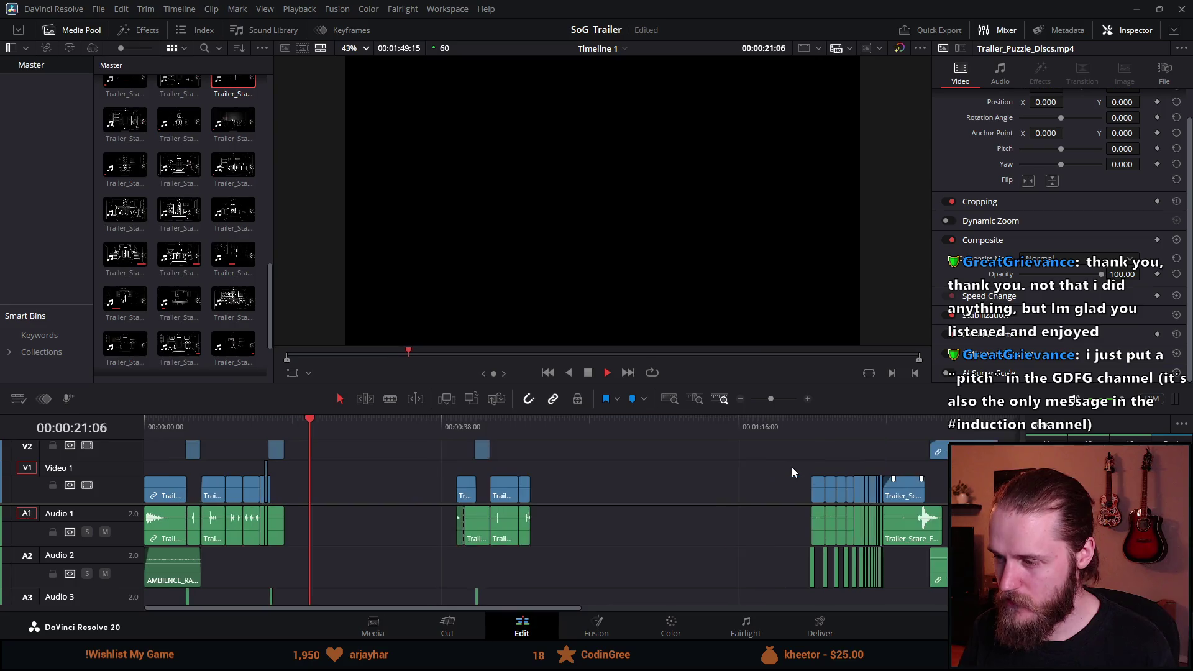
Step: Stop on the Shroud of Gloom logo, zoom the timeline out, and replay from the inspection clips
click(848, 427)
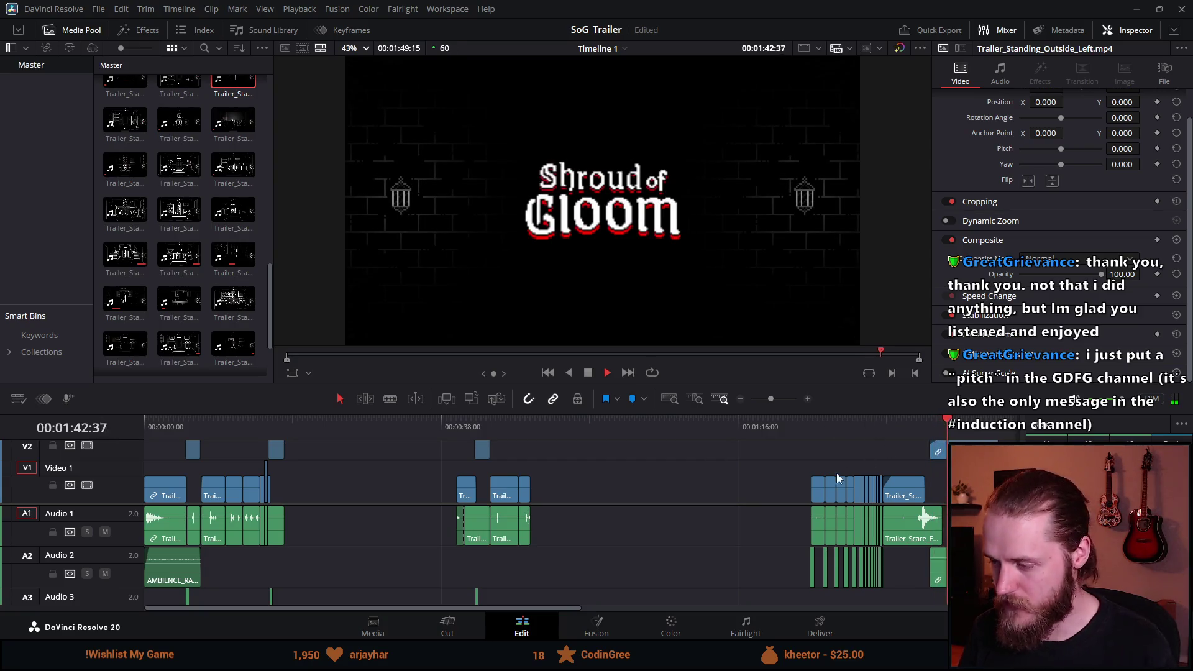
click(594, 373)
scroll(505, 552, right, 5)
key(ctrl+minus)
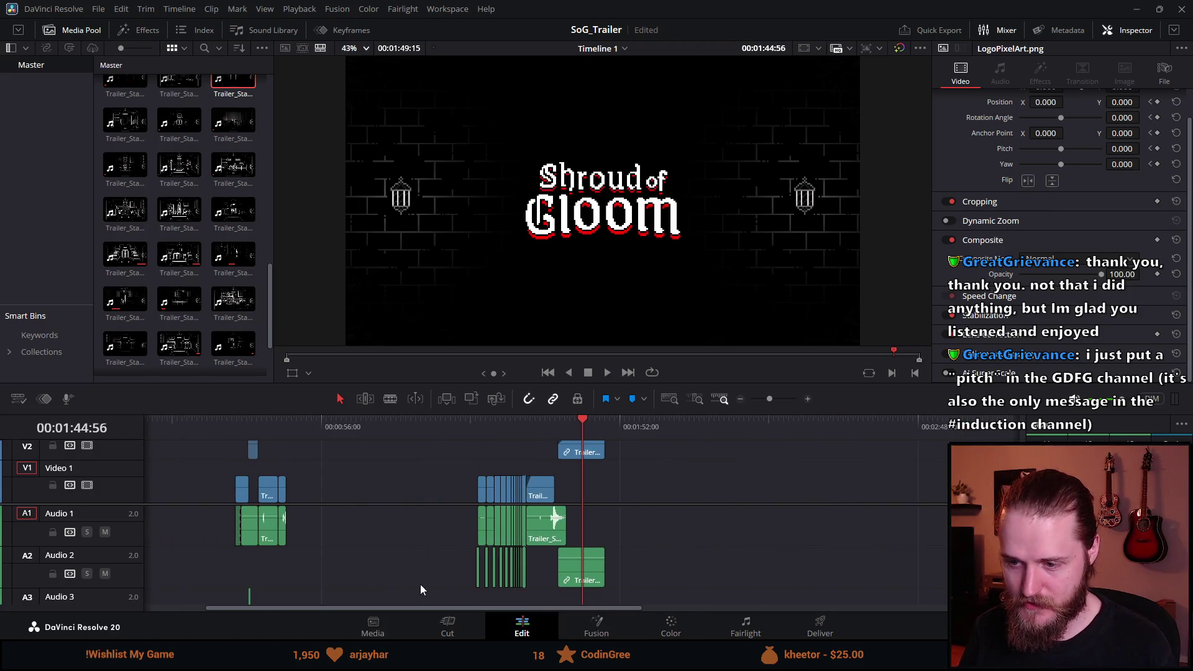
drag(415, 608, 236, 608)
click(357, 427)
key(ctrl+equal)
key(ctrl+equal)
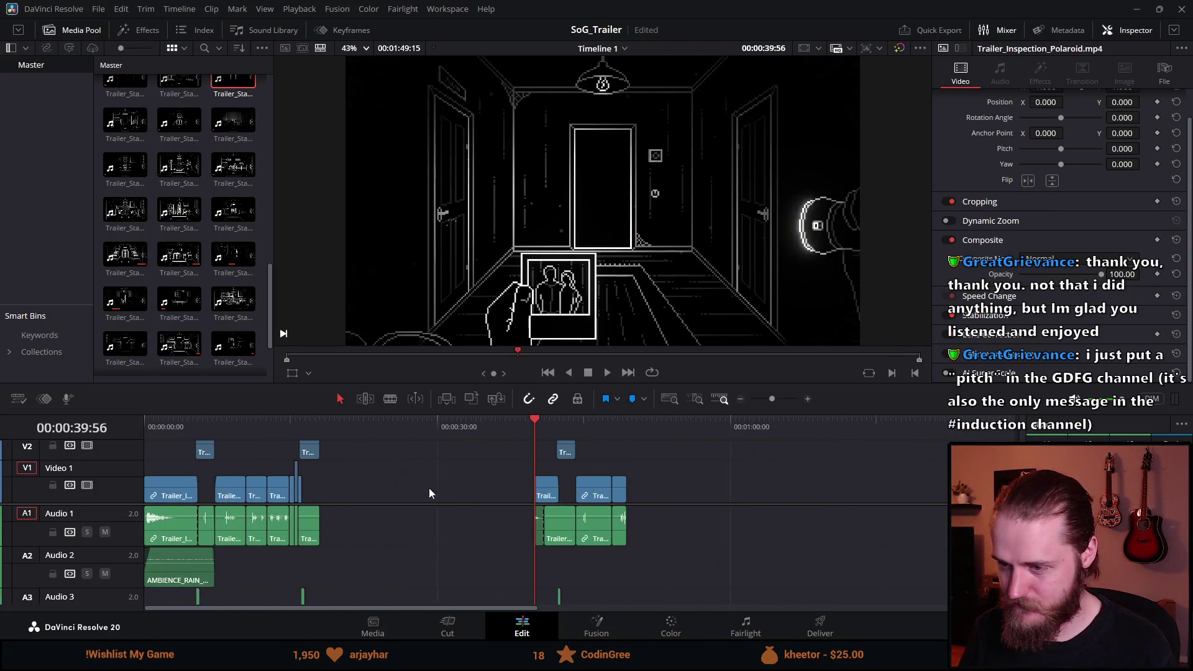
key(space)
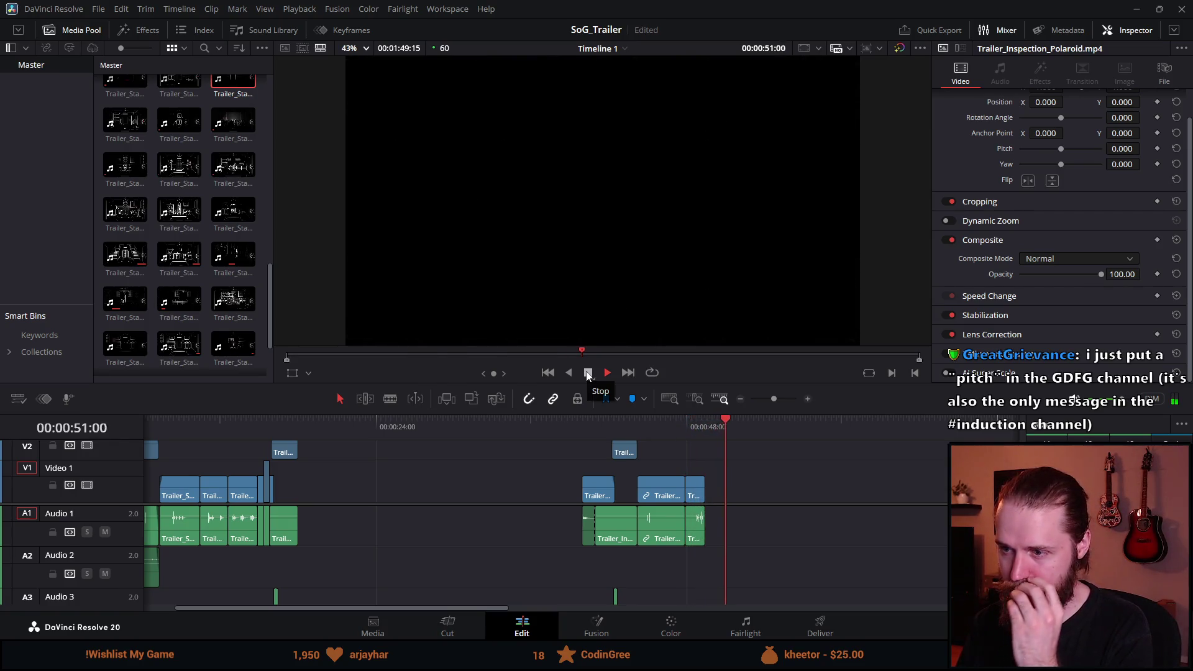
click(587, 373)
Step: Review the manor title, the heartbeat section near 1:25 and the logo ending, then enlarge the timeline
click(271, 422)
click(607, 372)
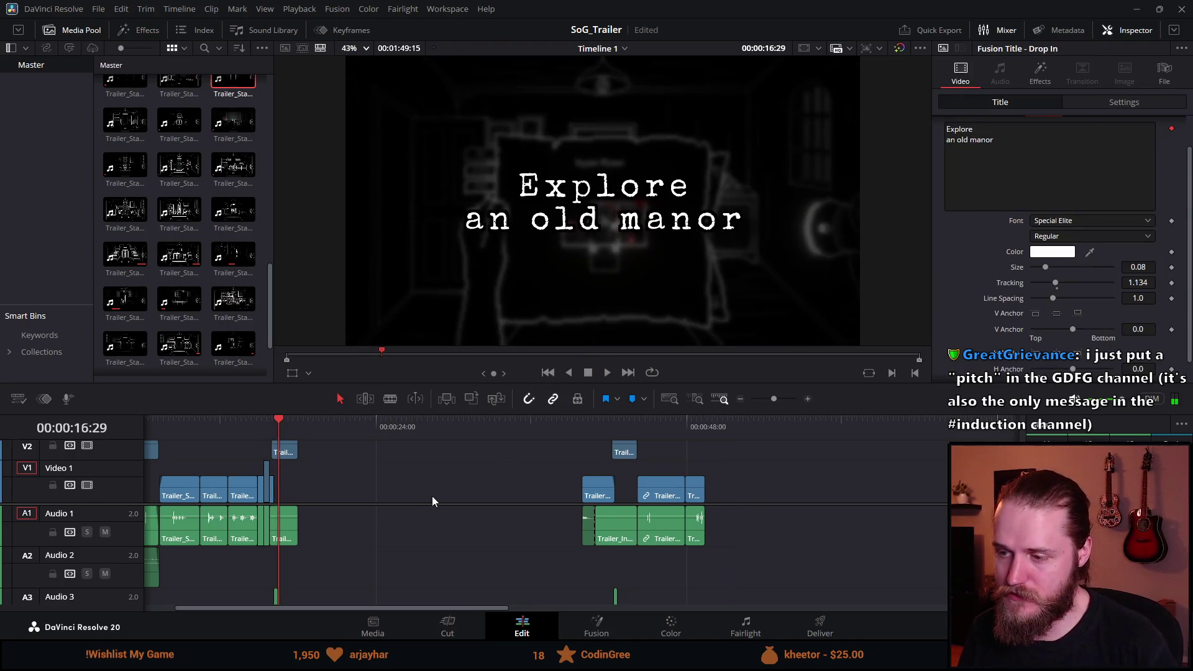
scroll(431, 496, down, 5)
click(263, 422)
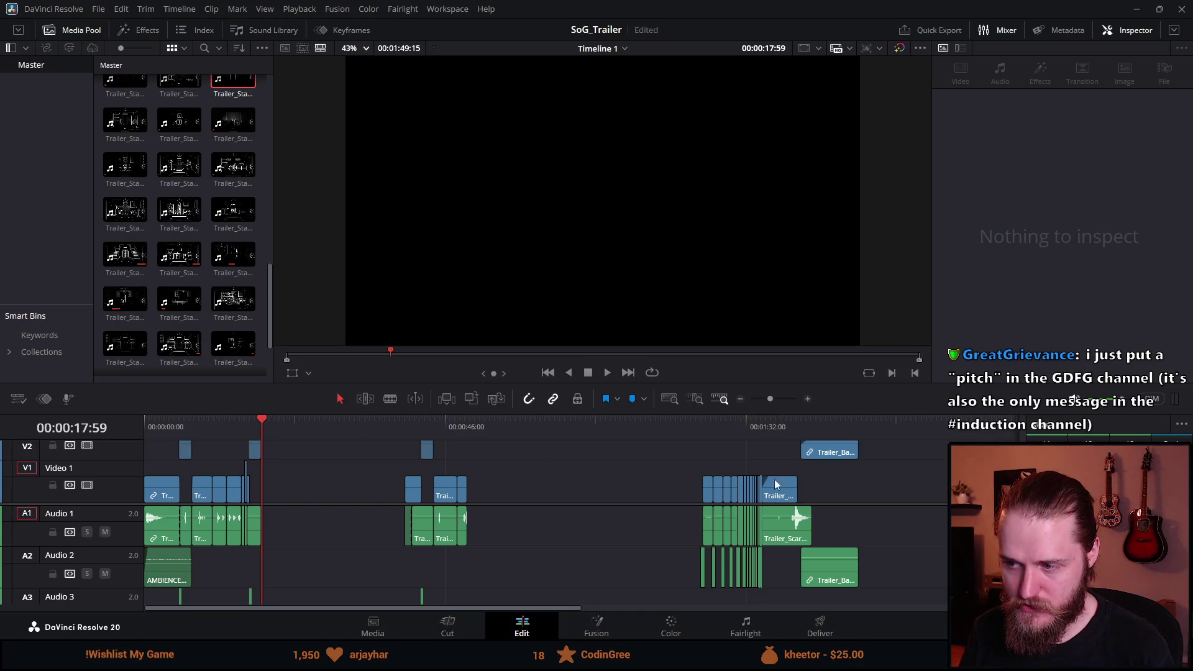
click(701, 422)
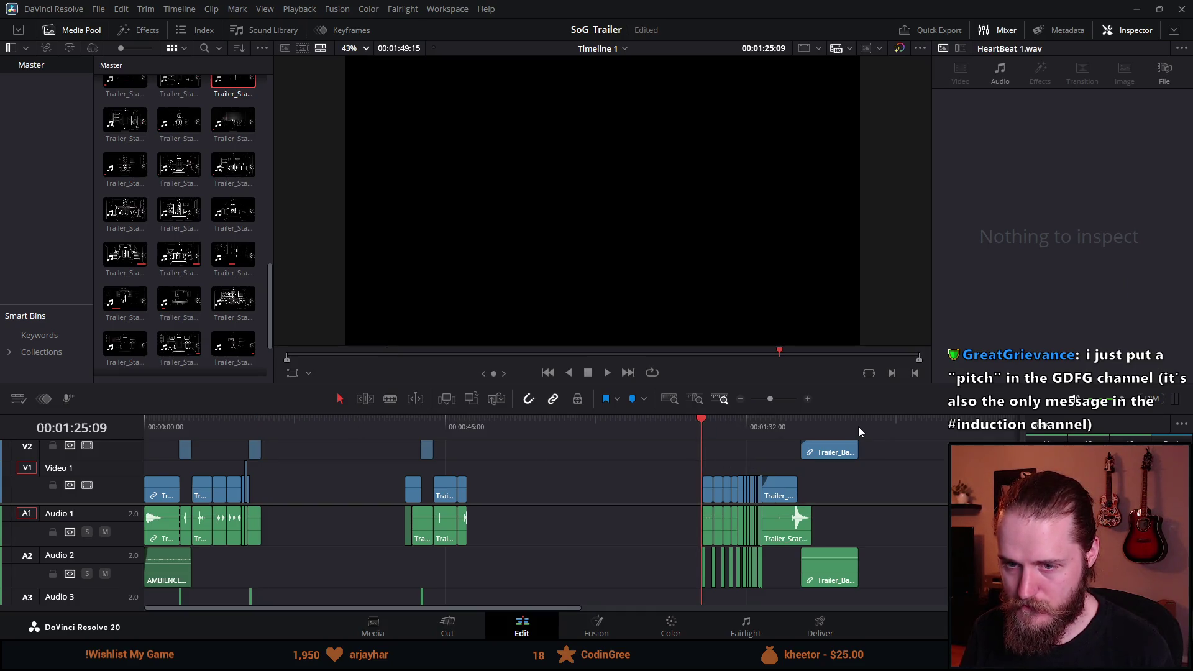
click(858, 426)
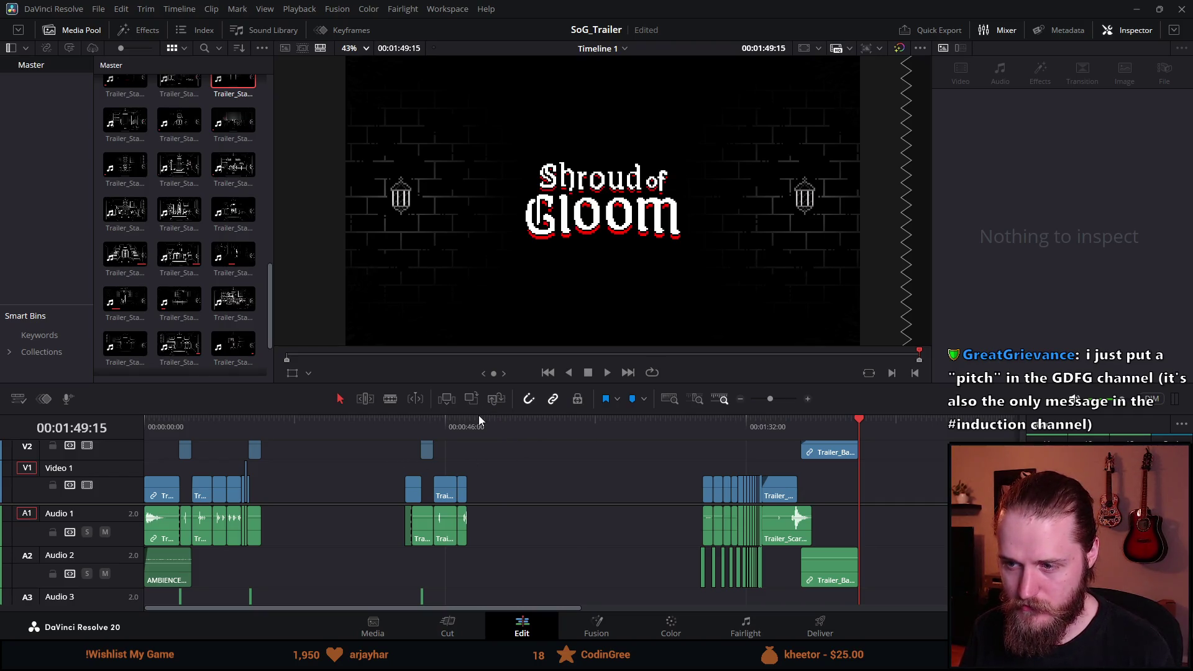
drag(479, 387, 478, 331)
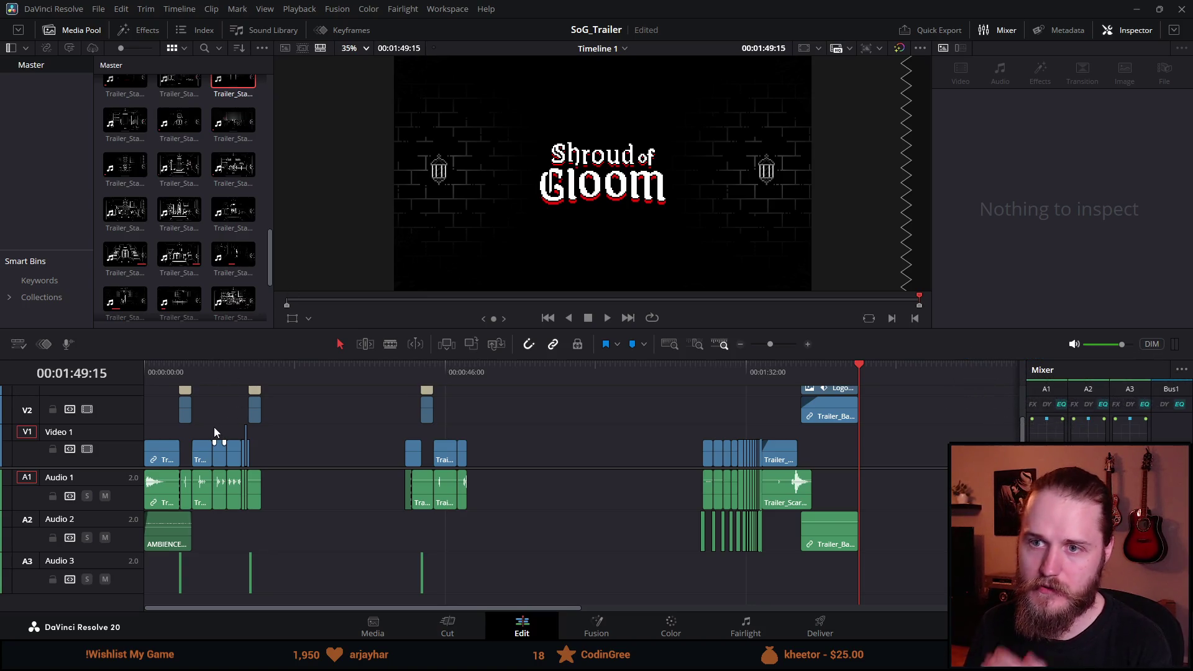
Step: Preview Trailer_Standing_Piano_Room_Lit in the source viewer, then return to the timeline
scroll(179, 219, down, 3)
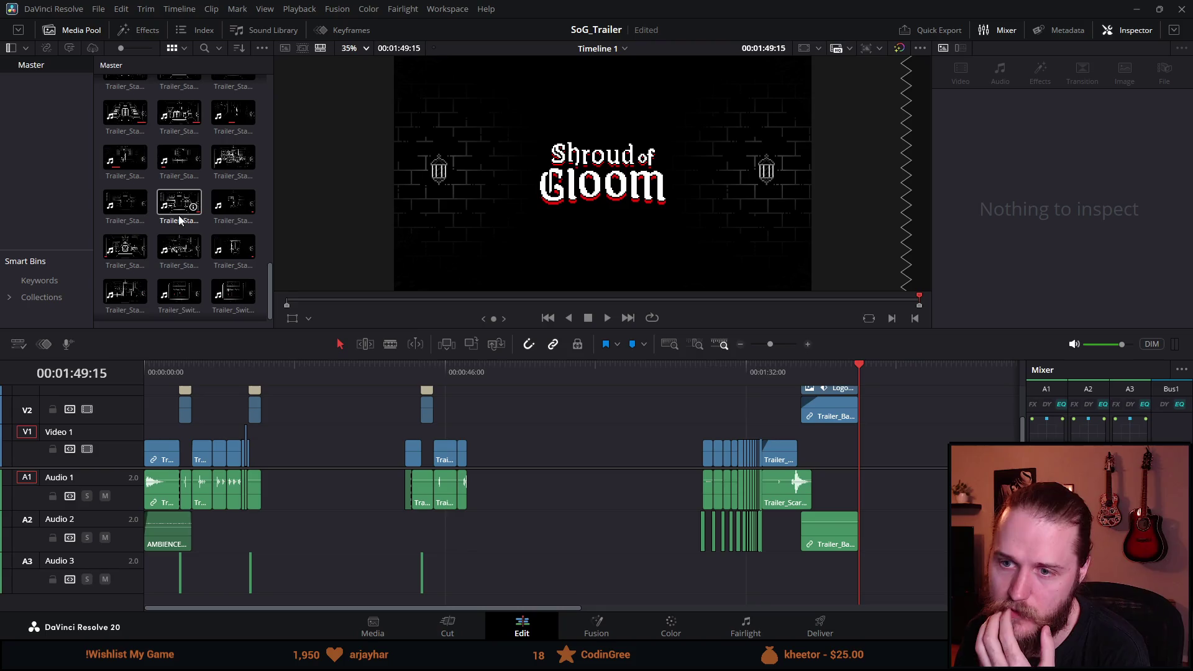
scroll(179, 219, down, 1)
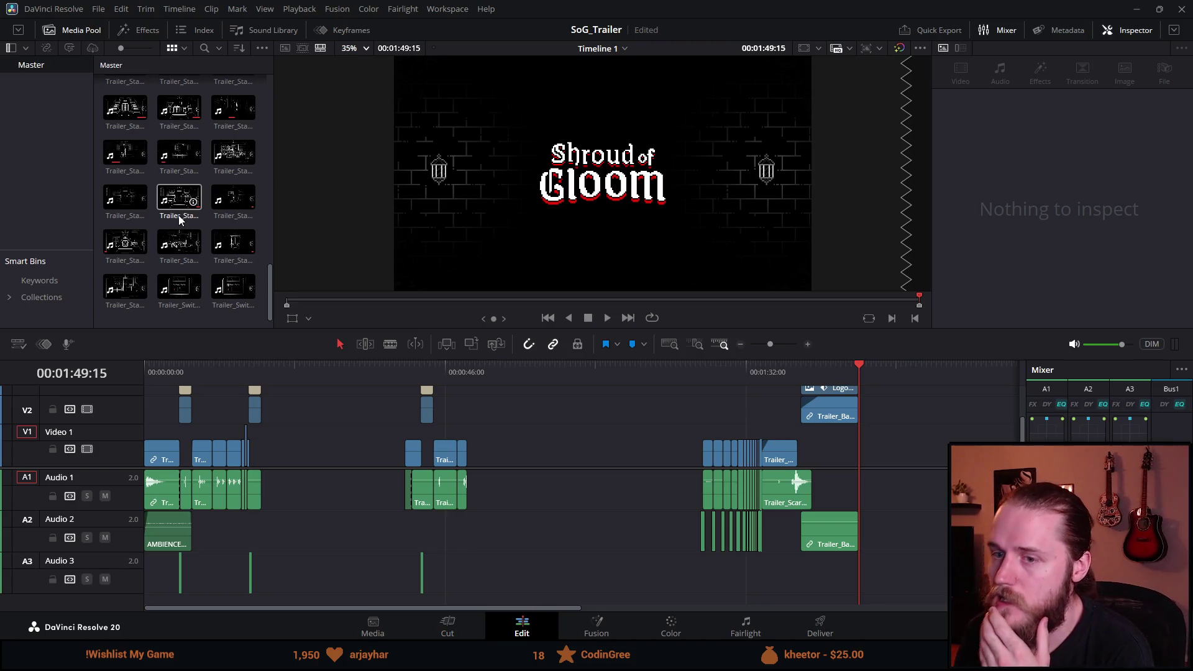
double_click(181, 214)
key(q)
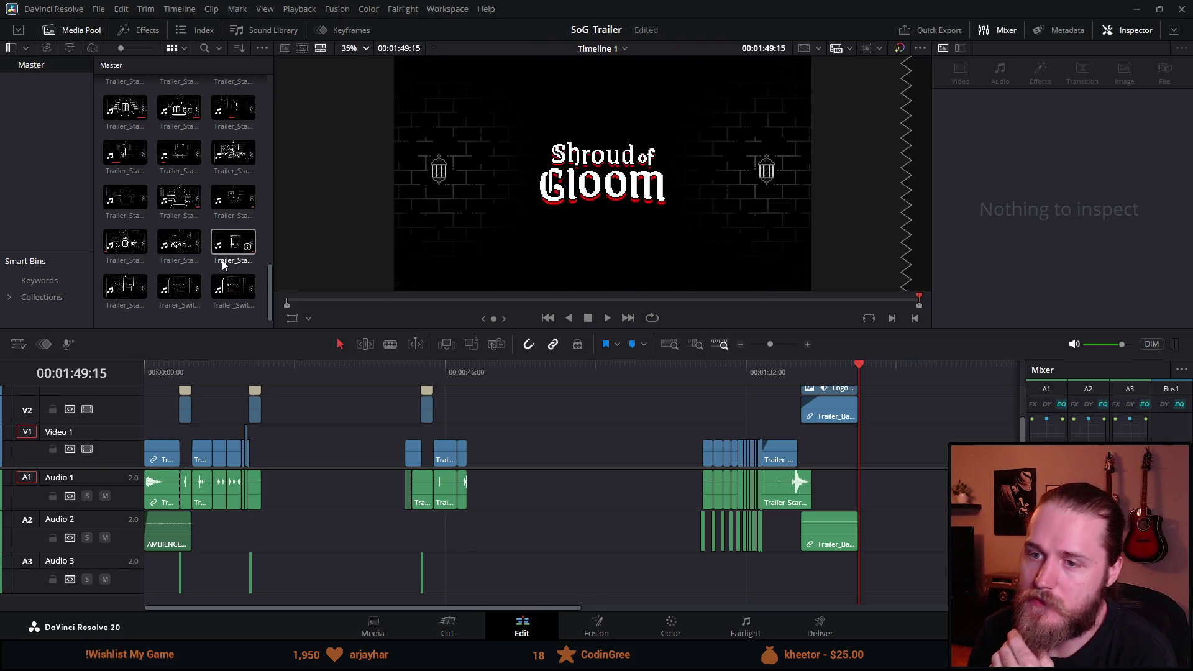
Step: Preview Trailer_Puzzle_Clock, then play the trailer from the very beginning
scroll(189, 261, up, 3)
scroll(187, 261, up, 5)
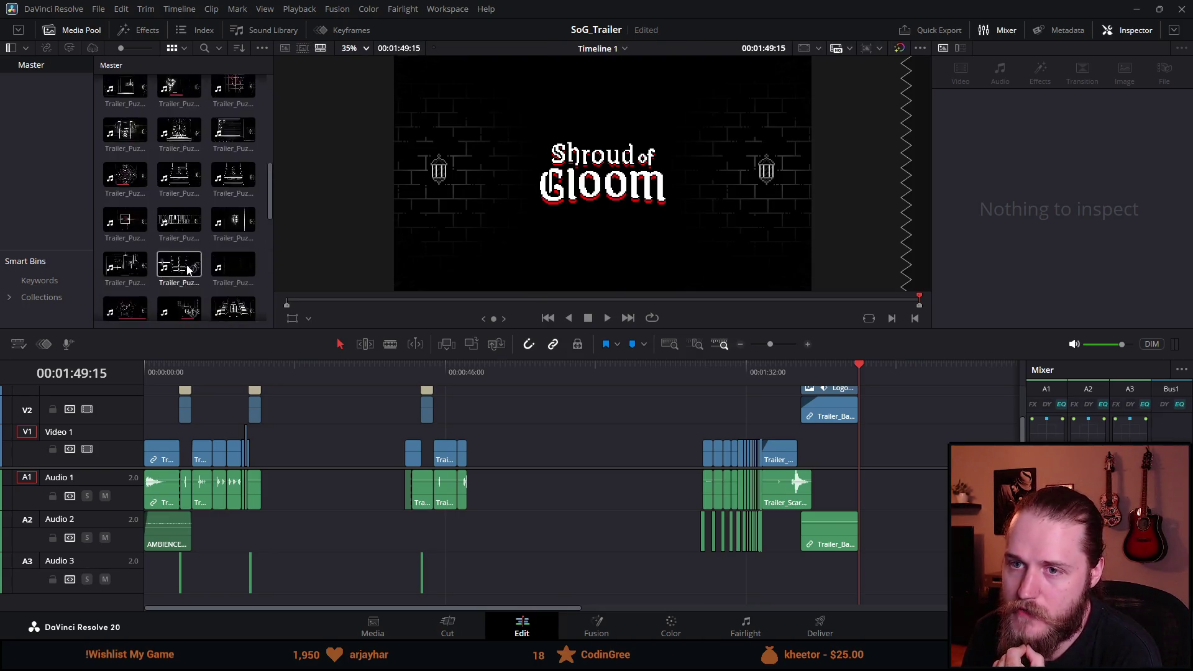
scroll(186, 251, up, 2)
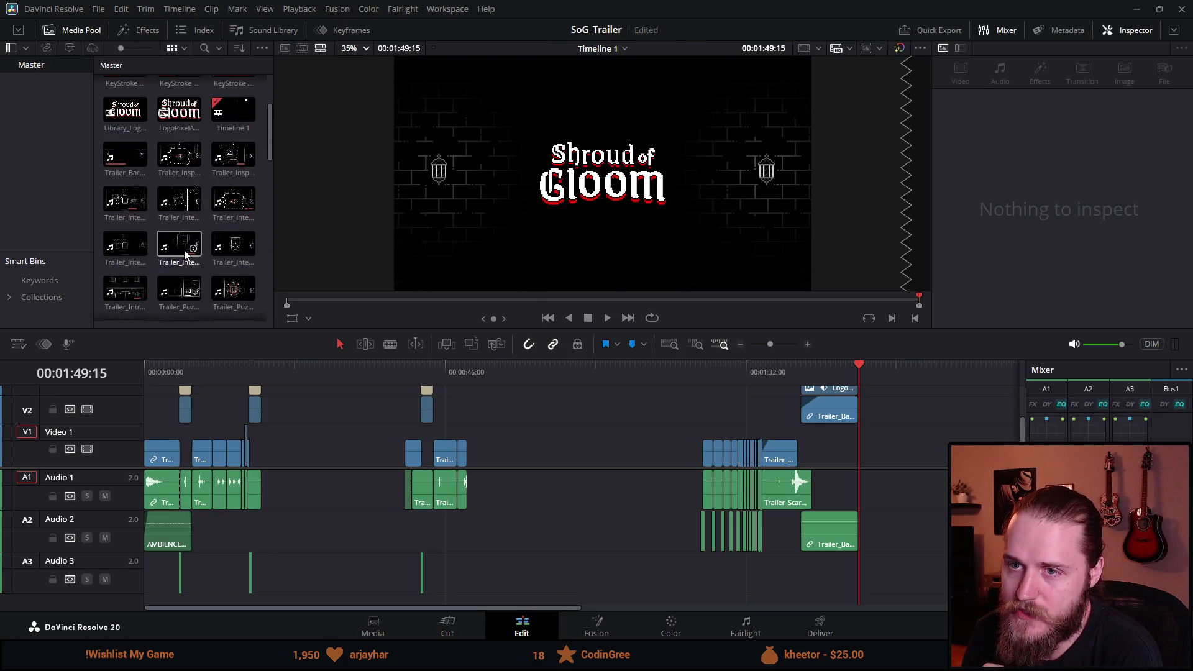
scroll(184, 252, up, 3)
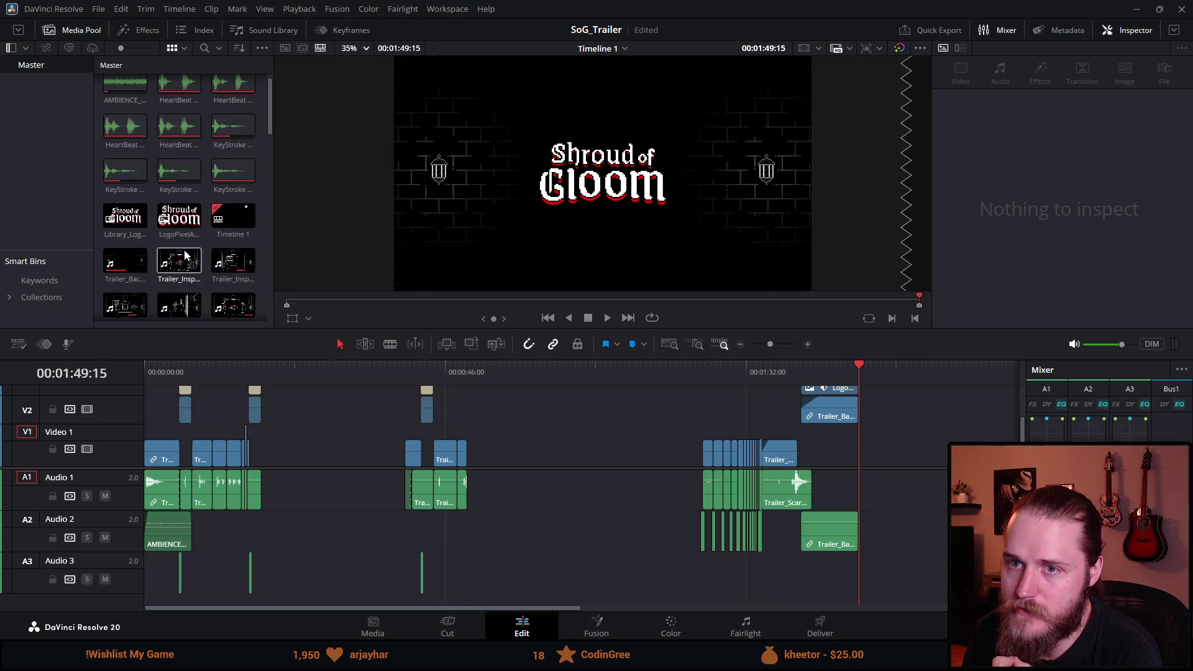
scroll(184, 251, down, 3)
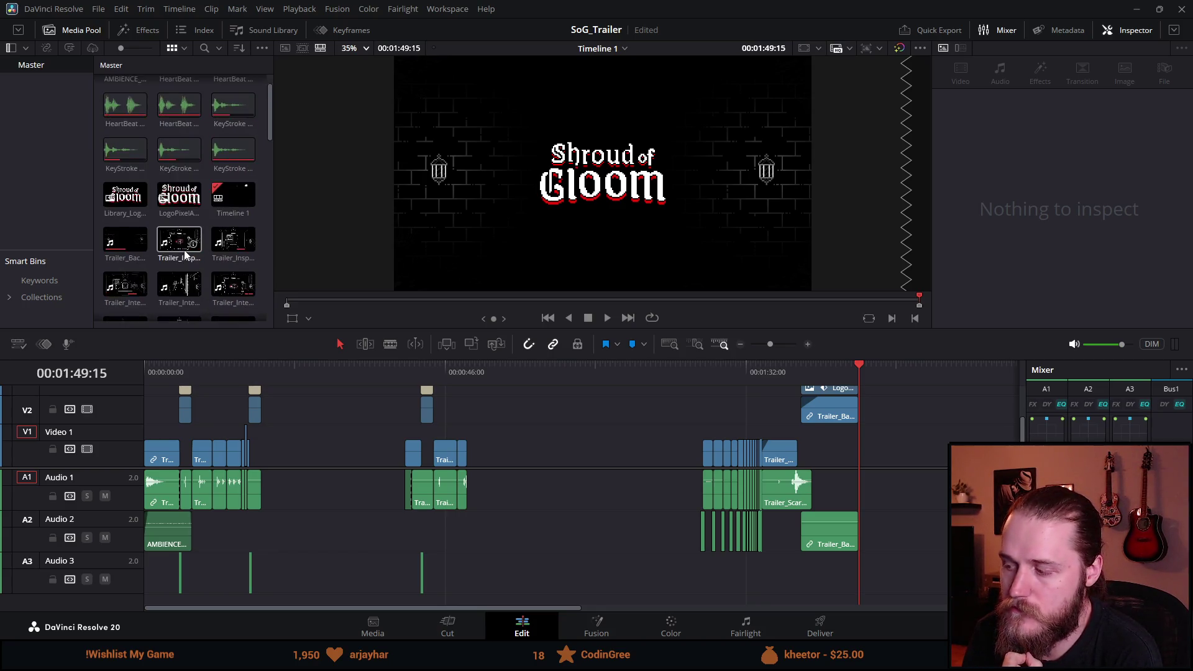
scroll(185, 255, down, 2)
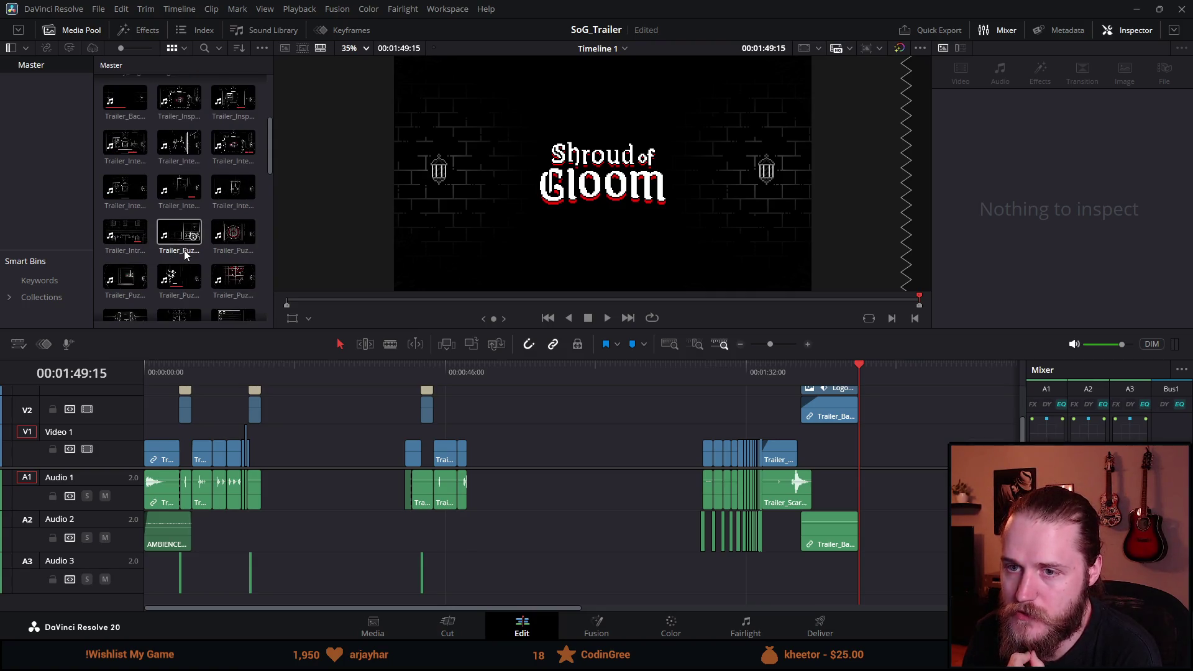
scroll(185, 255, down, 4)
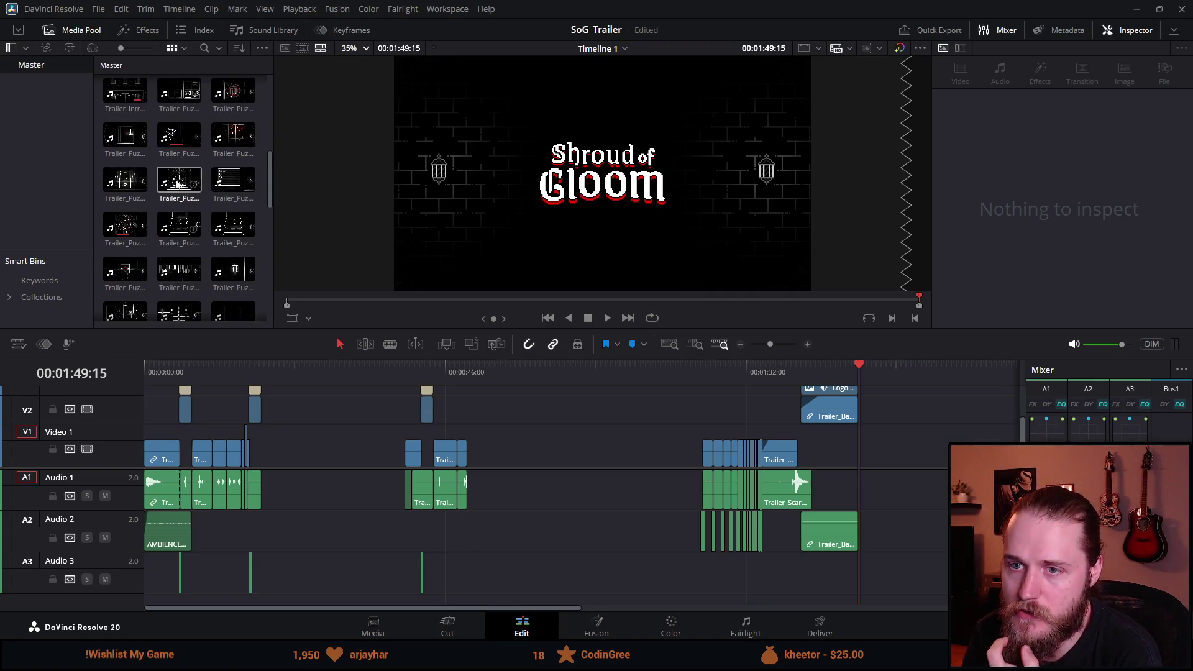
click(173, 195)
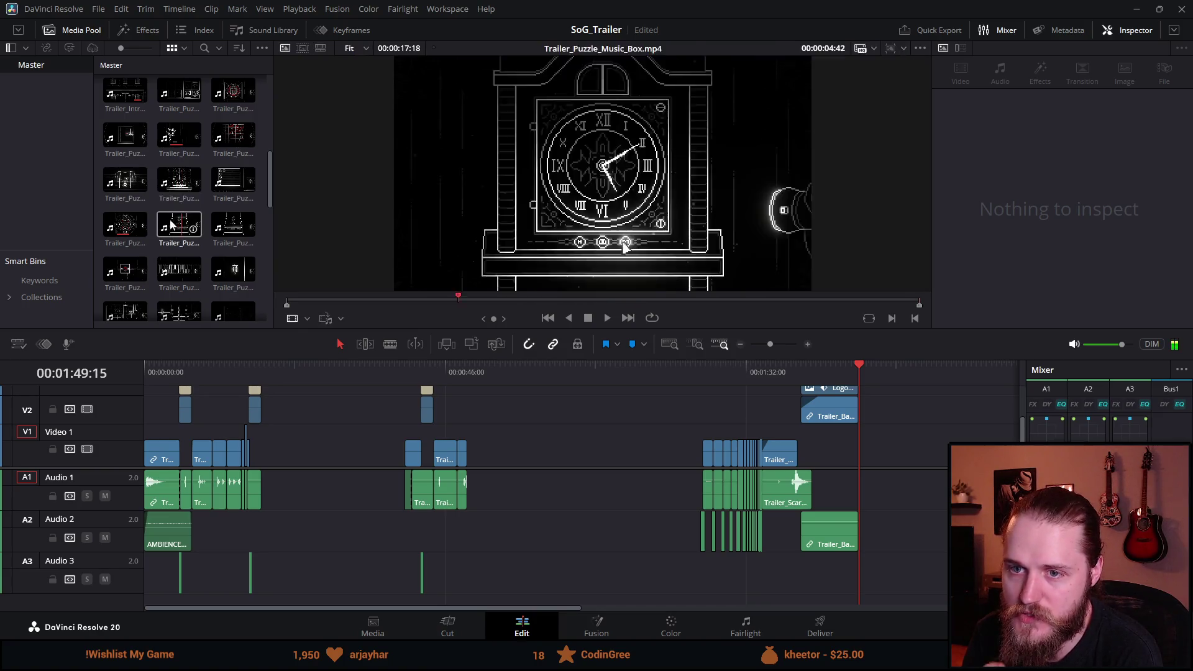
key(q)
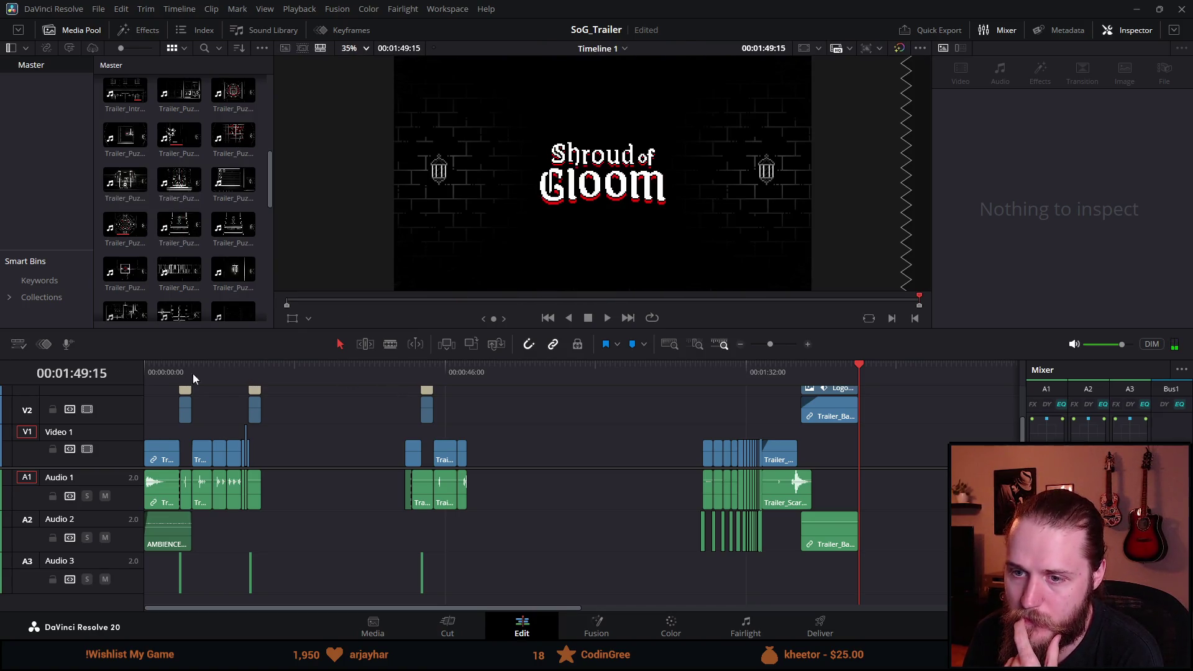
key(Home)
click(608, 319)
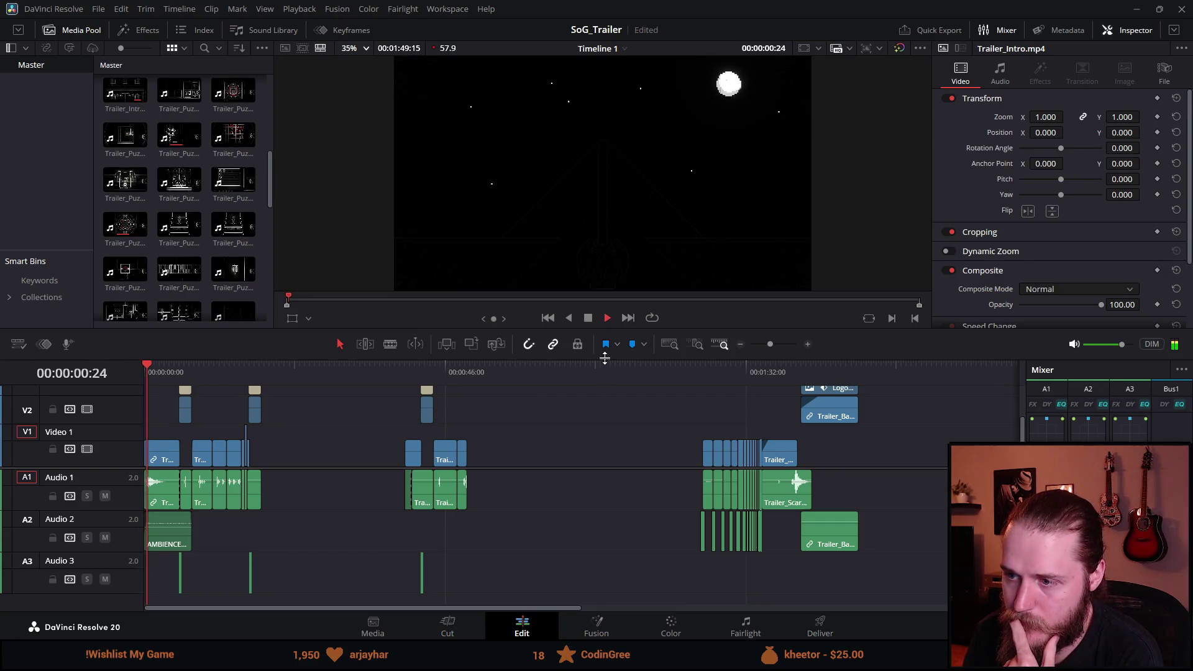
drag(604, 358, 603, 376)
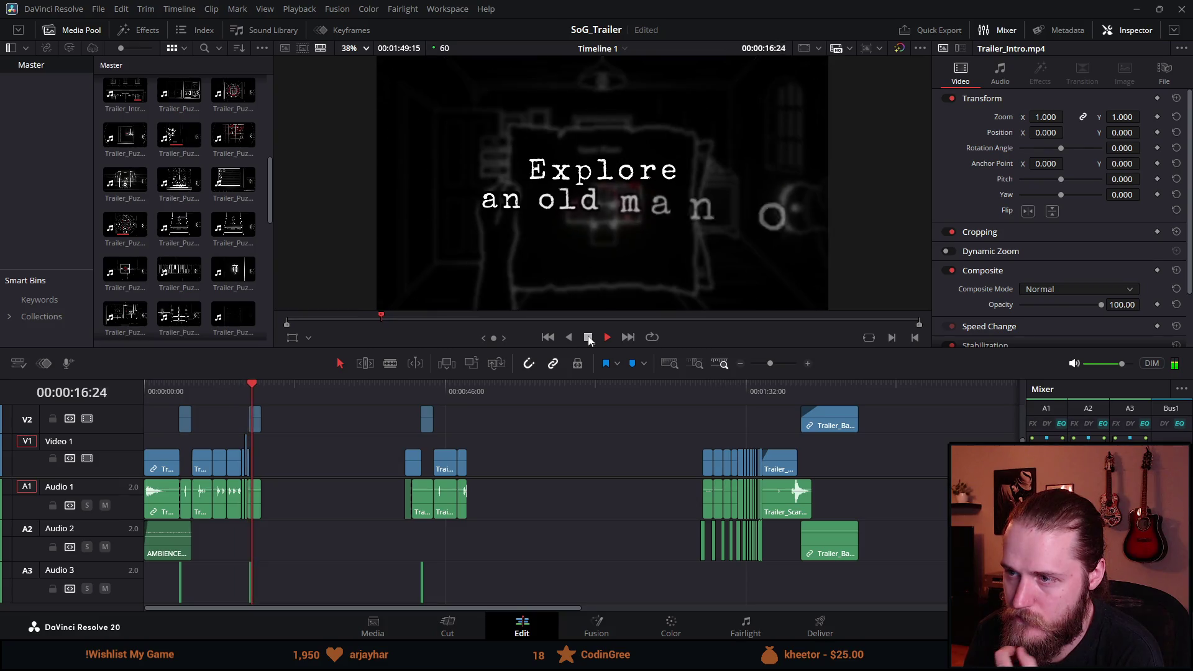
click(177, 388)
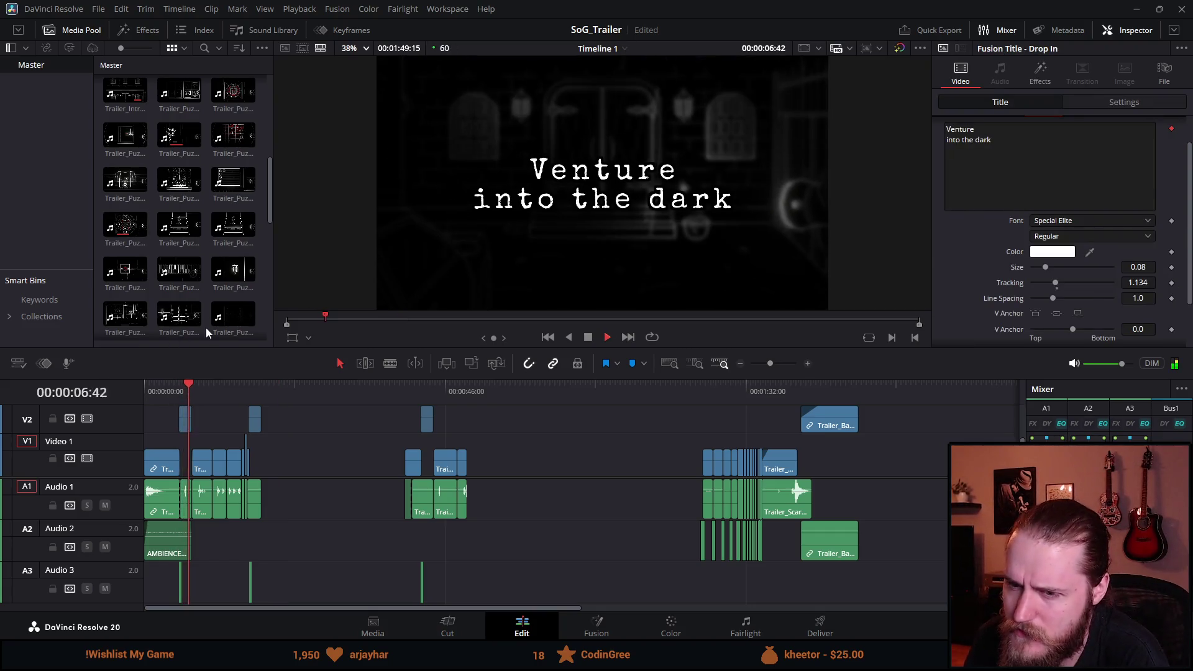
key(space)
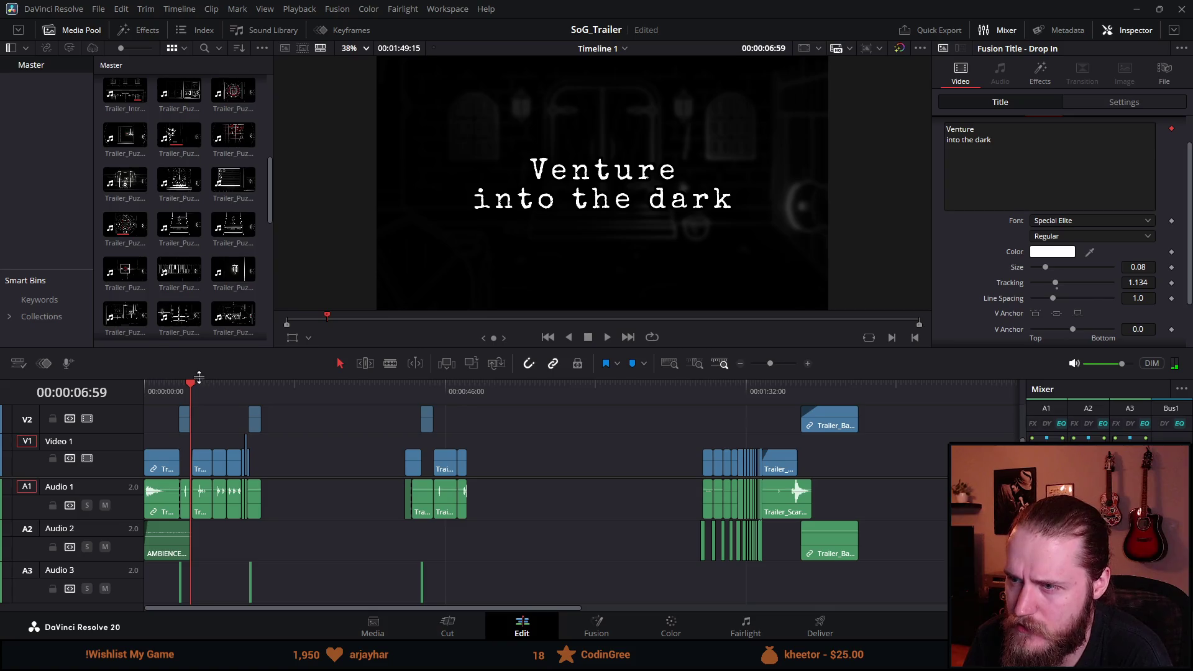
key(space)
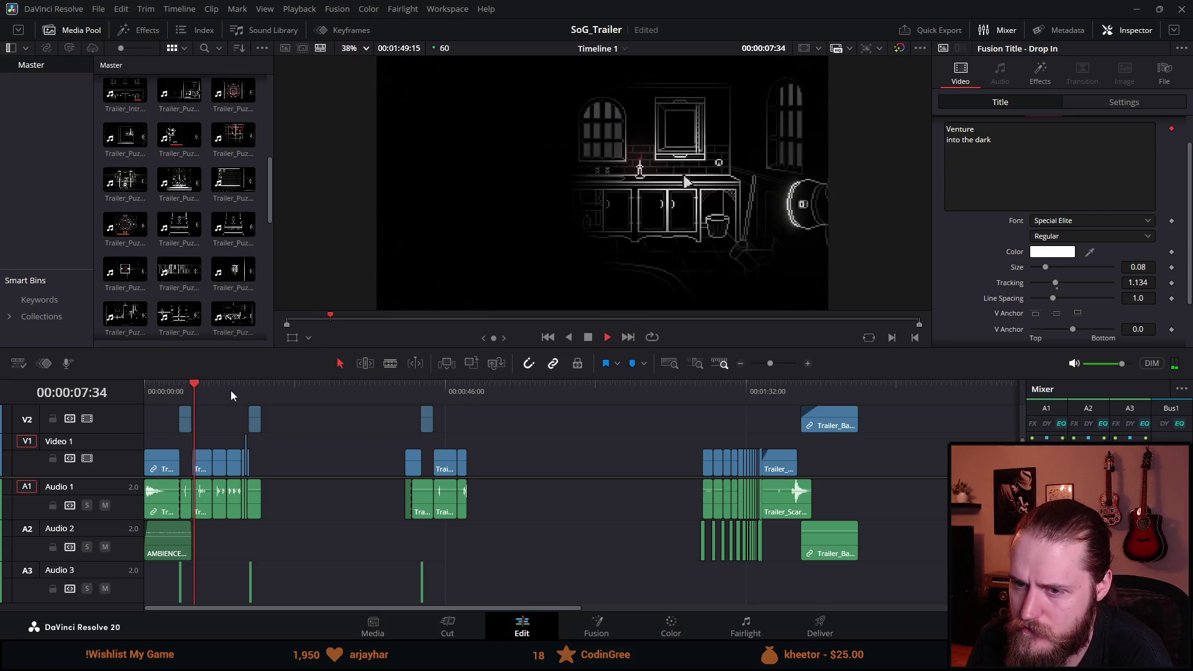
click(232, 391)
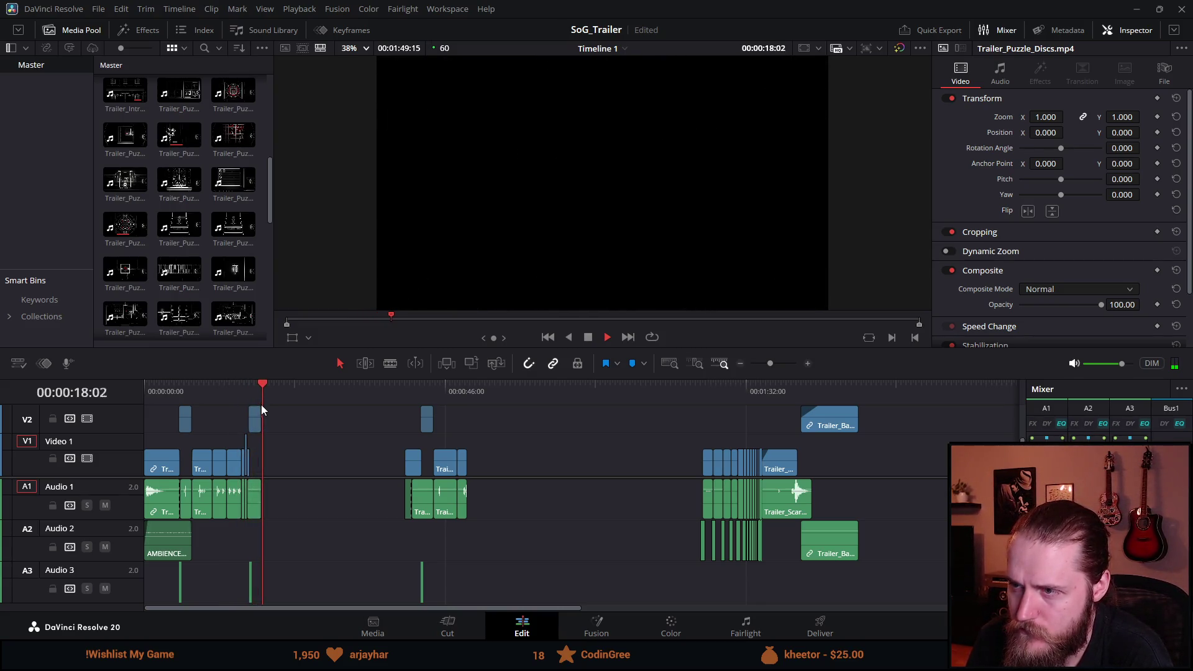
key(space)
click(404, 386)
key(space)
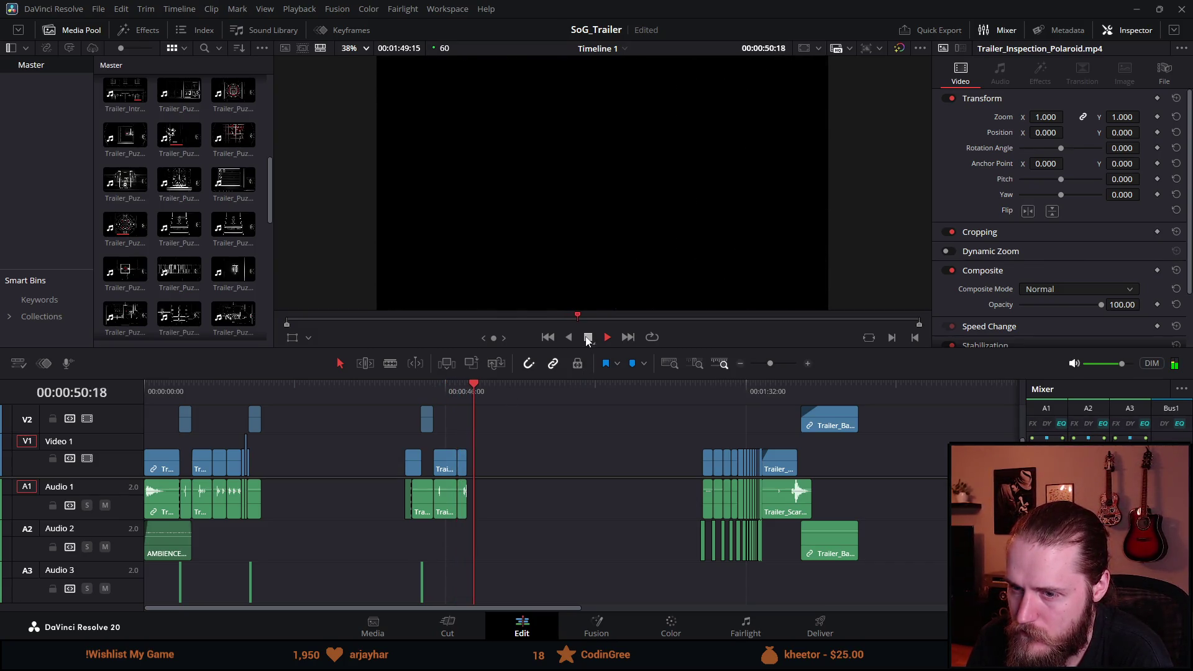
click(292, 402)
click(252, 385)
drag(255, 386, 219, 387)
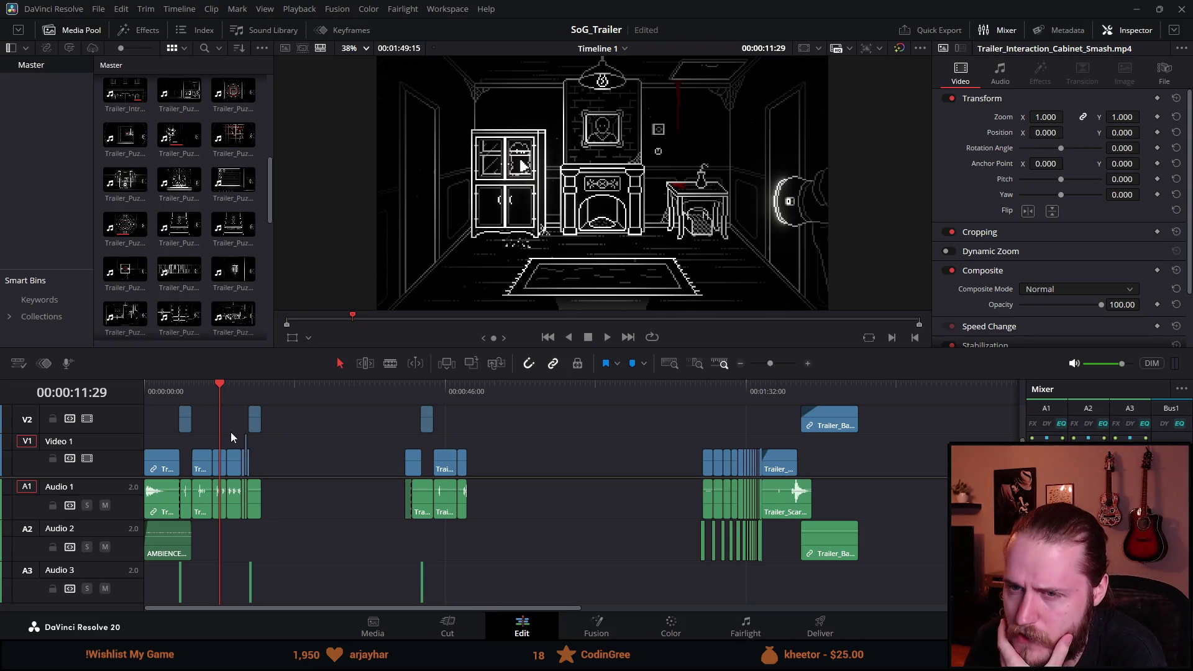
Step: Place the well interaction clip in the gap near 18 seconds, trim its start to the playhead, and play
scroll(181, 243, up, 5)
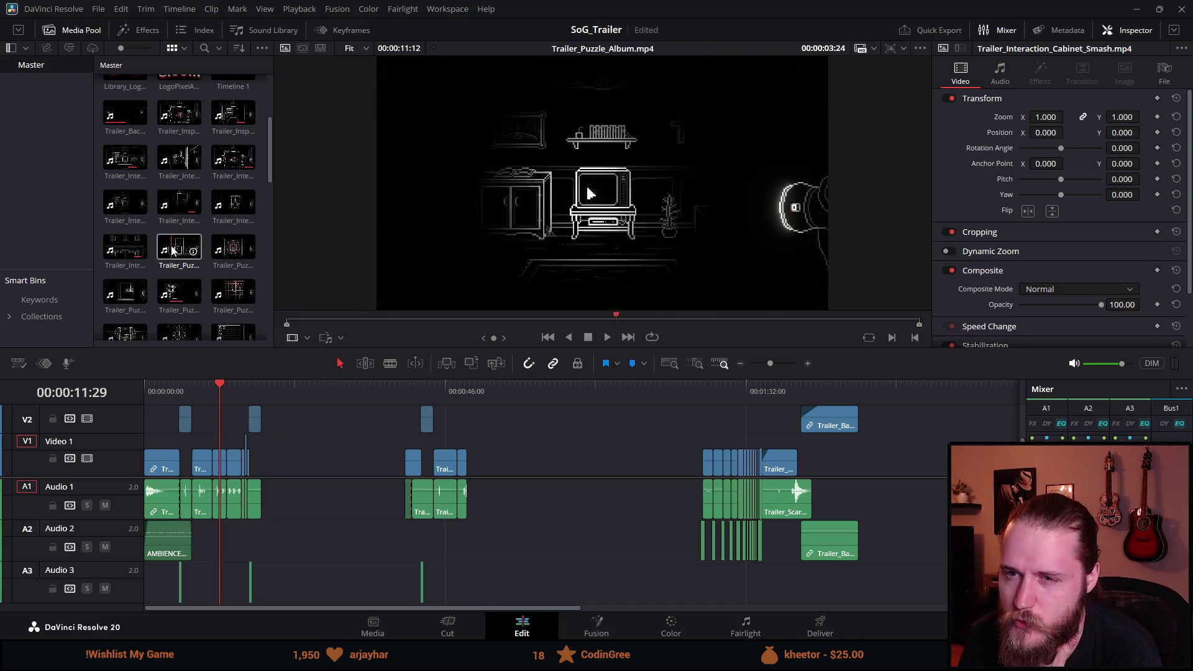
scroll(173, 221, up, 1)
drag(243, 383, 258, 390)
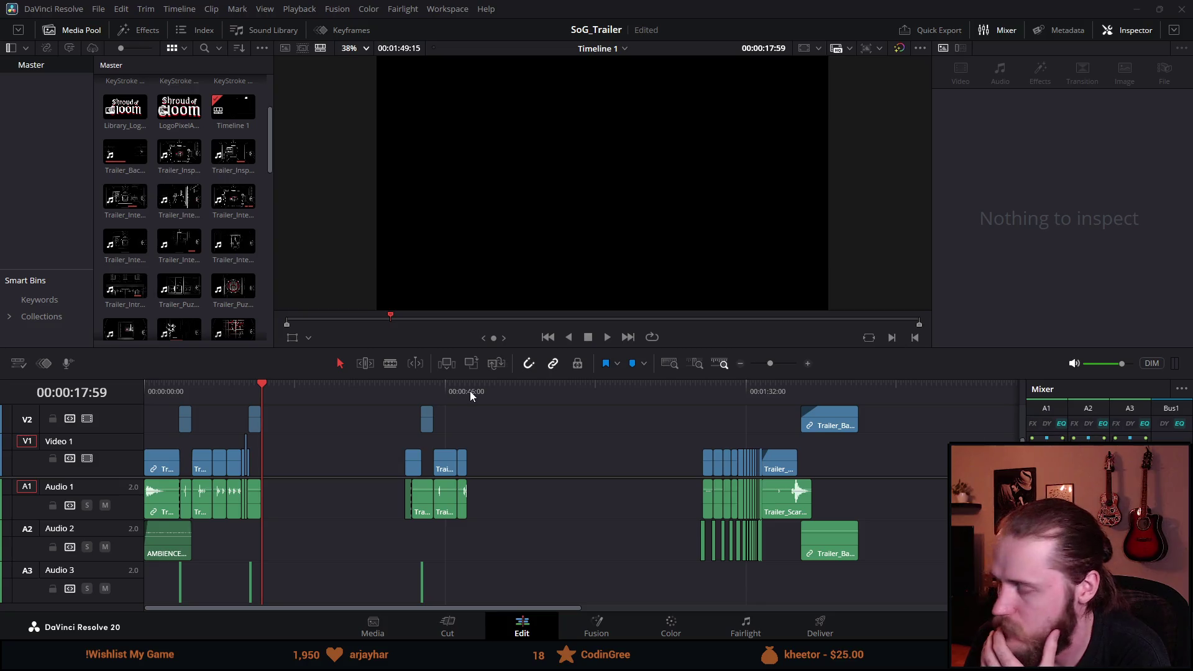
scroll(208, 248, down, 5)
scroll(169, 266, up, 5)
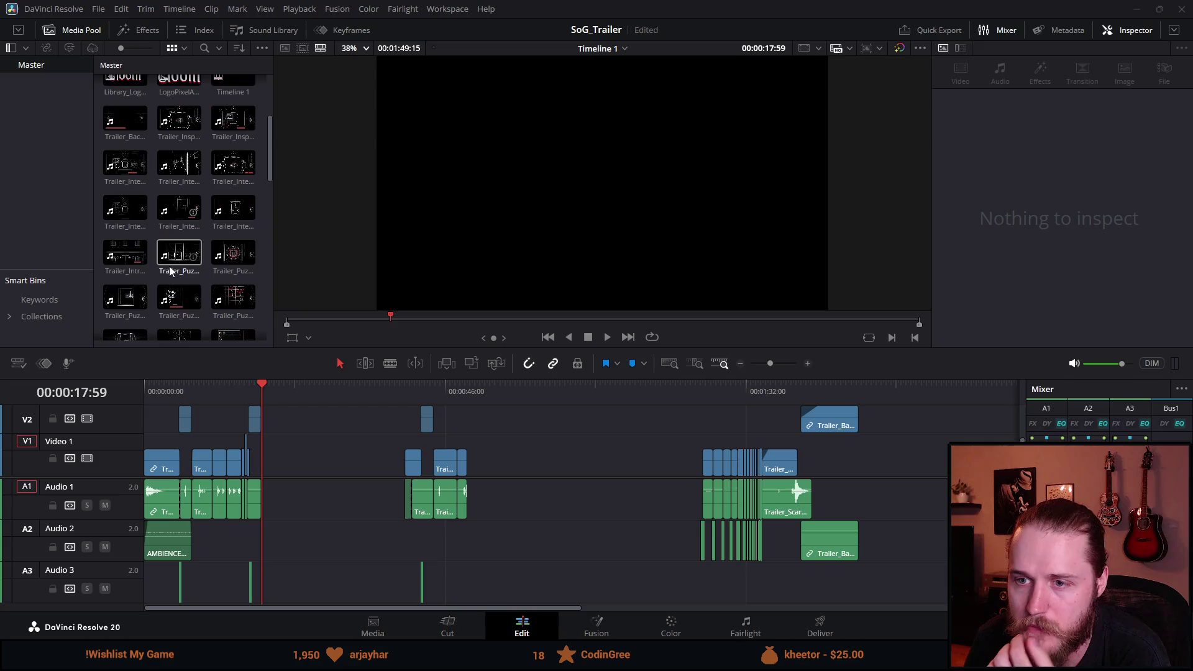
mouse_move(233, 208)
mouse_down()
mouse_move(516, 463)
mouse_move(318, 461)
mouse_up()
mouse_move(306, 390)
mouse_down()
mouse_move(321, 393)
mouse_move(311, 394)
mouse_up()
click(302, 469)
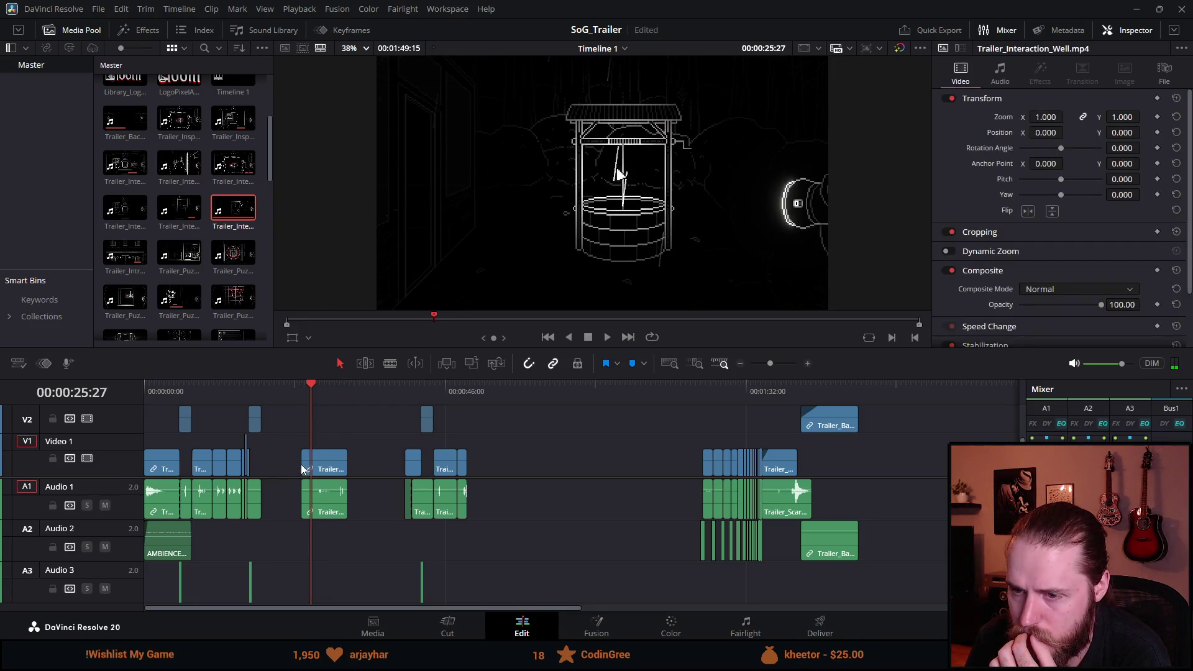
drag(302, 468, 326, 461)
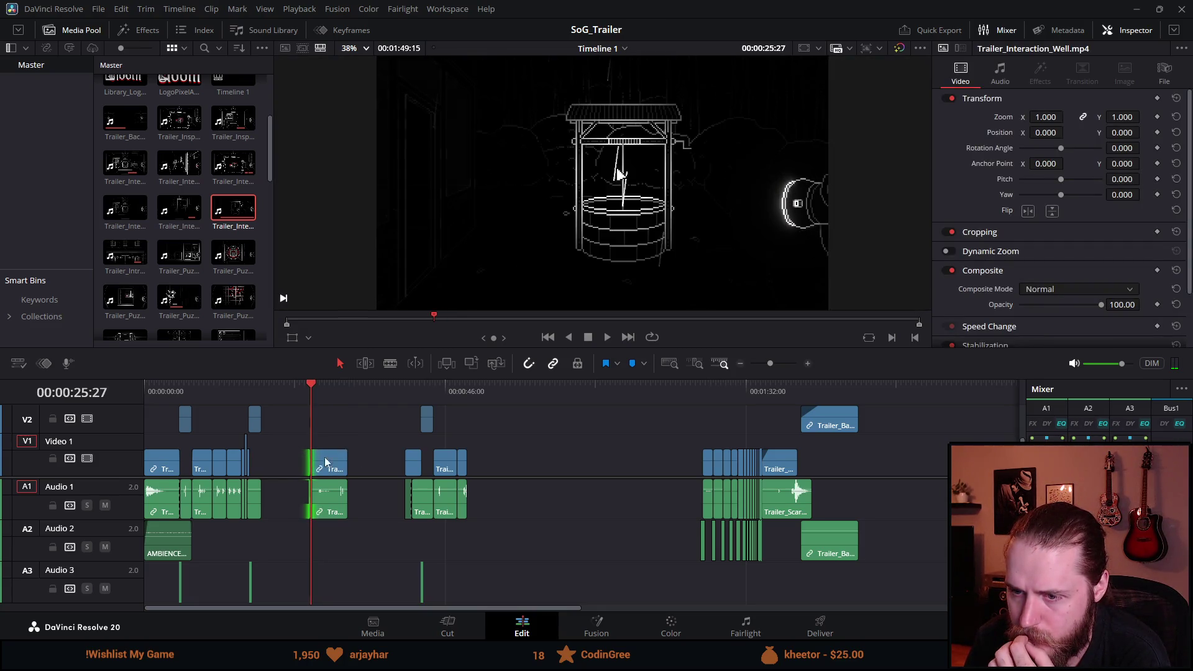
click(604, 341)
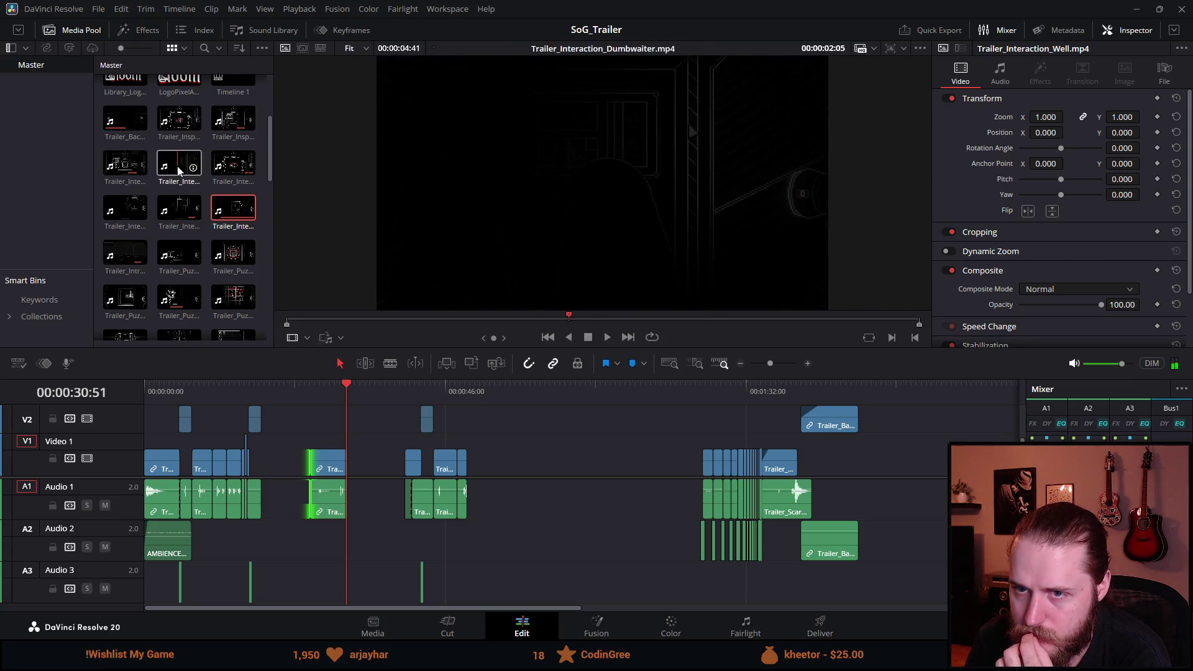
Step: Drop Trailer_Interaction_Dumbwaiter.mp4 onto V1/A1 near 00:58 and play it back
mouse_move(178, 172)
mouse_down()
mouse_move(258, 257)
mouse_move(528, 463)
mouse_up()
click(530, 392)
click(603, 337)
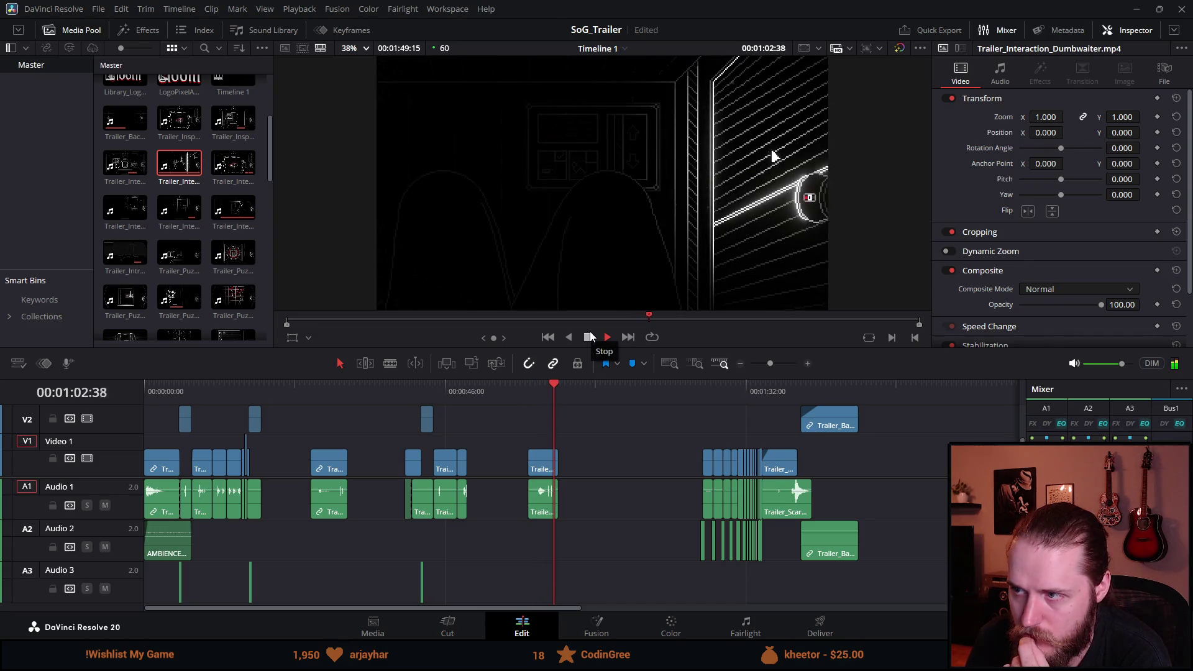
click(589, 337)
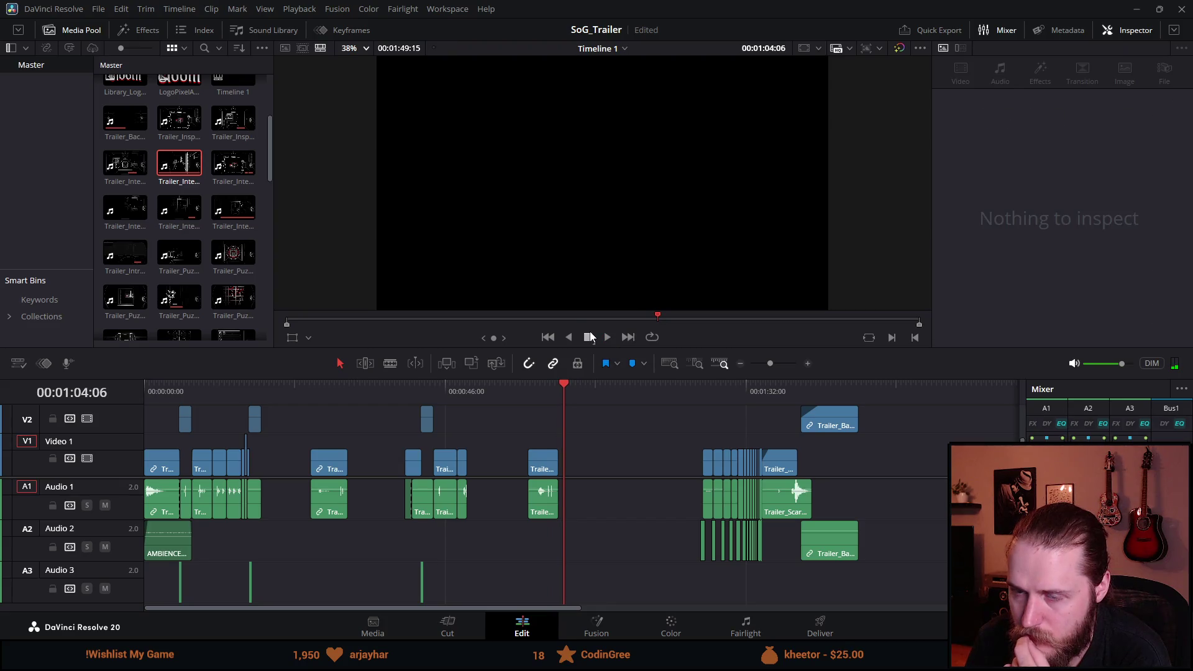
scroll(210, 163, up, 1)
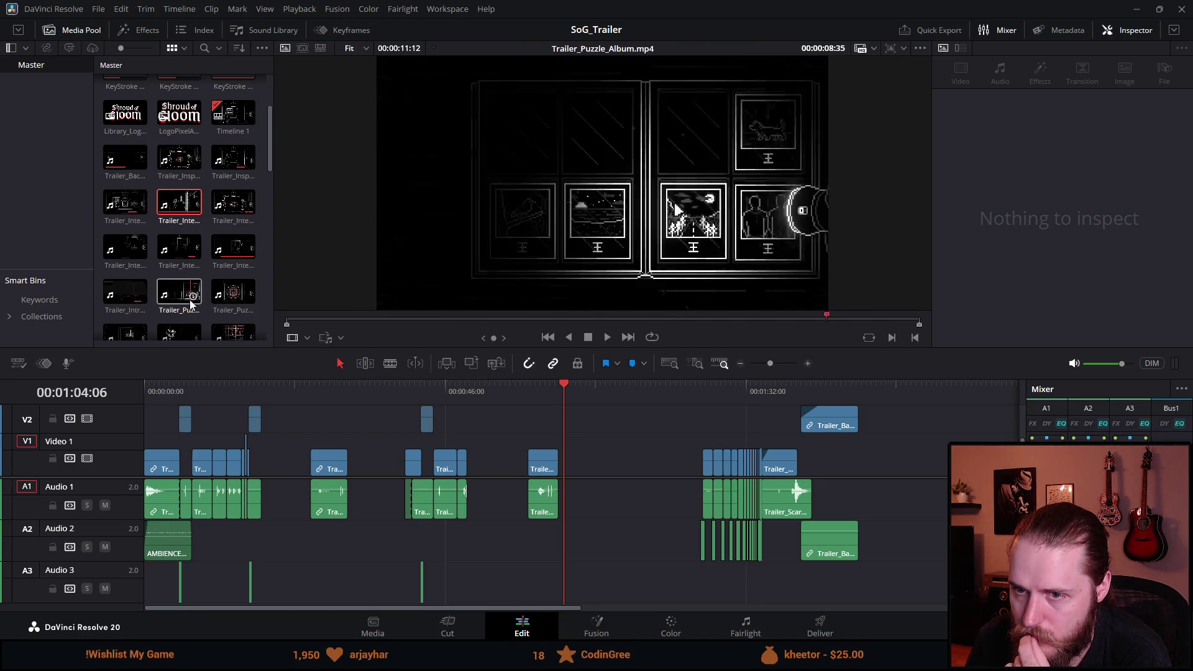
scroll(181, 286, down, 2)
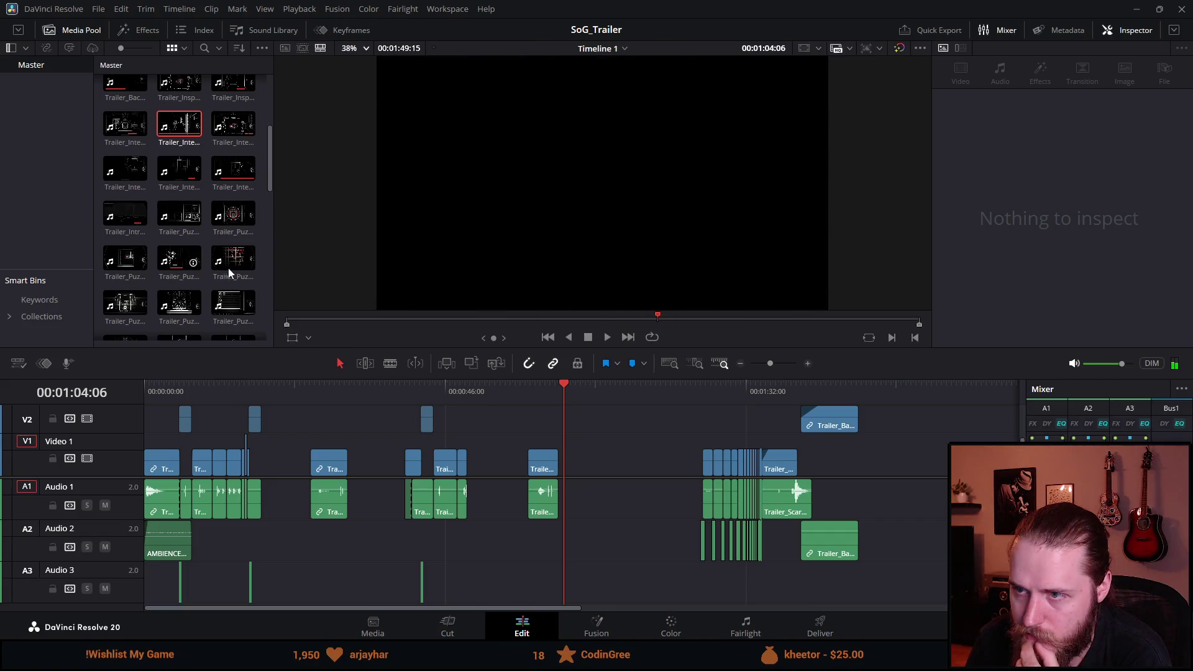
scroll(229, 267, down, 1)
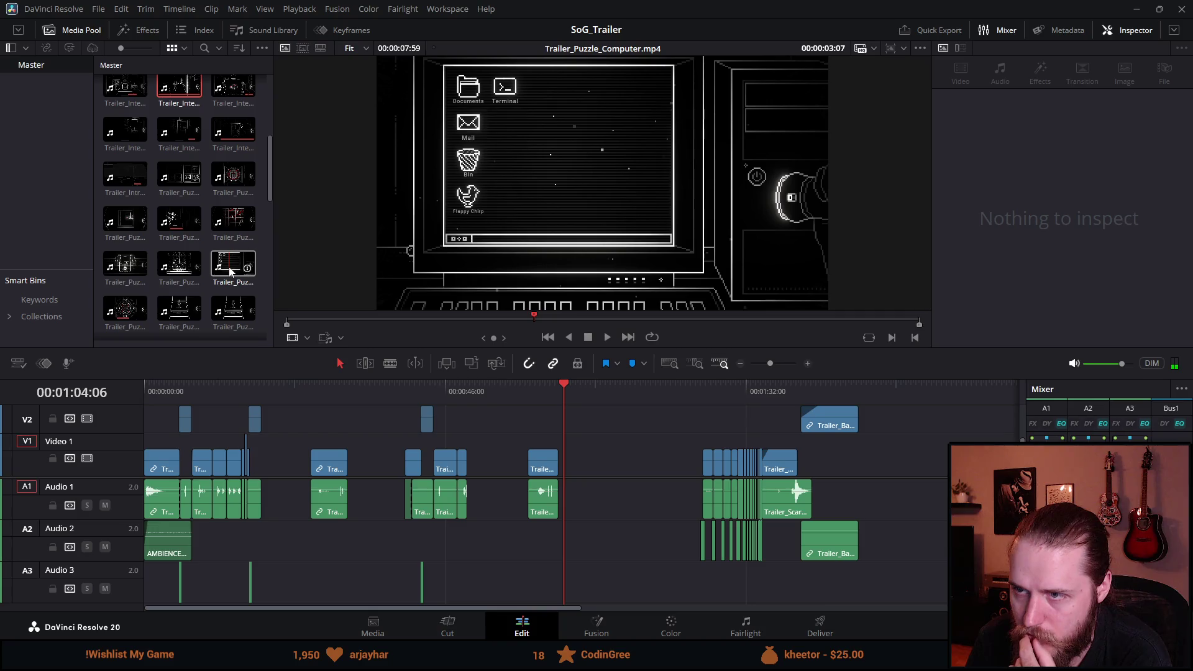
mouse_move(229, 272)
mouse_down()
mouse_move(620, 482)
mouse_move(606, 472)
mouse_up()
click(572, 392)
click(606, 337)
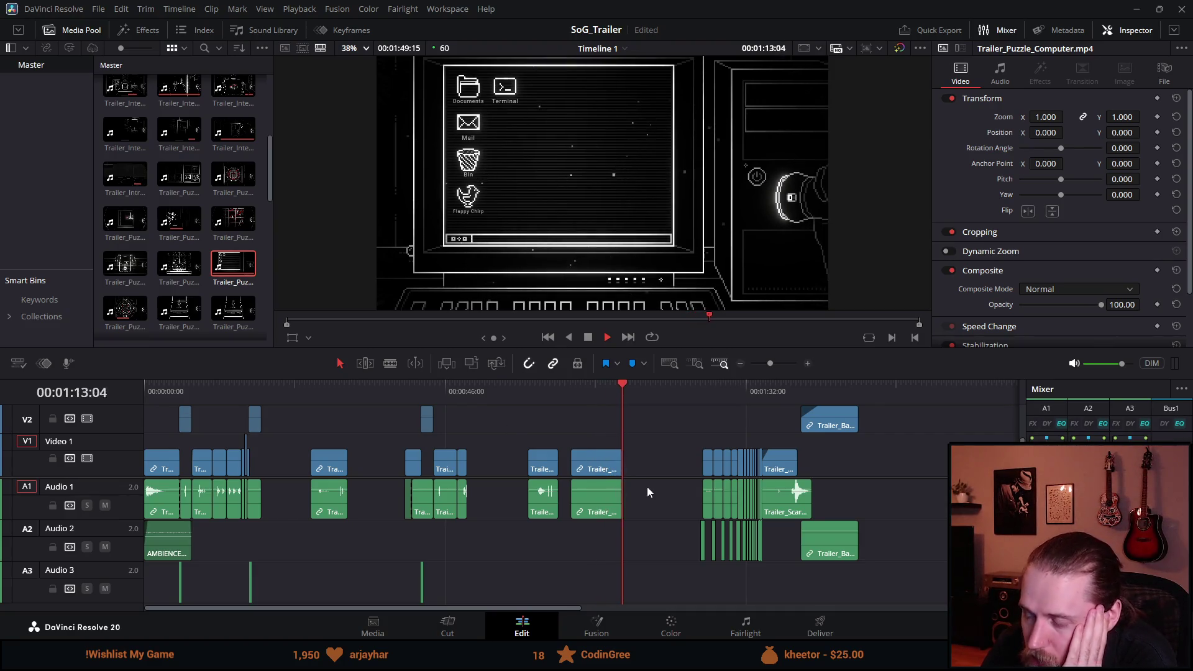
click(596, 458)
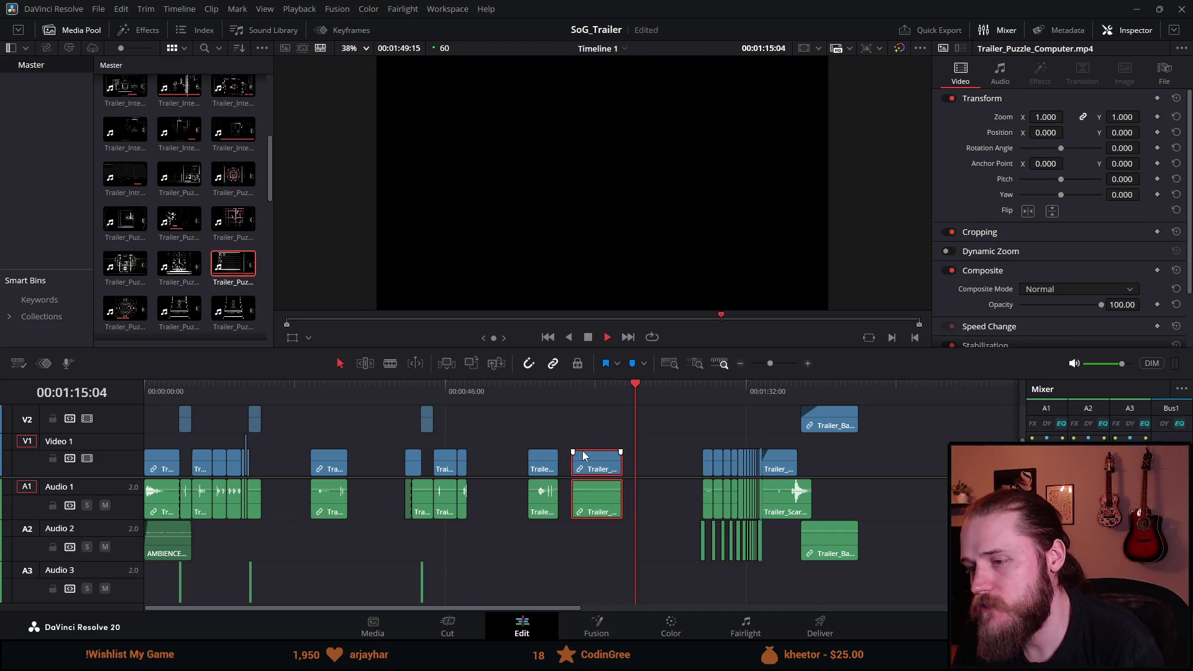
key(BackSpace)
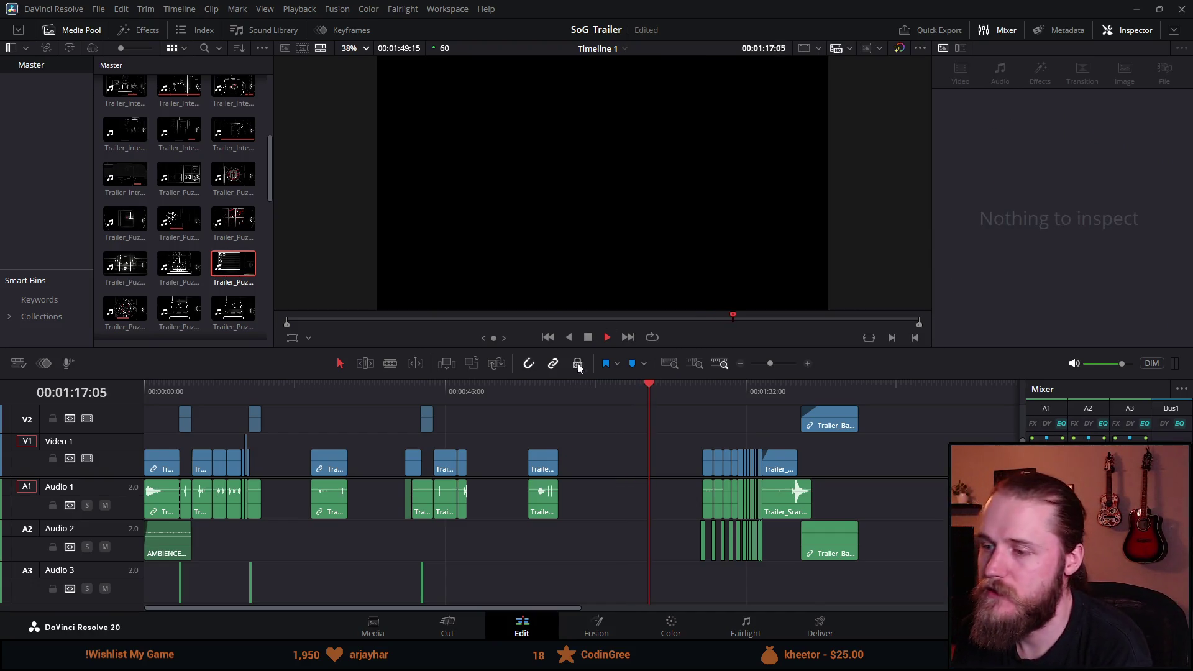
key(space)
key(ctrl+s)
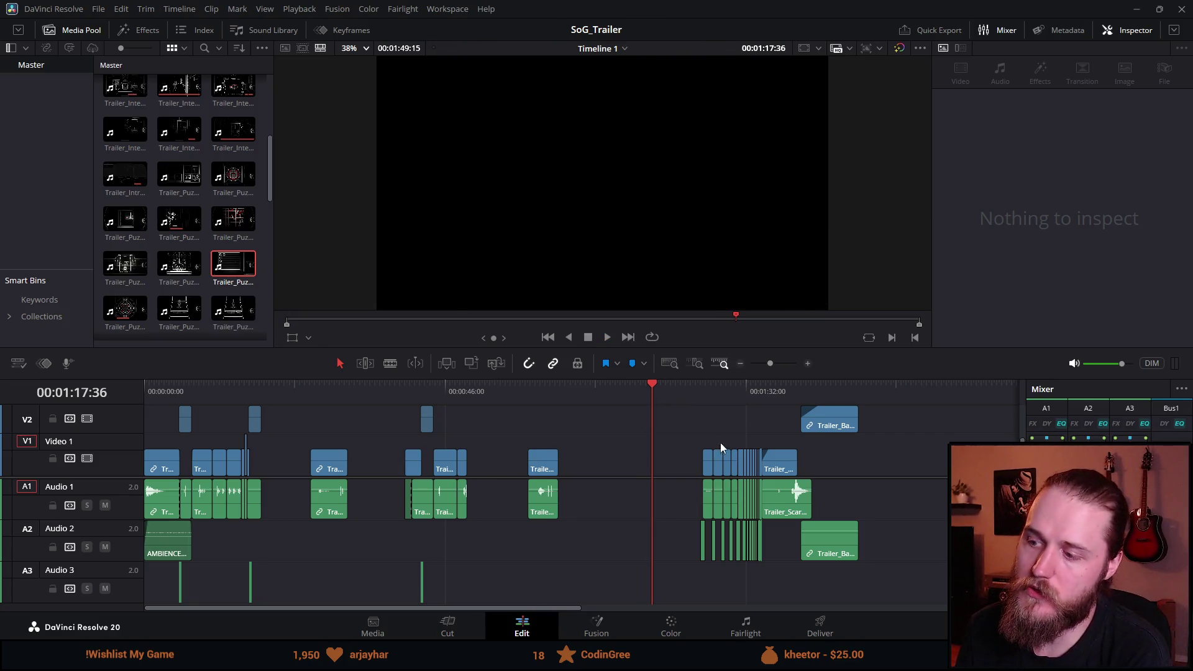
mouse_move(654, 390)
mouse_down()
mouse_move(664, 394)
mouse_move(424, 402)
mouse_move(706, 390)
mouse_up()
key(space)
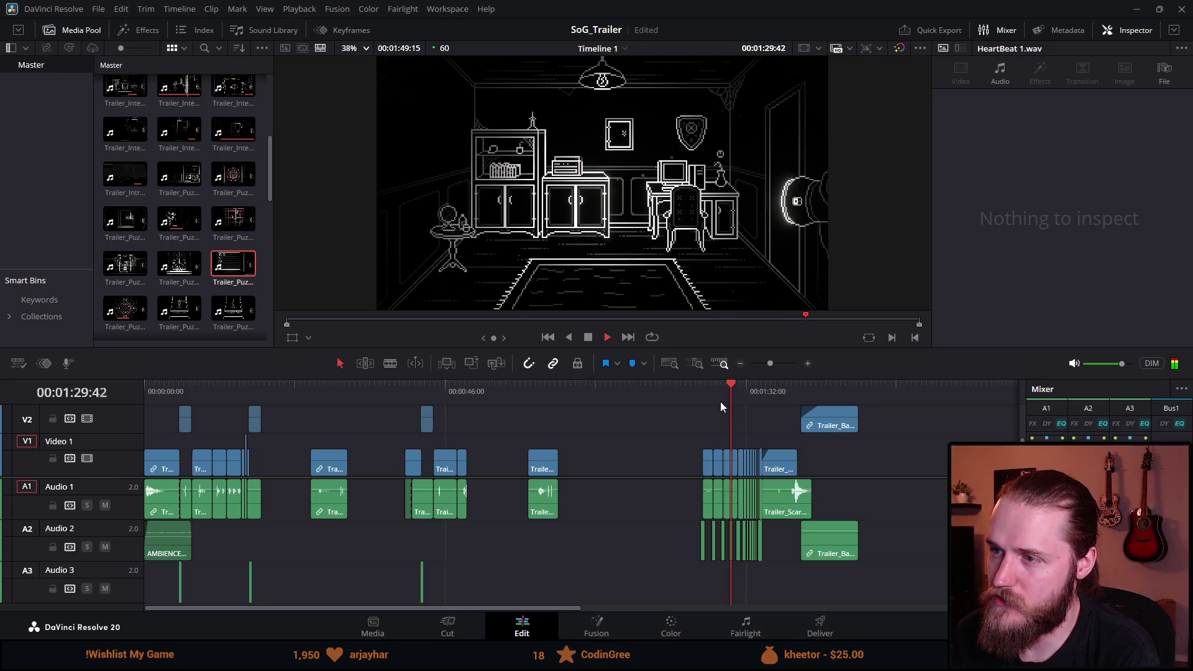
click(588, 337)
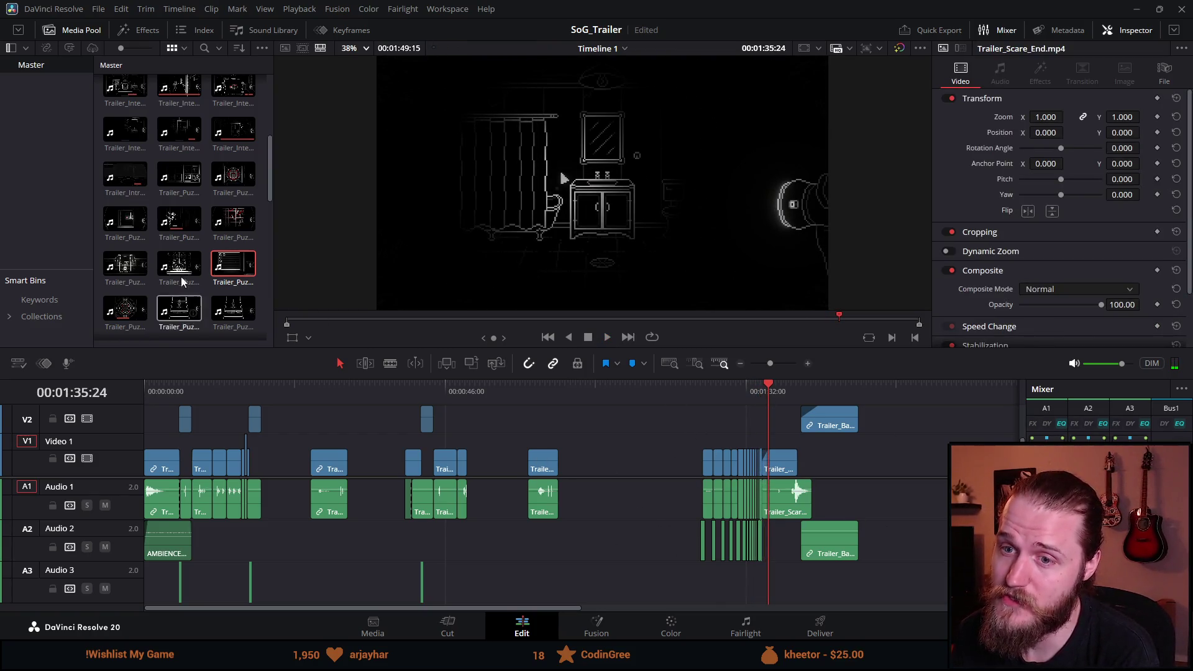
drag(712, 398, 750, 401)
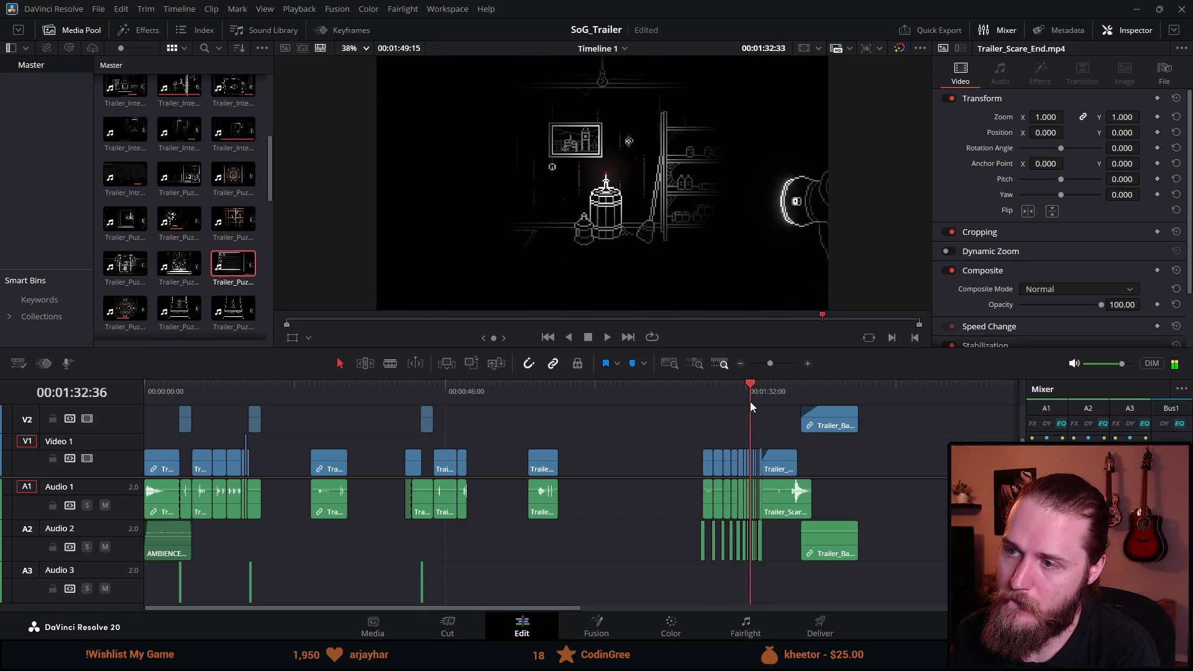
scroll(168, 228, down, 2)
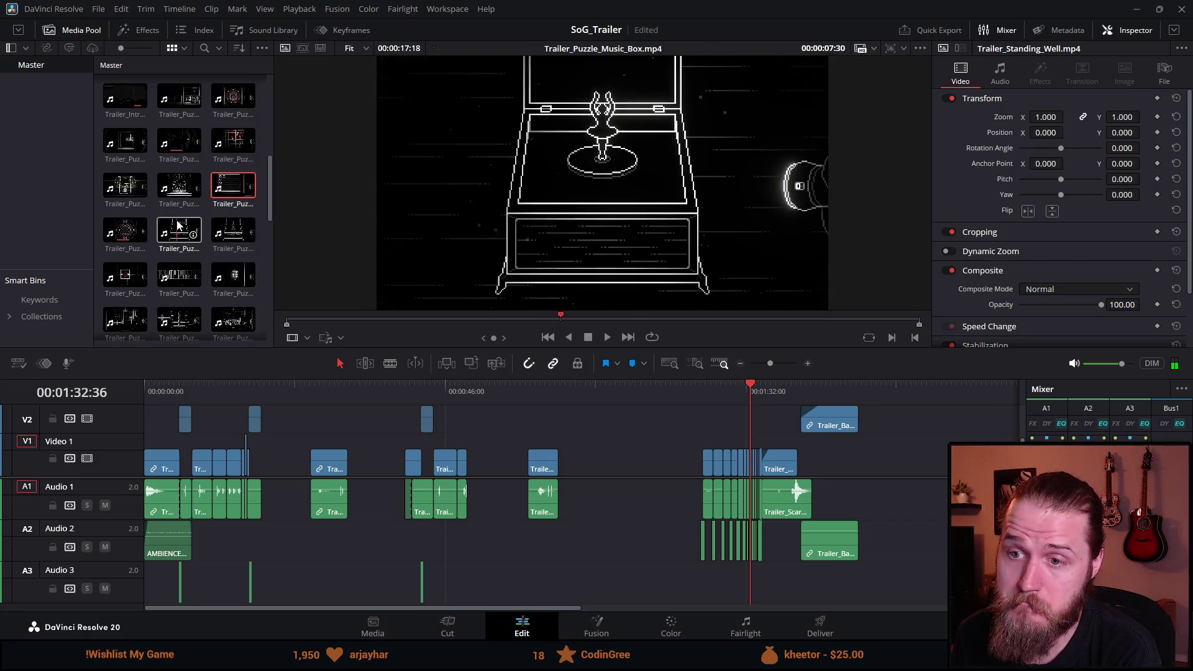
scroll(195, 259, down, 1)
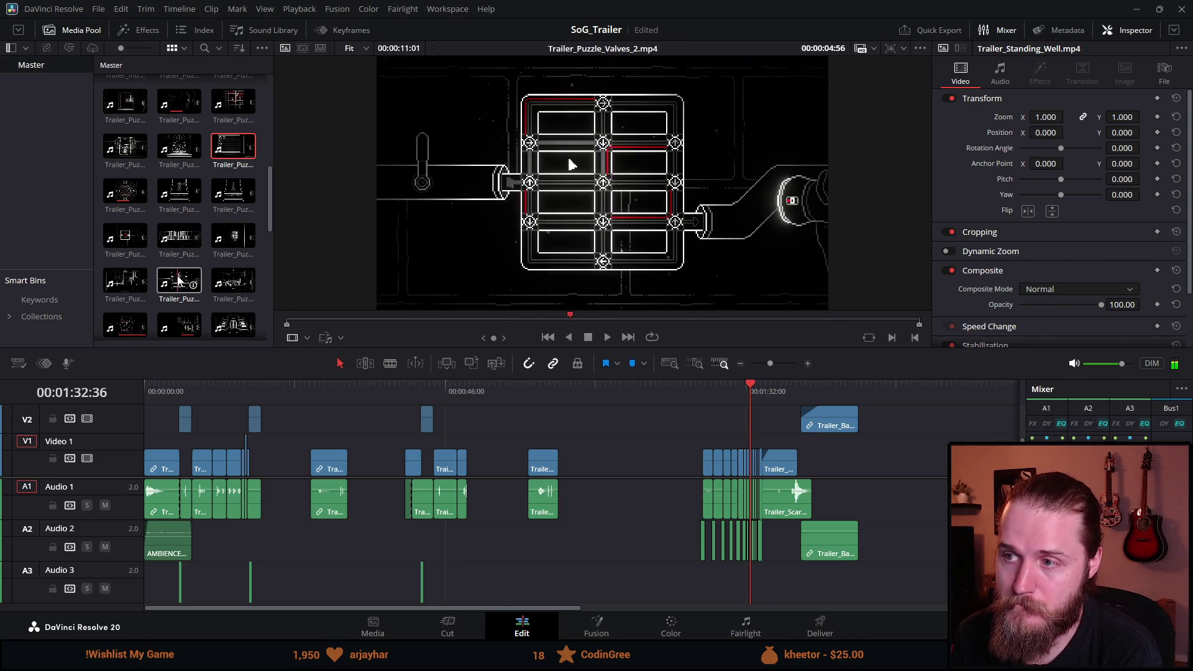
scroll(147, 274, down, 2)
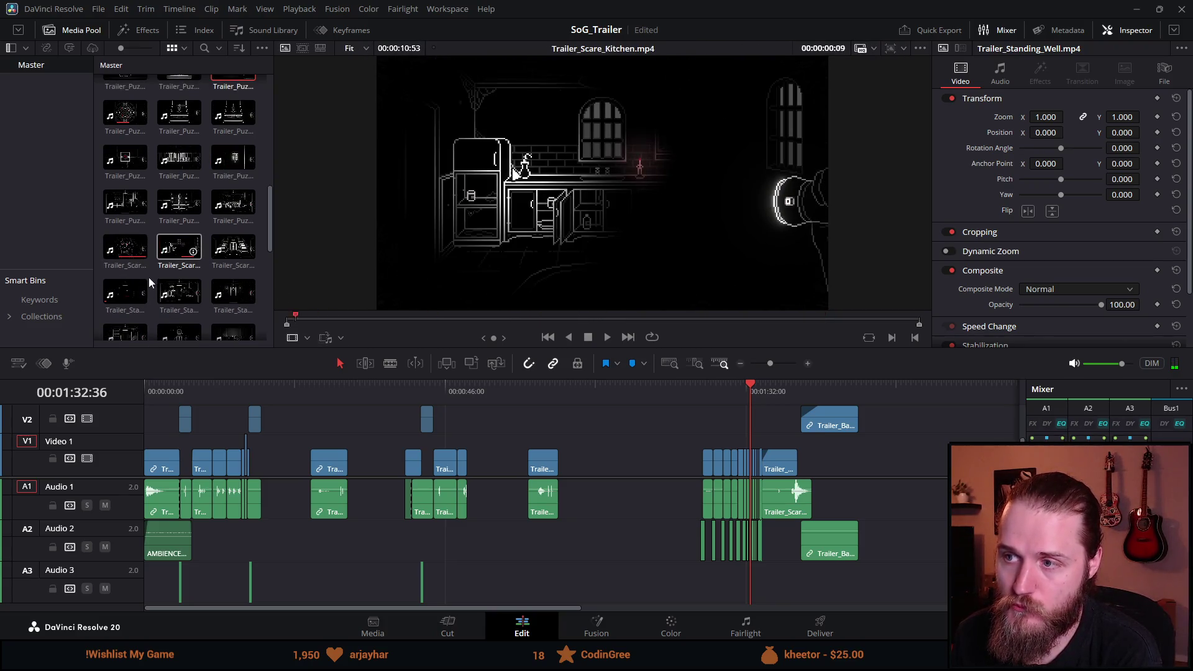
scroll(155, 276, down, 1)
scroll(152, 280, down, 1)
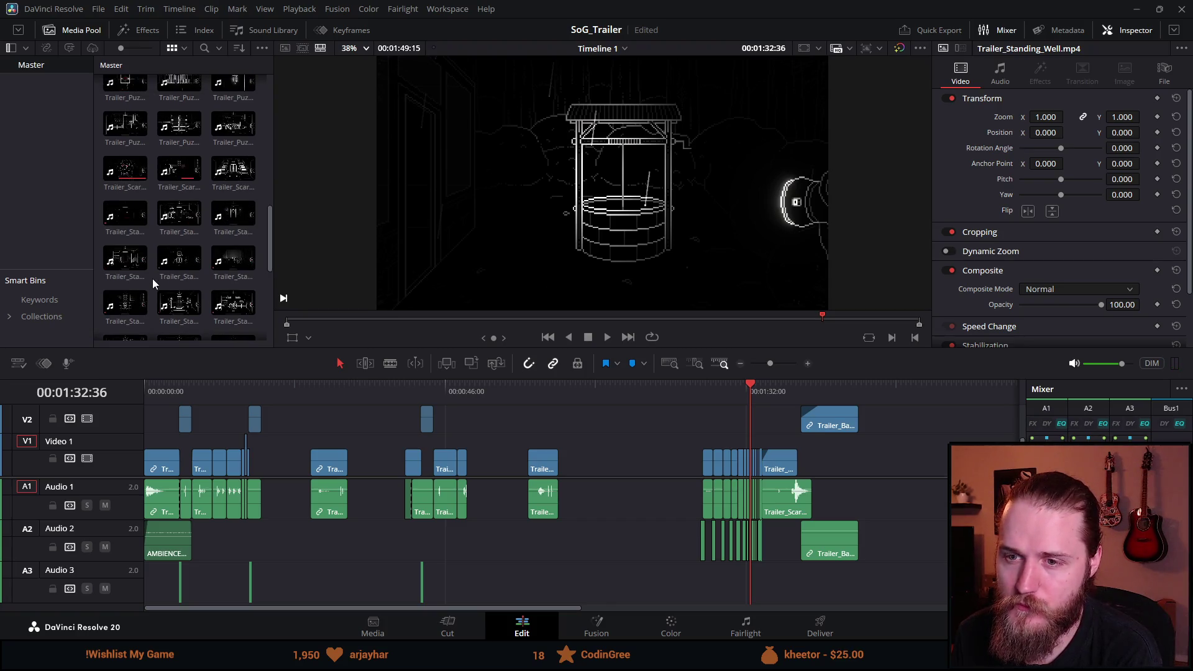
scroll(153, 283, down, 1)
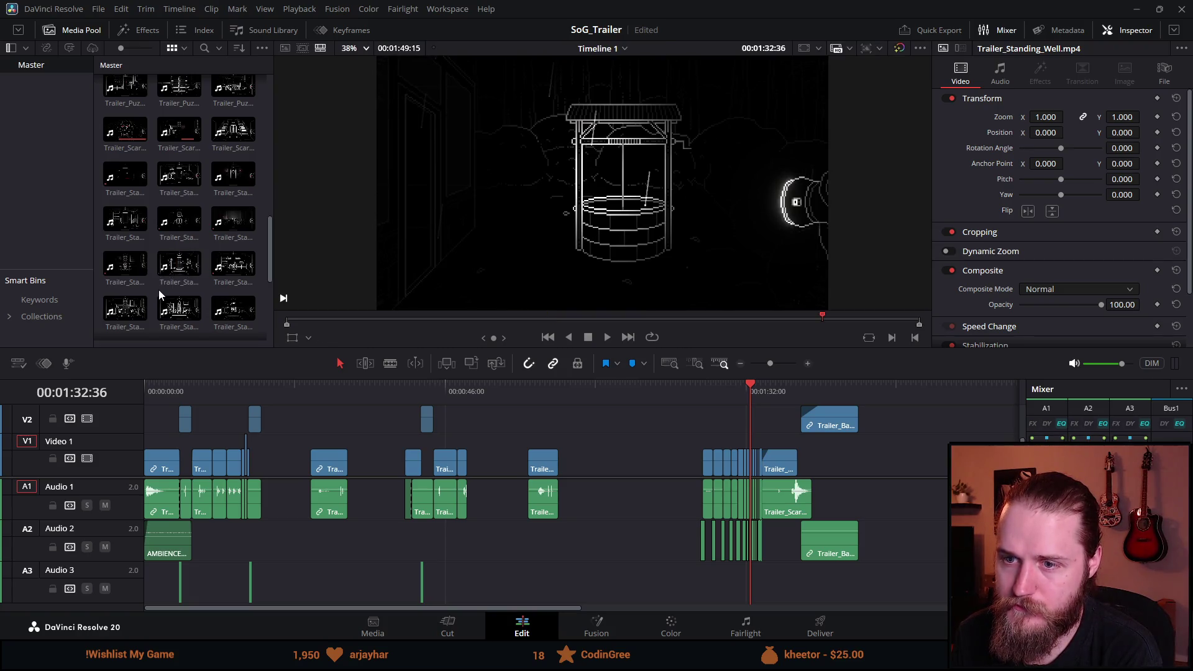
scroll(159, 289, down, 2)
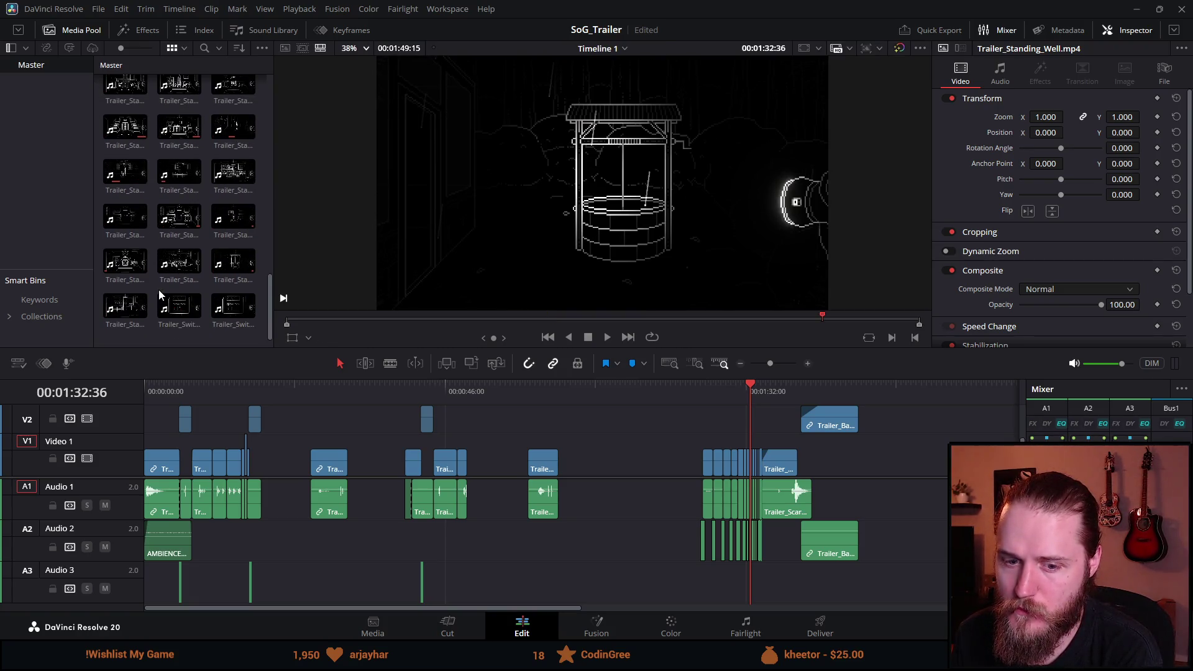
scroll(158, 290, up, 1)
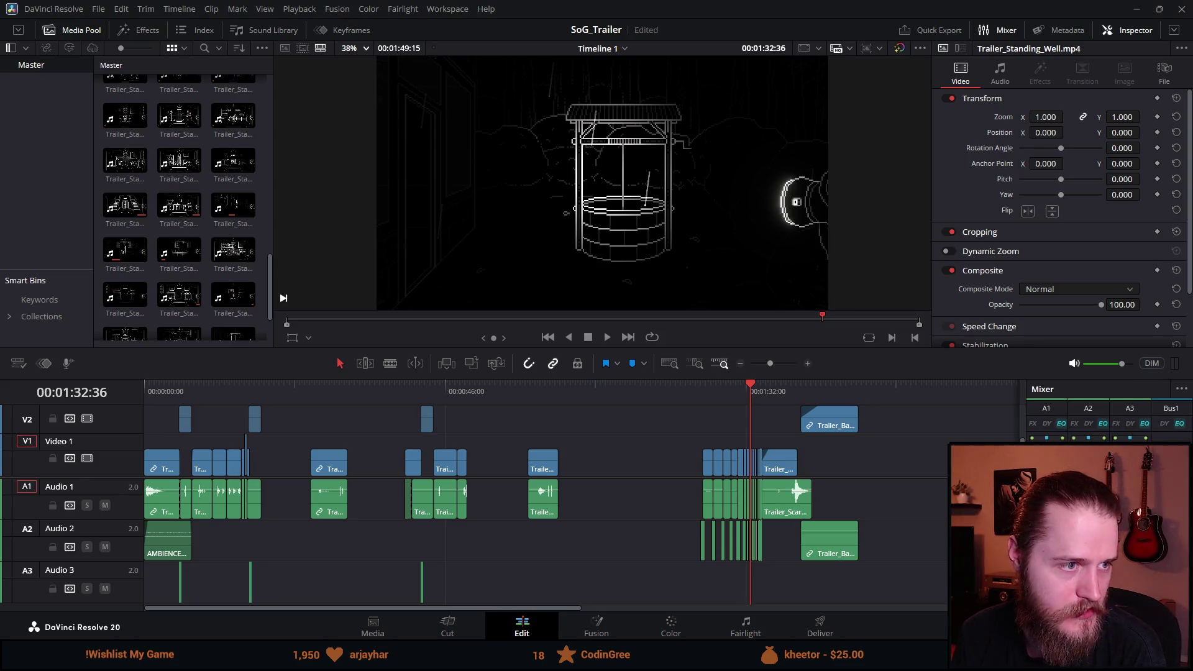
scroll(200, 297, up, 1)
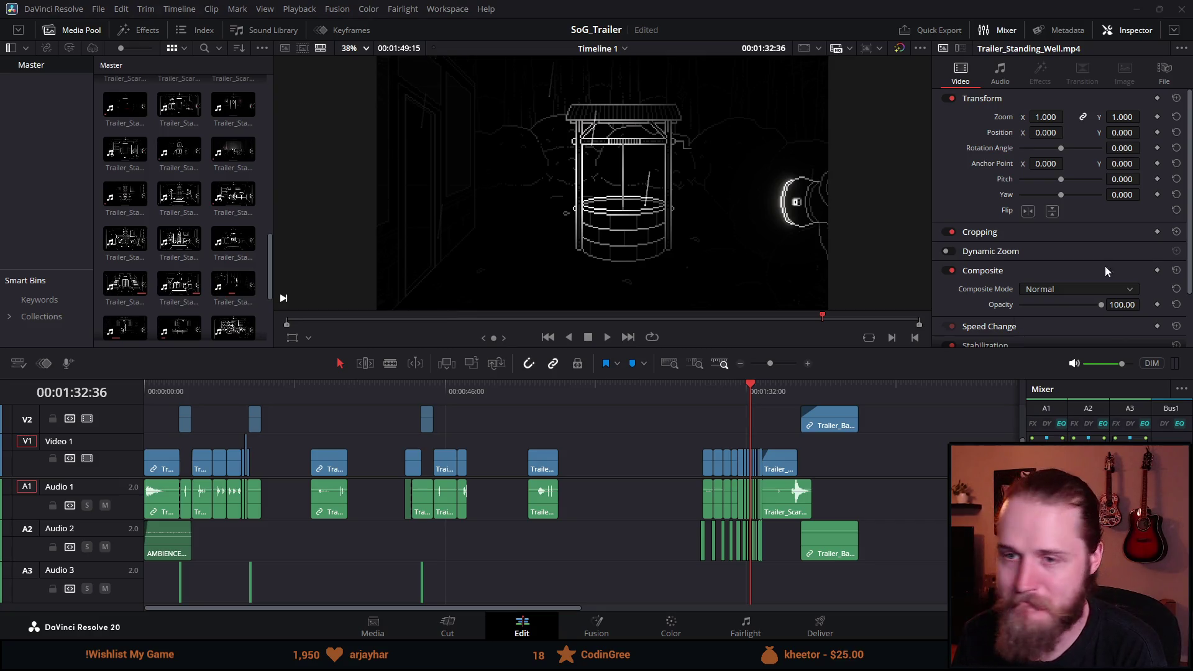
scroll(163, 267, up, 1)
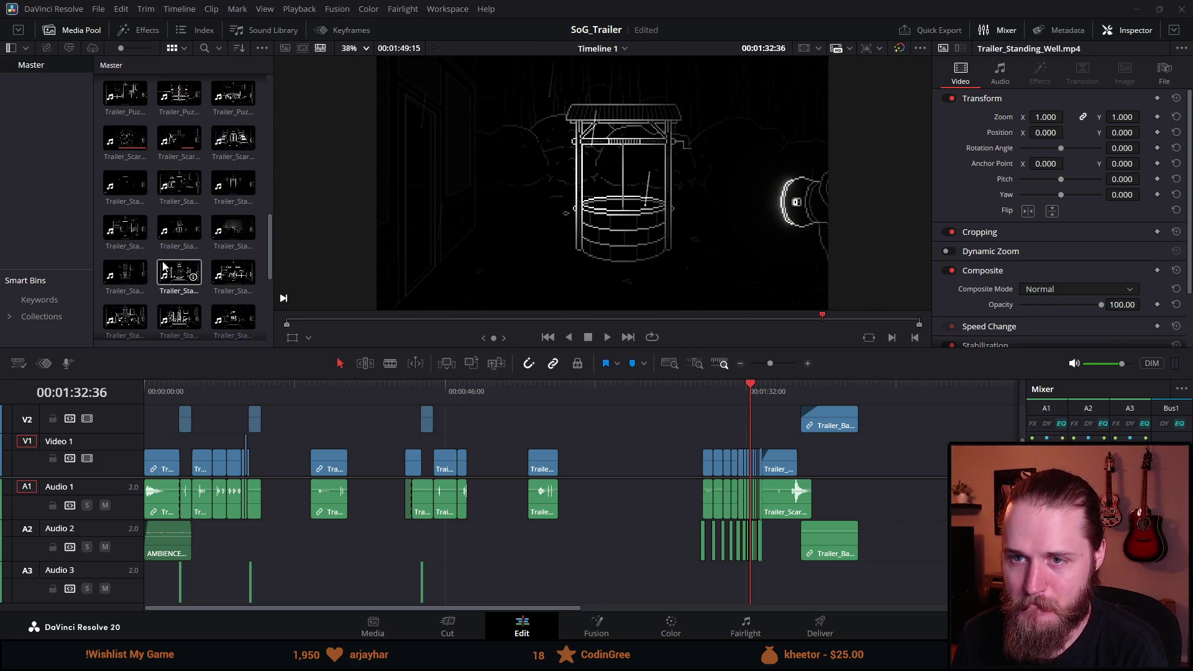
scroll(189, 233, up, 2)
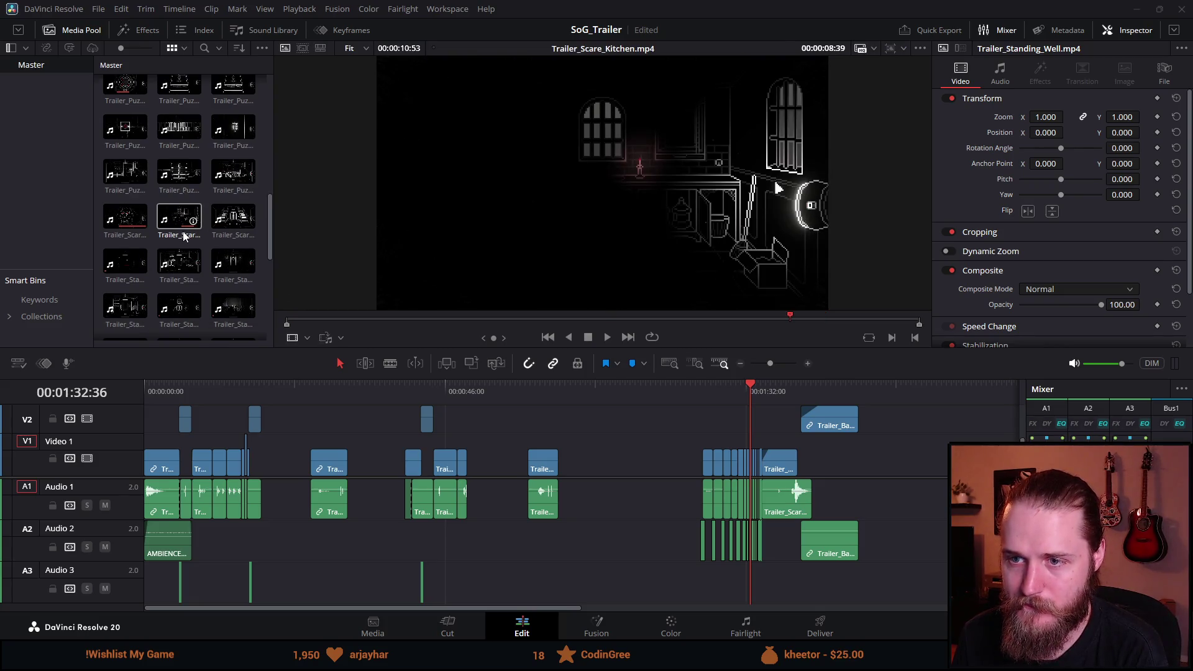
mouse_move(244, 400)
mouse_down()
mouse_move(469, 407)
mouse_move(205, 426)
mouse_move(324, 422)
mouse_up()
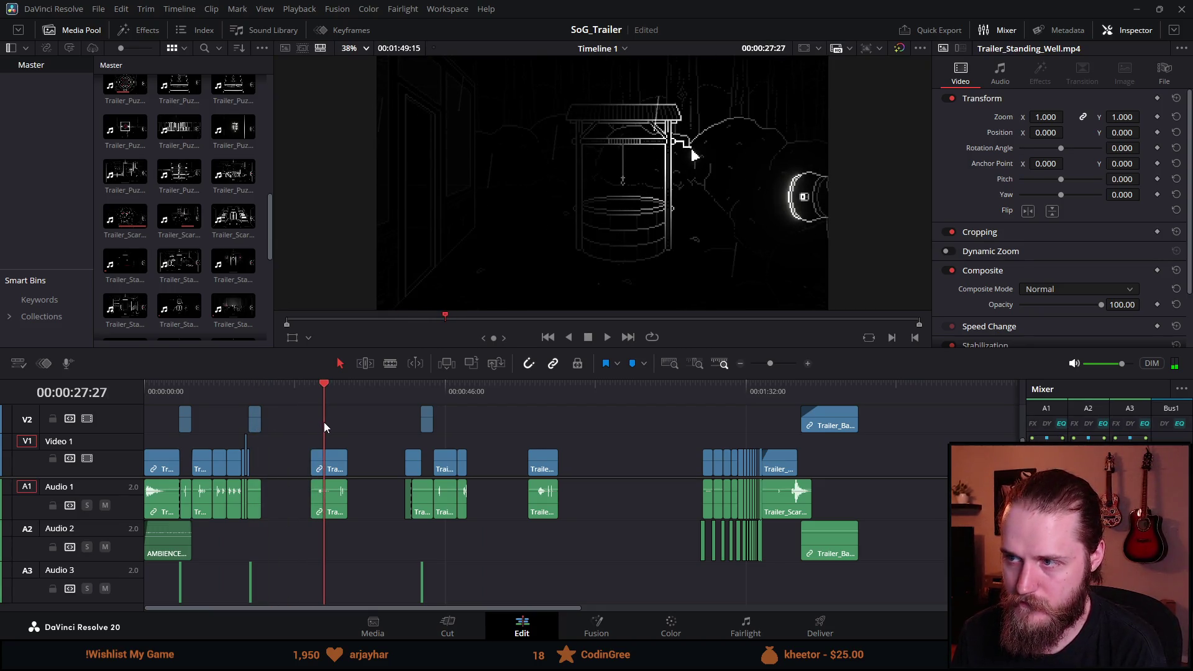
Step: Trim the Well clip's start to the playhead at 00:00:26:57 and play it back
key(ctrl+equal)
key(ctrl+equal)
click(570, 396)
drag(570, 396, 571, 396)
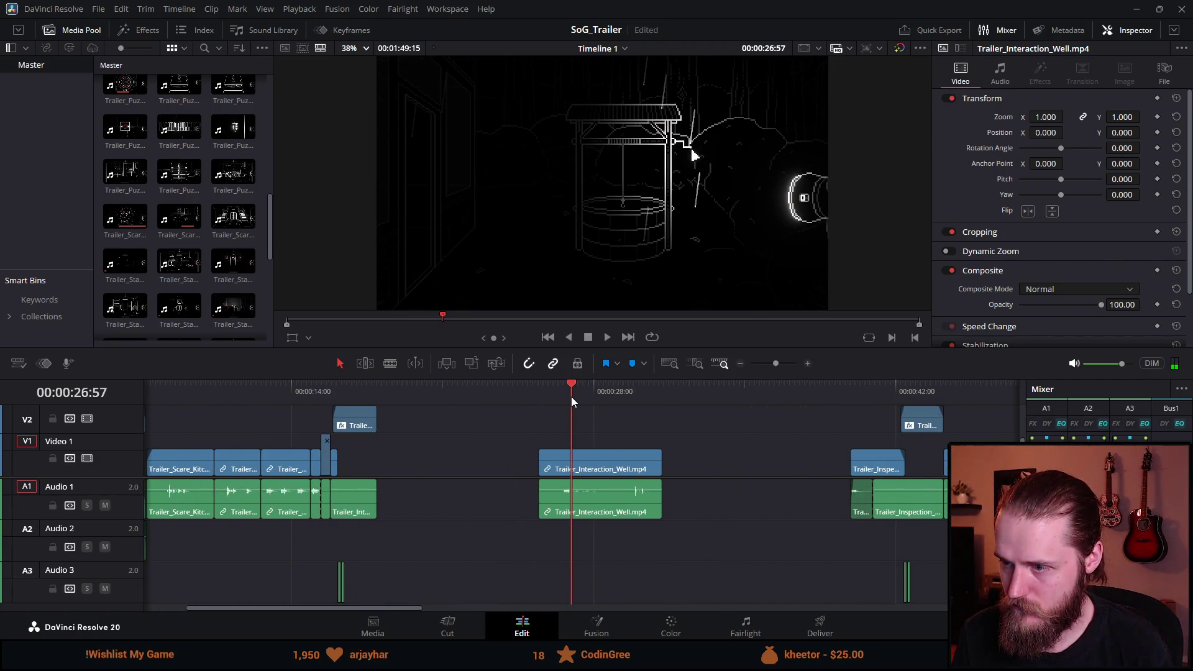
drag(540, 463, 570, 464)
key(space)
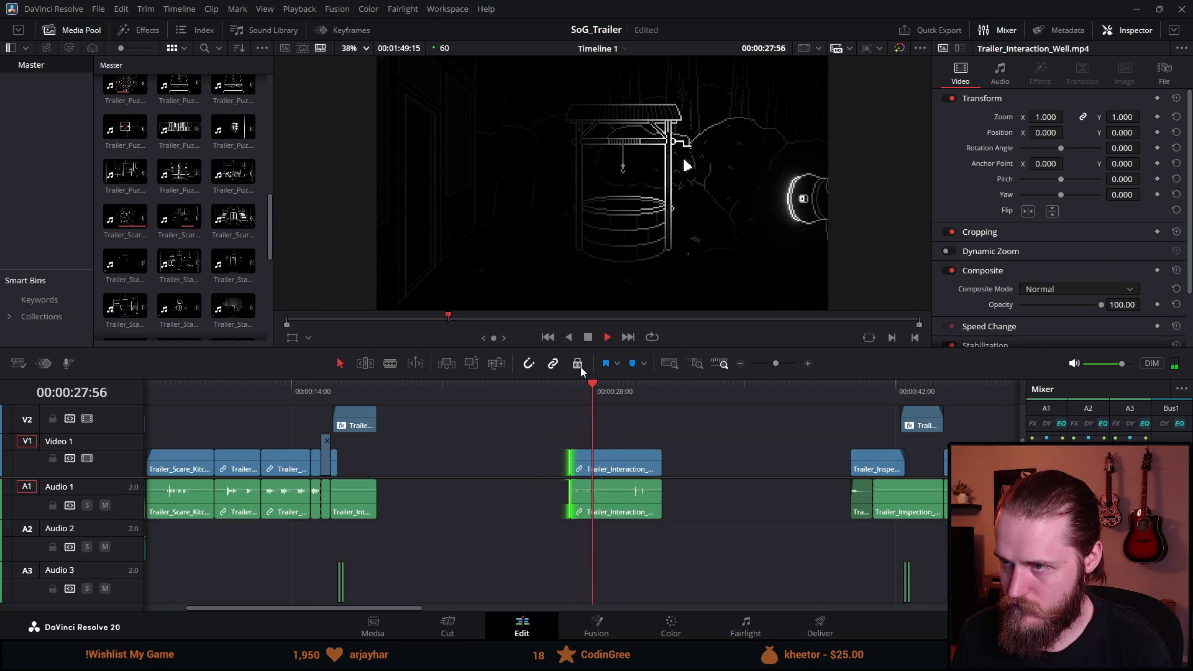
scroll(553, 487, up, 3)
scroll(554, 487, up, 2)
click(330, 395)
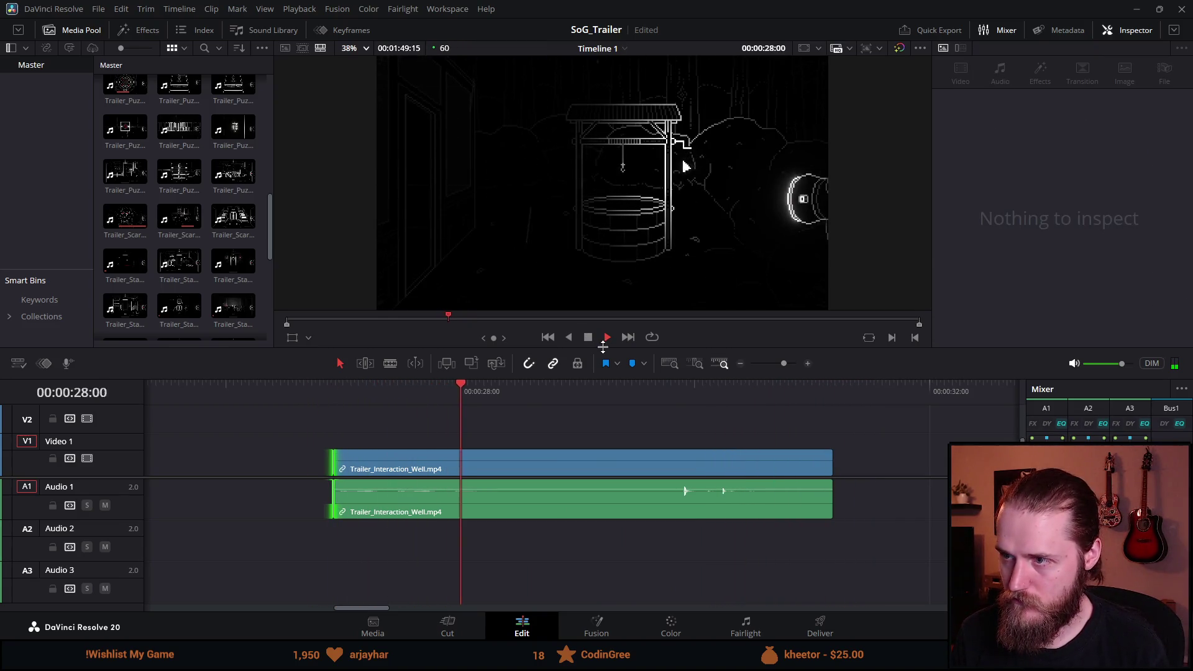
key(space)
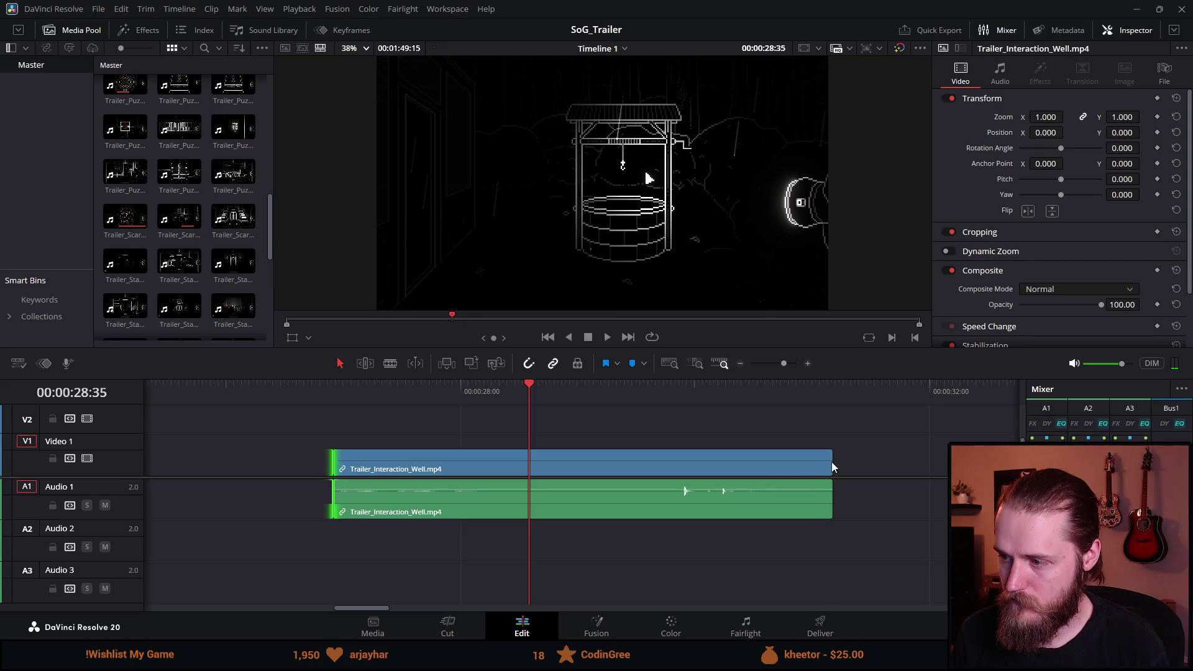
Step: Shorten the Well clip's end by 02:41, move it left to close the gap, and review from the 'Explore an old manor' title
drag(831, 463, 516, 492)
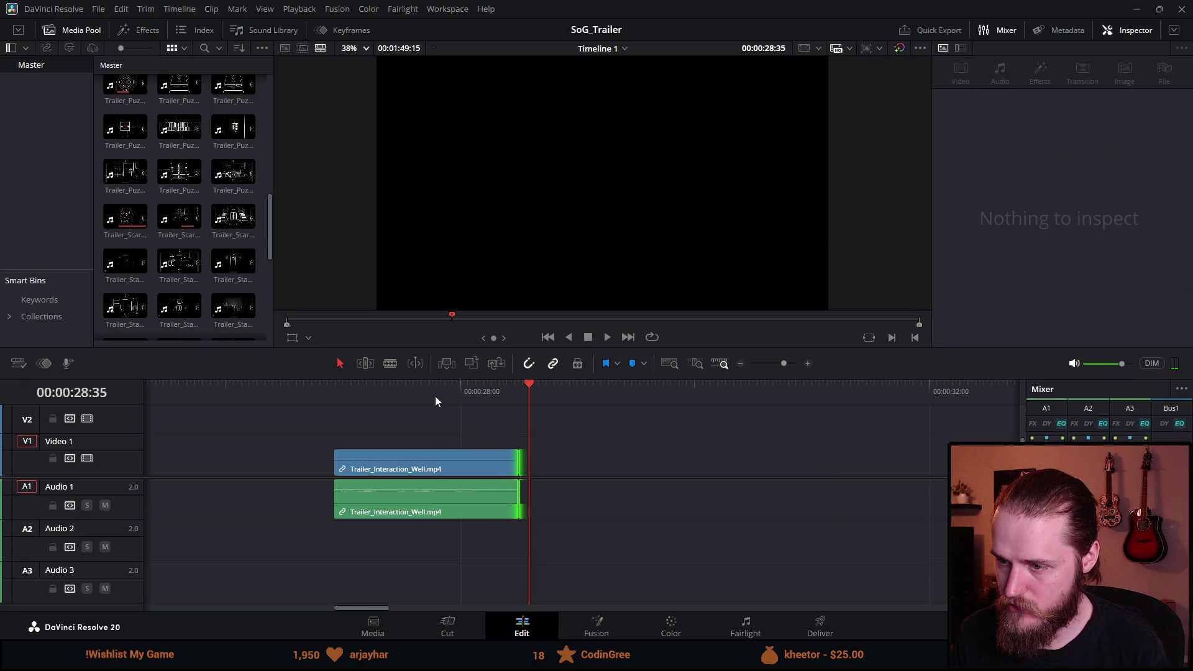
click(434, 396)
key(space)
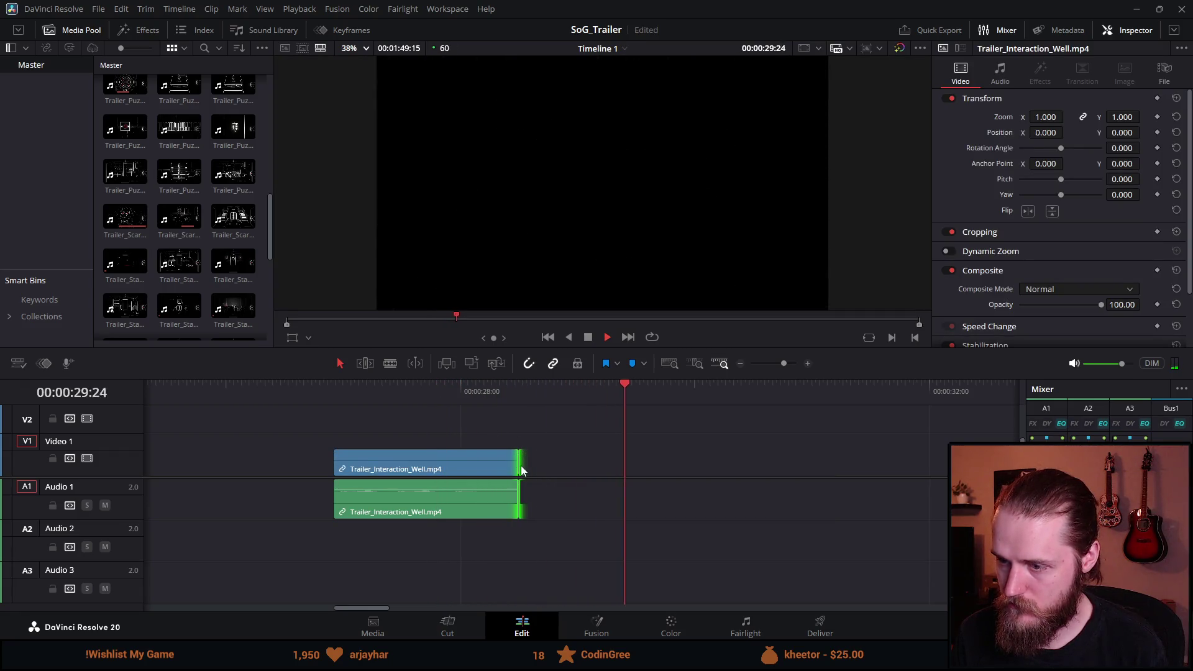
scroll(522, 466, down, 3)
click(457, 393)
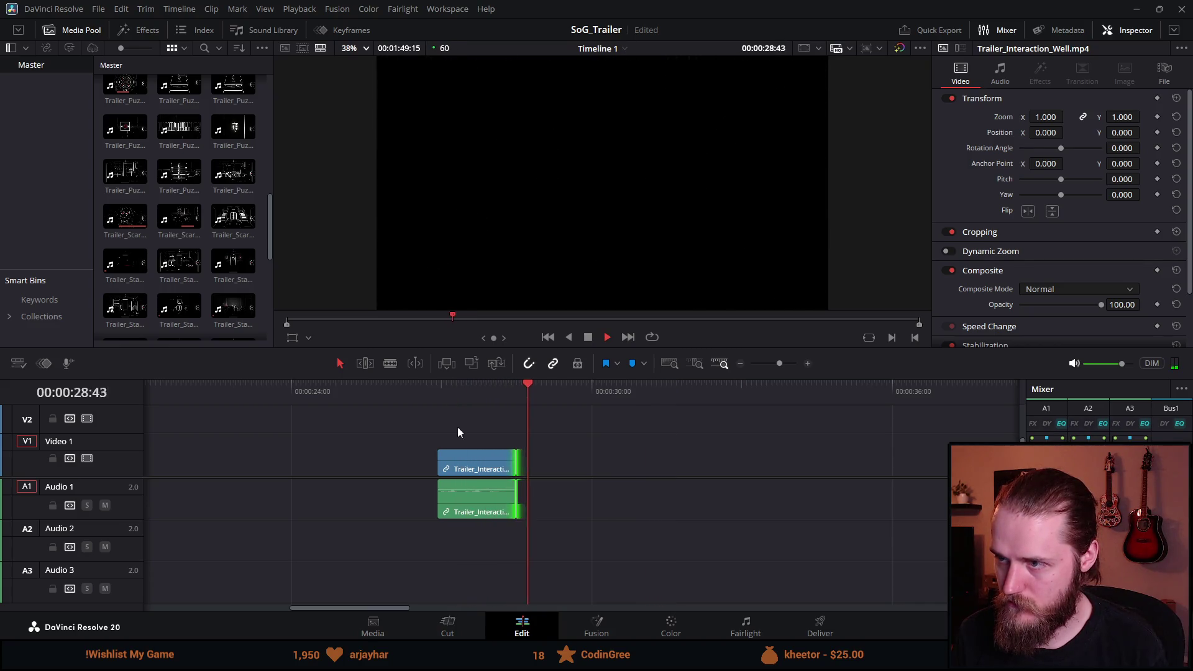
scroll(454, 486, down, 3)
drag(546, 472, 394, 466)
click(476, 392)
click(352, 398)
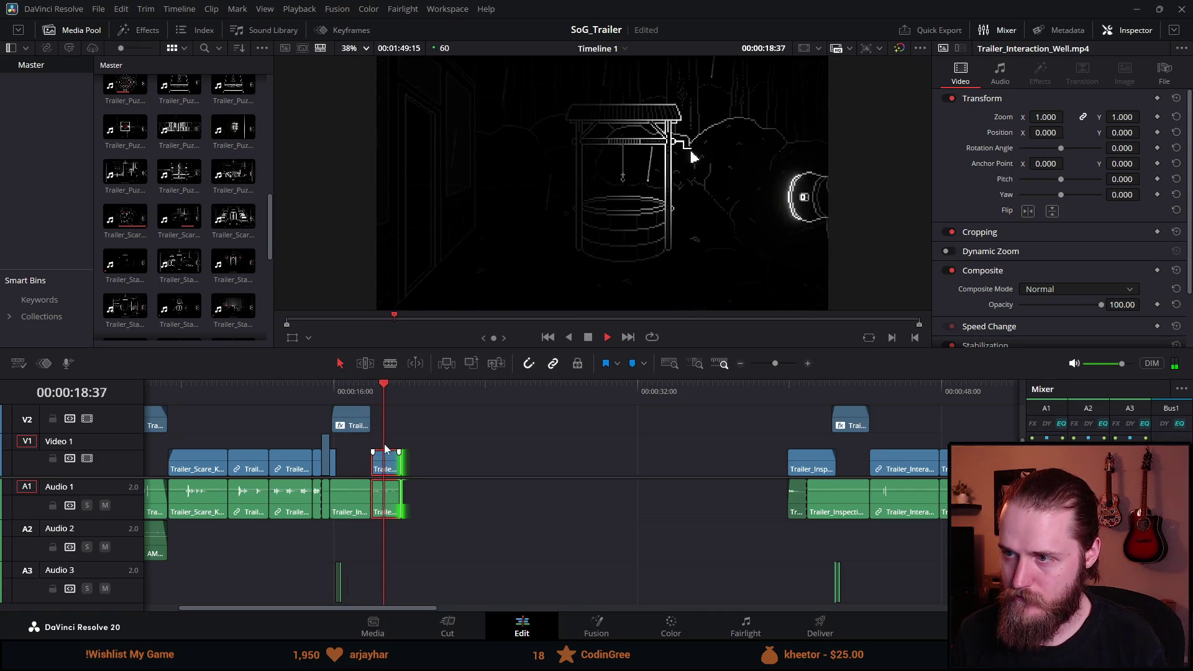
click(584, 339)
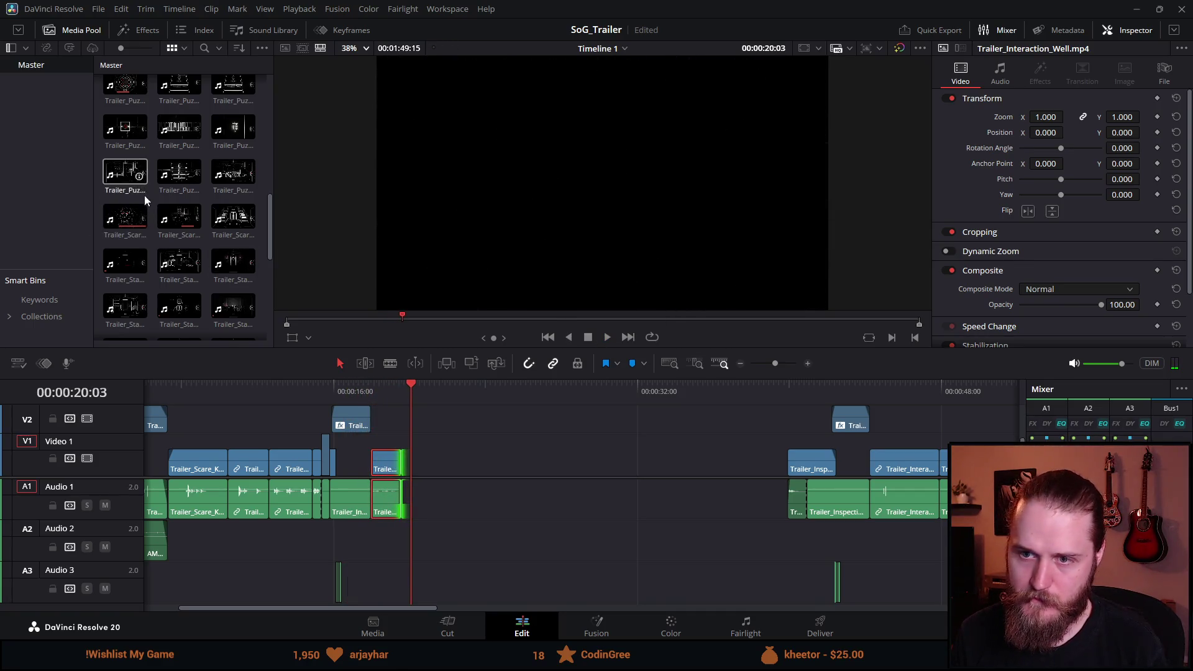
Step: Preview Valves_2, Ultraviolet, Album, Board and finally Pan_Upper_Main_Hall from the Media Pool
double_click(177, 171)
key(q)
scroll(184, 205, up, 5)
double_click(179, 225)
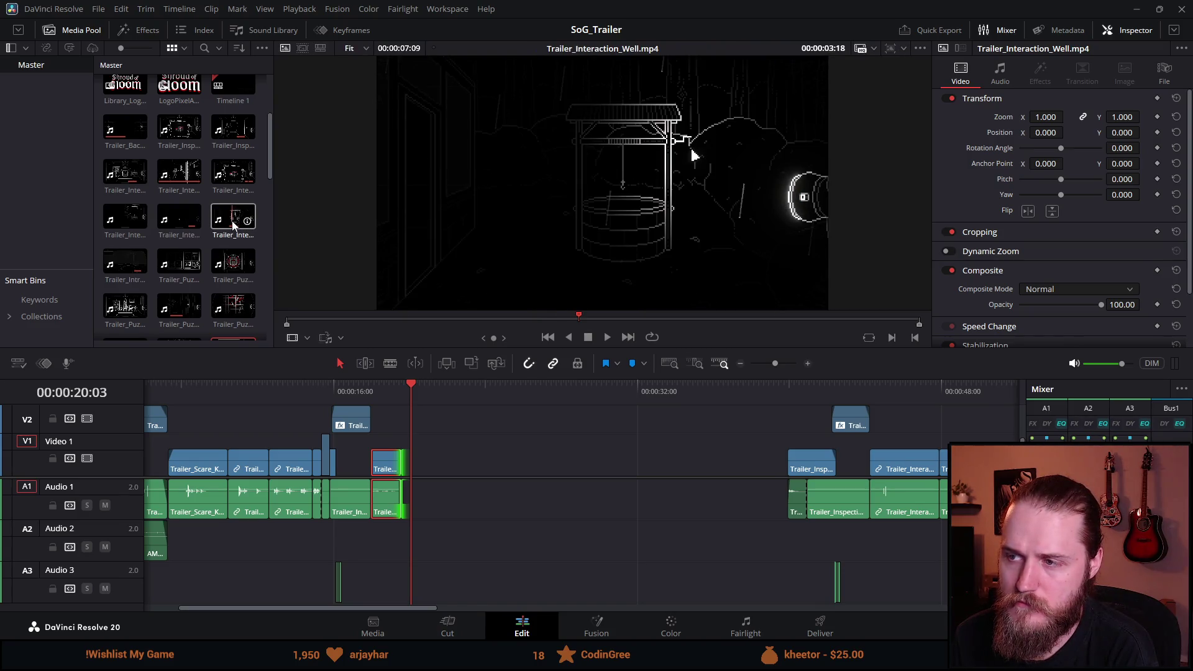
double_click(174, 266)
double_click(233, 271)
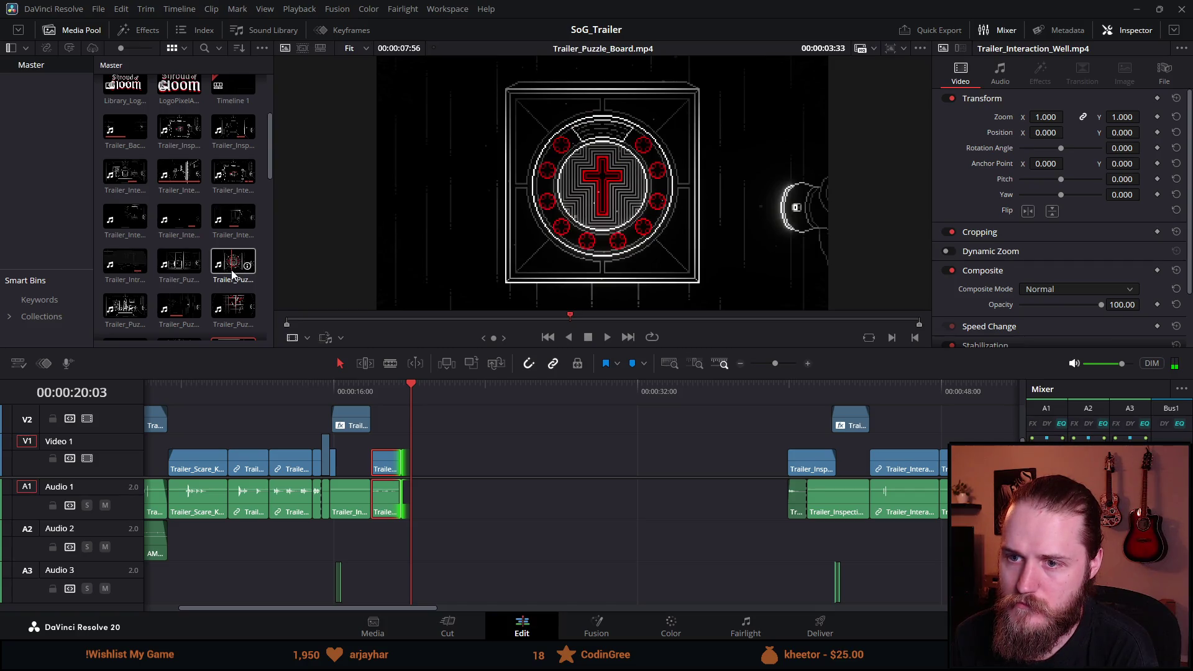
double_click(124, 218)
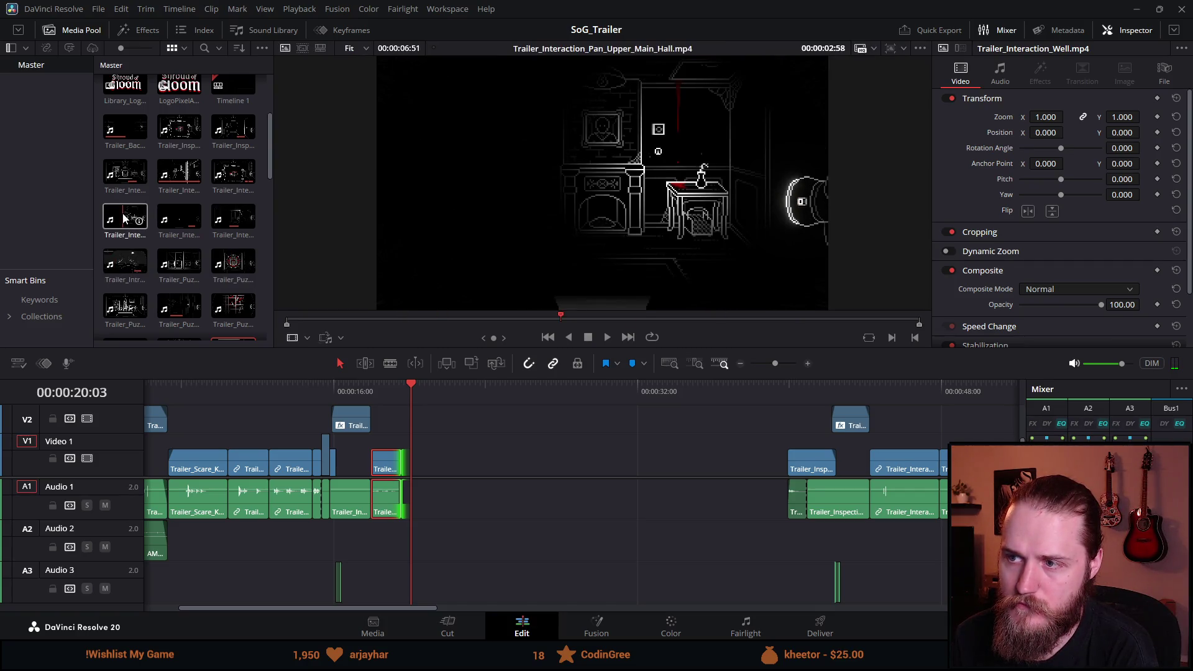
Step: Preview Cabinet_Smash, Polaroid and Dumbwaiter, then place Dumbwaiter on the timeline after the Well clip
double_click(132, 174)
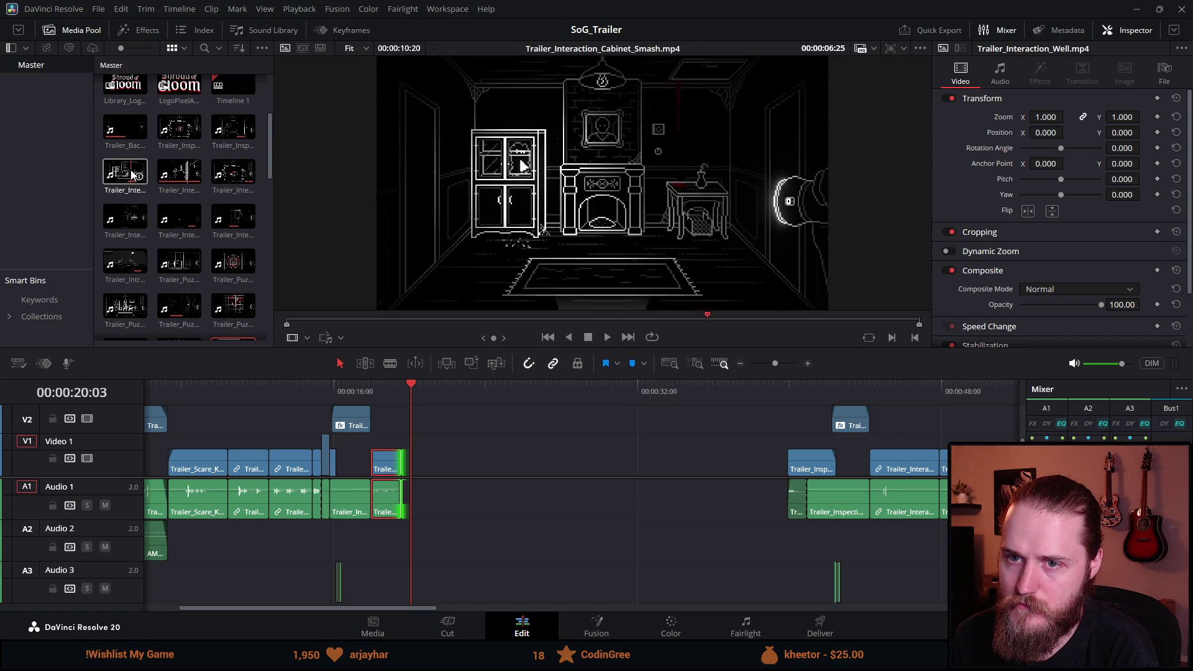
double_click(234, 131)
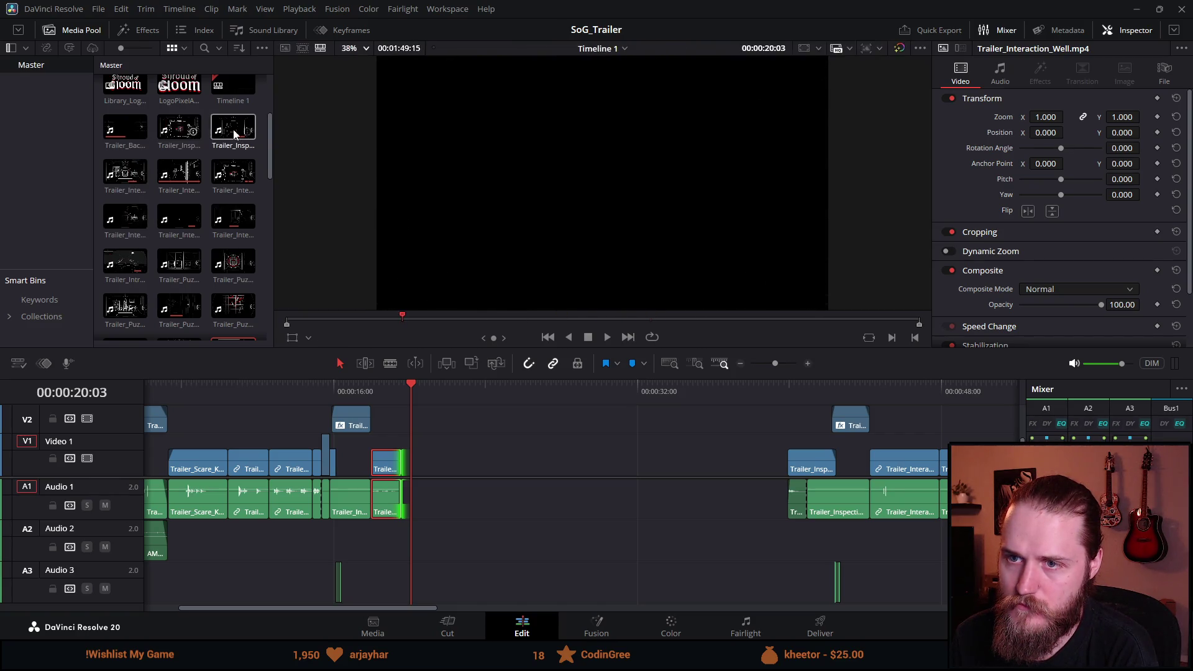
double_click(184, 181)
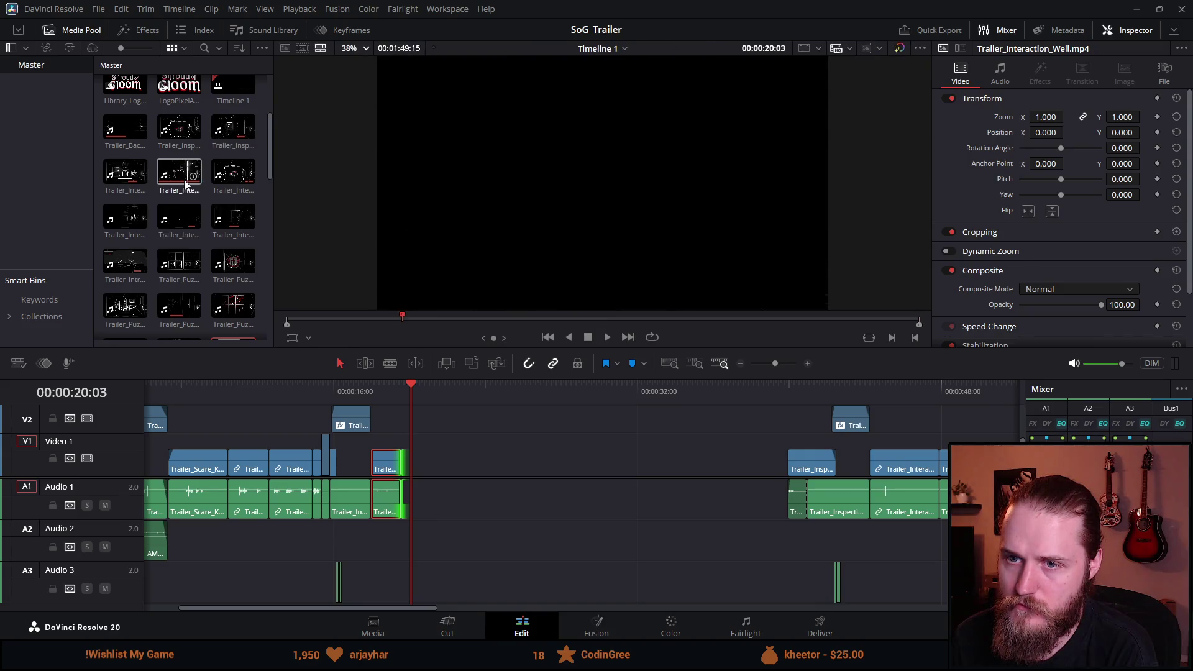
mouse_move(185, 181)
mouse_down()
mouse_move(469, 440)
mouse_move(484, 481)
mouse_up()
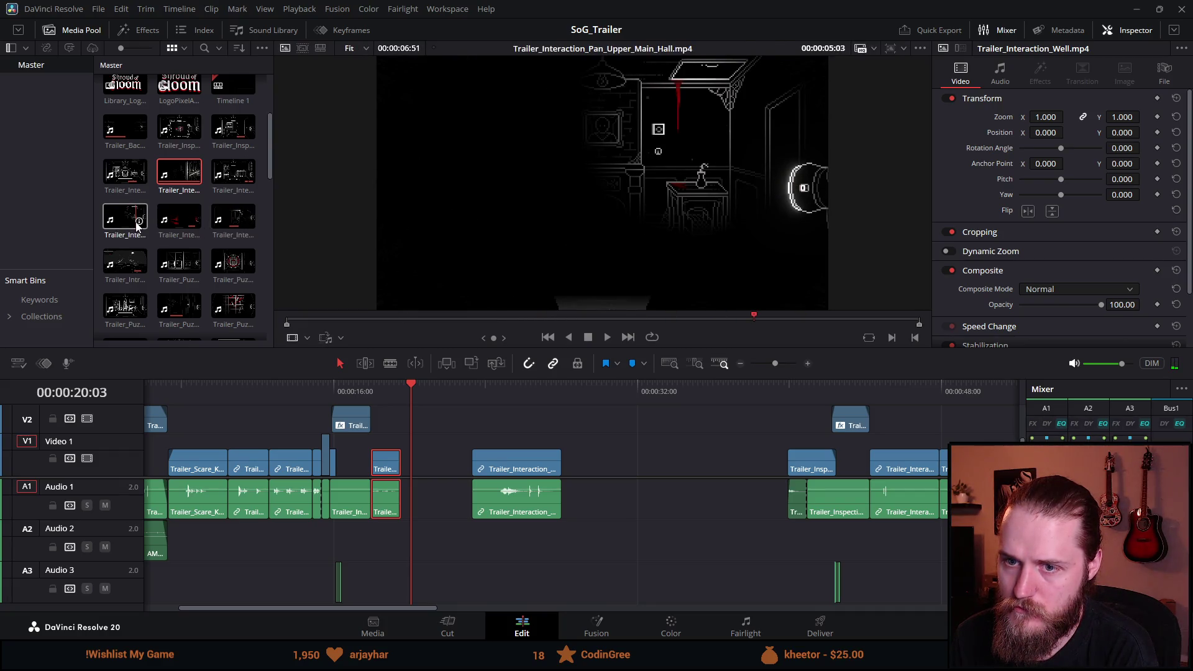
Step: Trim the Dumbwaiter clip's start to the playhead, play it, and slide it against the Well clip
scroll(136, 227, down, 1)
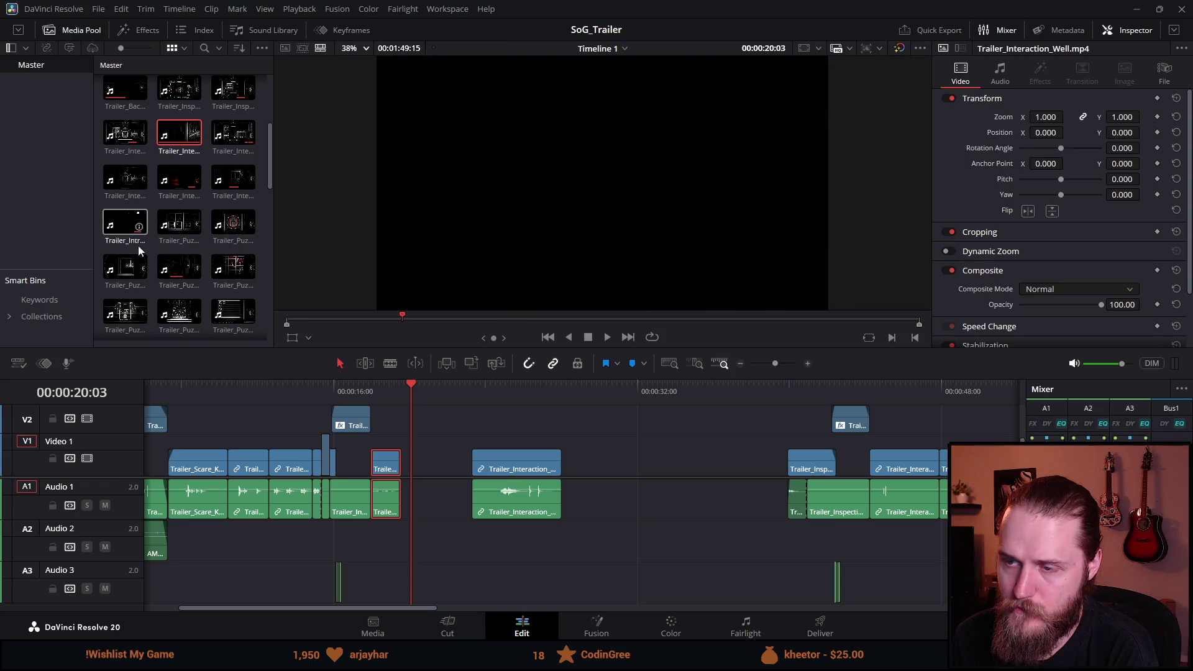
scroll(138, 244, down, 1)
drag(483, 384, 497, 387)
key(Left)
key(Left)
drag(472, 460, 497, 459)
click(608, 337)
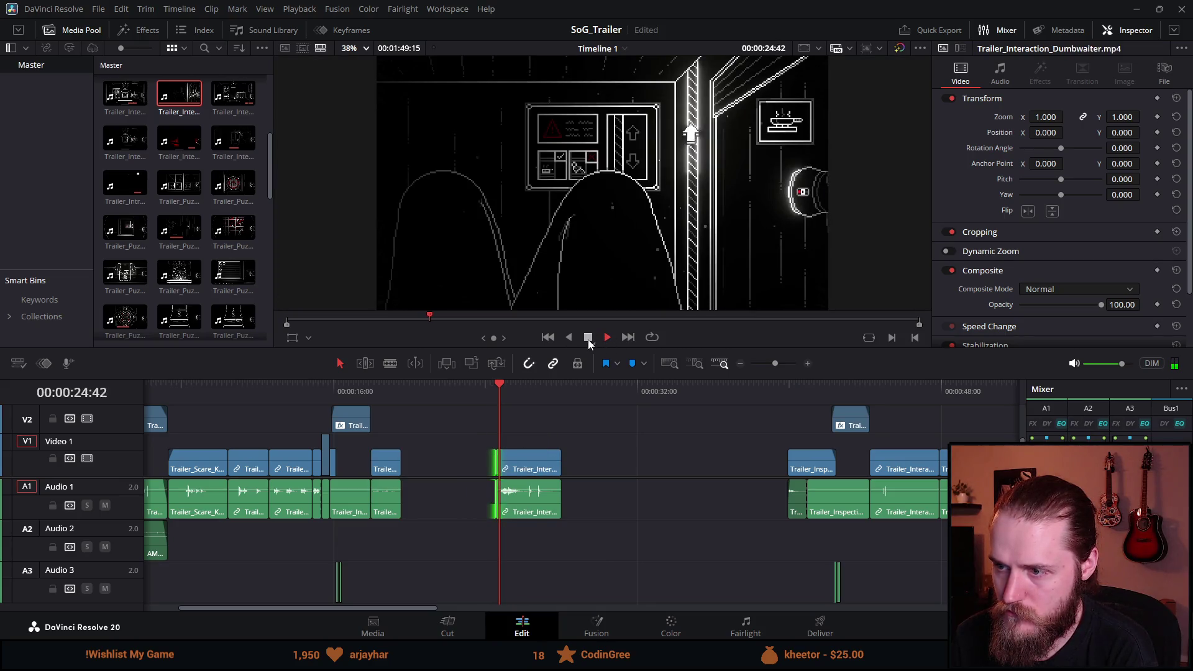
click(587, 338)
drag(557, 461, 444, 469)
scroll(181, 252, up, 4)
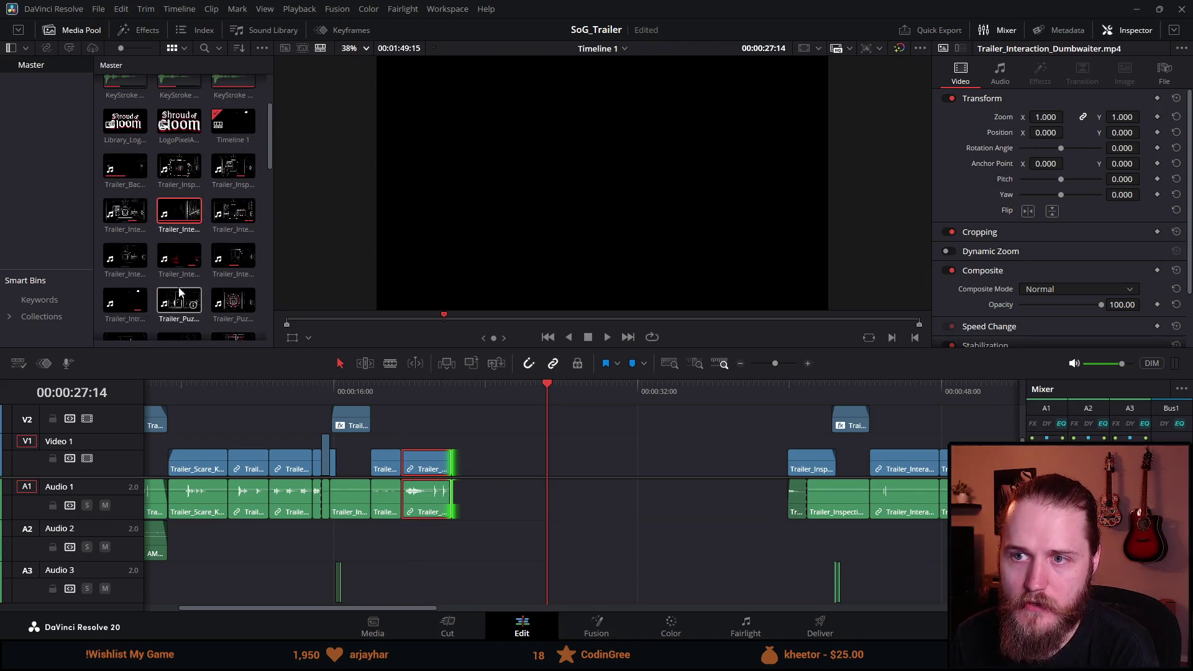
Step: Browse the Media Pool and drop Trailer_Scare_Main_Hall.mp4 onto V1/A1 just after the Dumbwaiter clip
scroll(179, 289, down, 7)
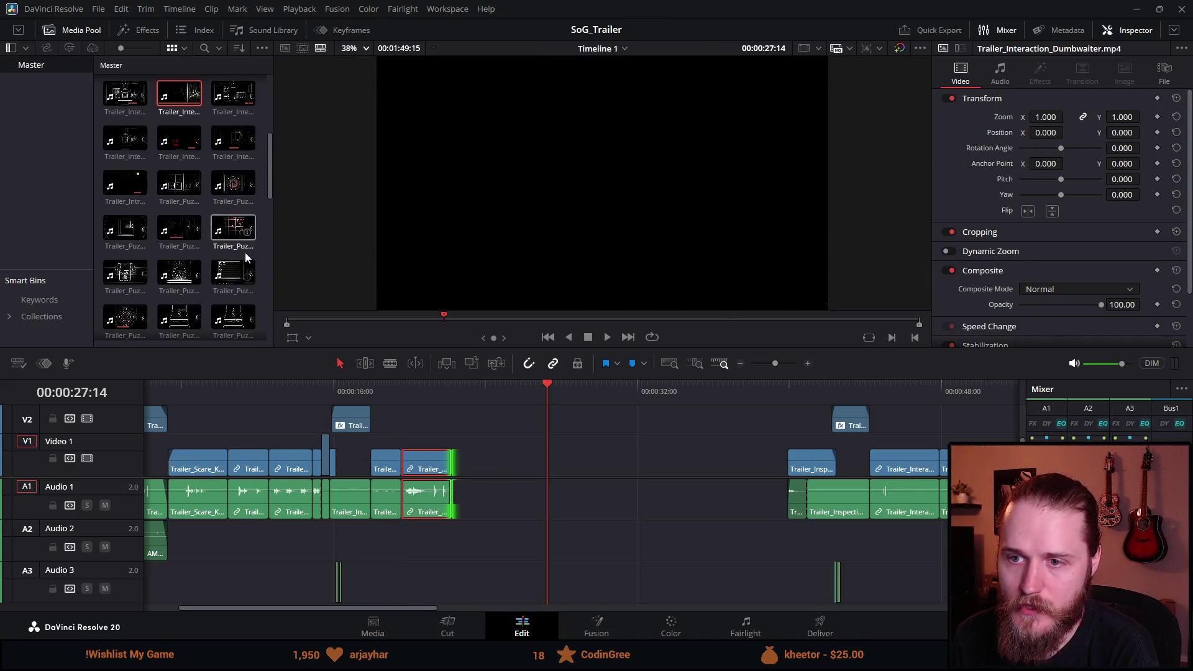
scroll(173, 283, down, 1)
scroll(172, 283, down, 4)
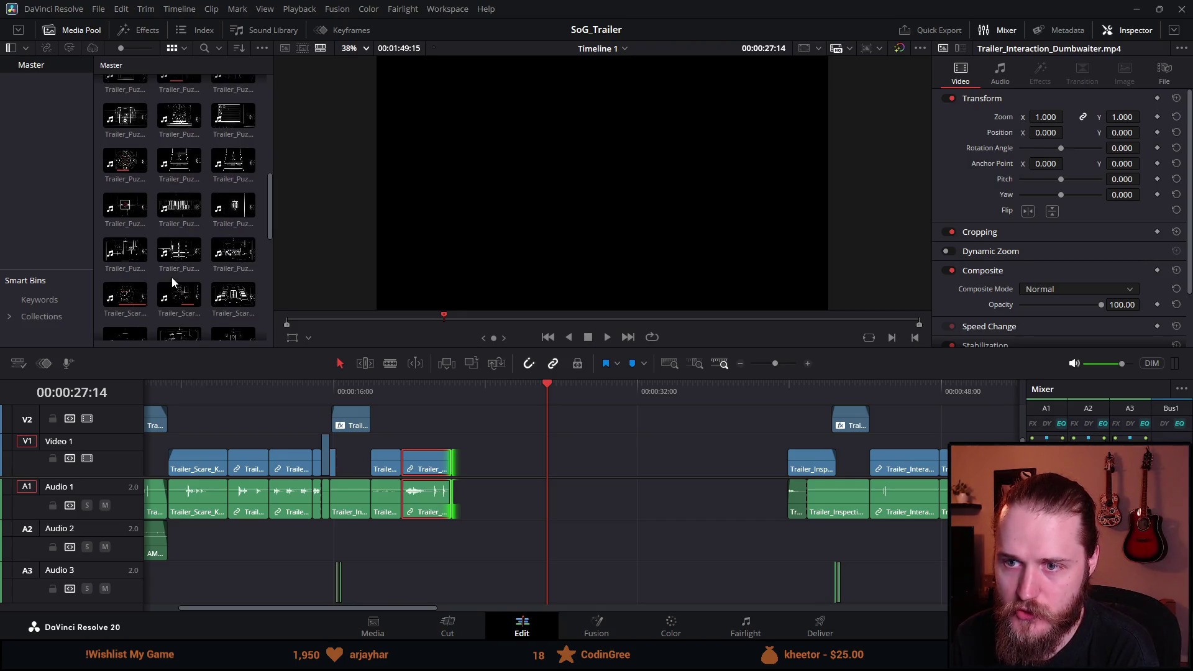
scroll(174, 282, down, 2)
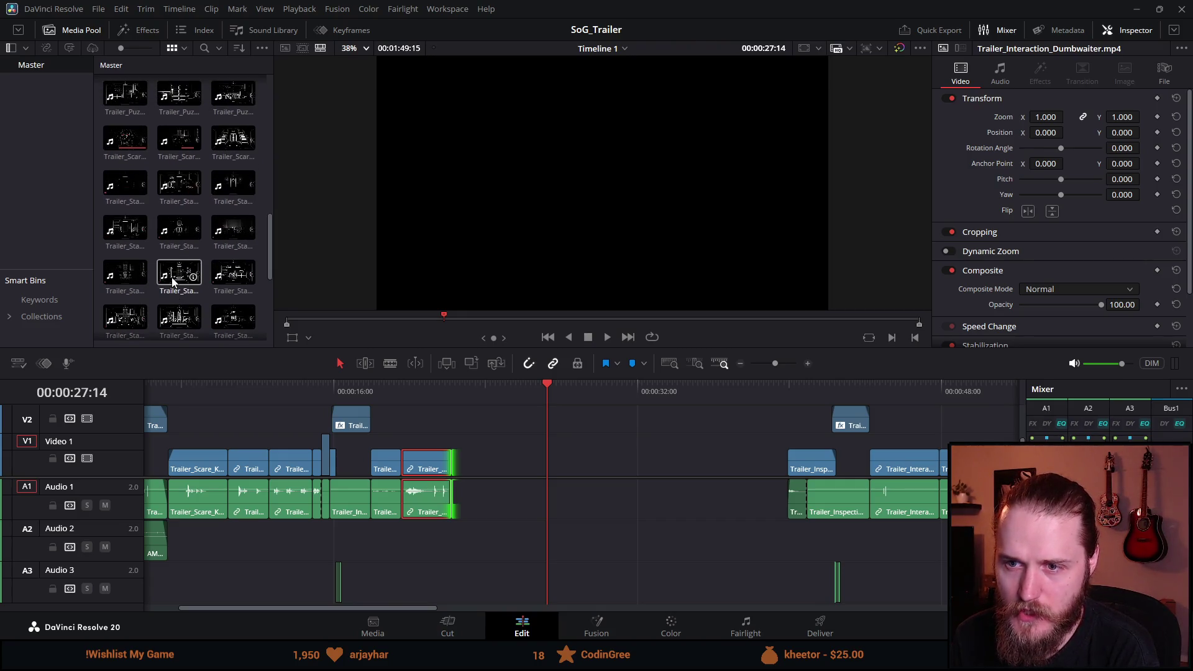
scroll(156, 274, down, 2)
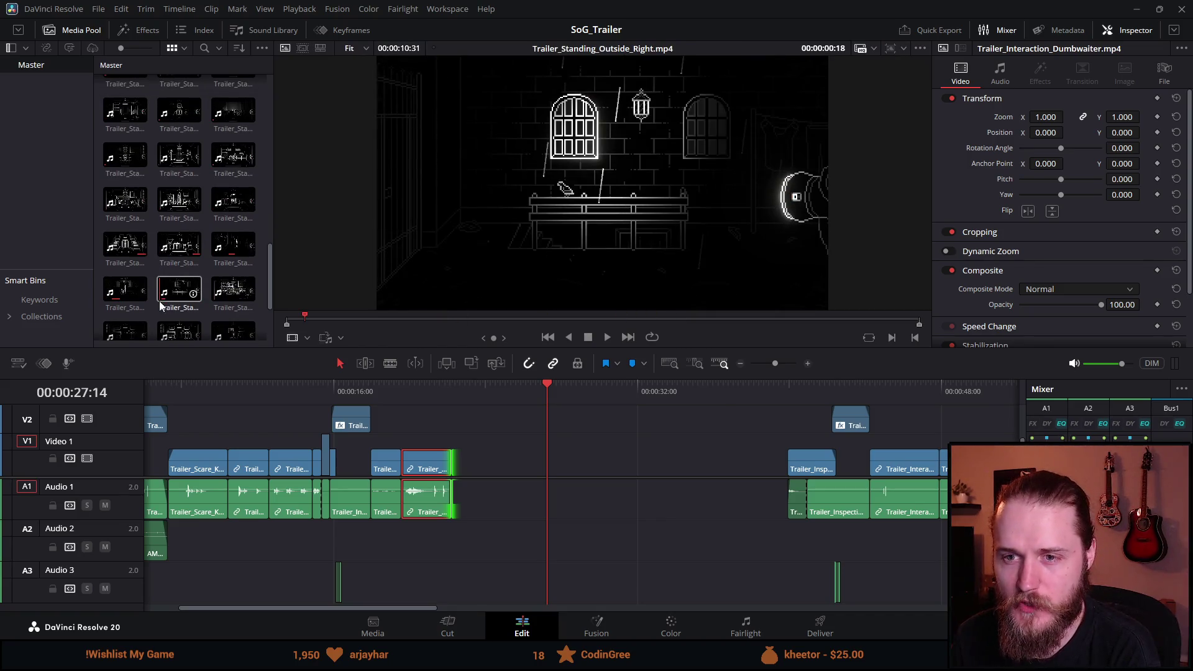
scroll(125, 269, up, 1)
scroll(132, 260, up, 1)
scroll(131, 254, up, 2)
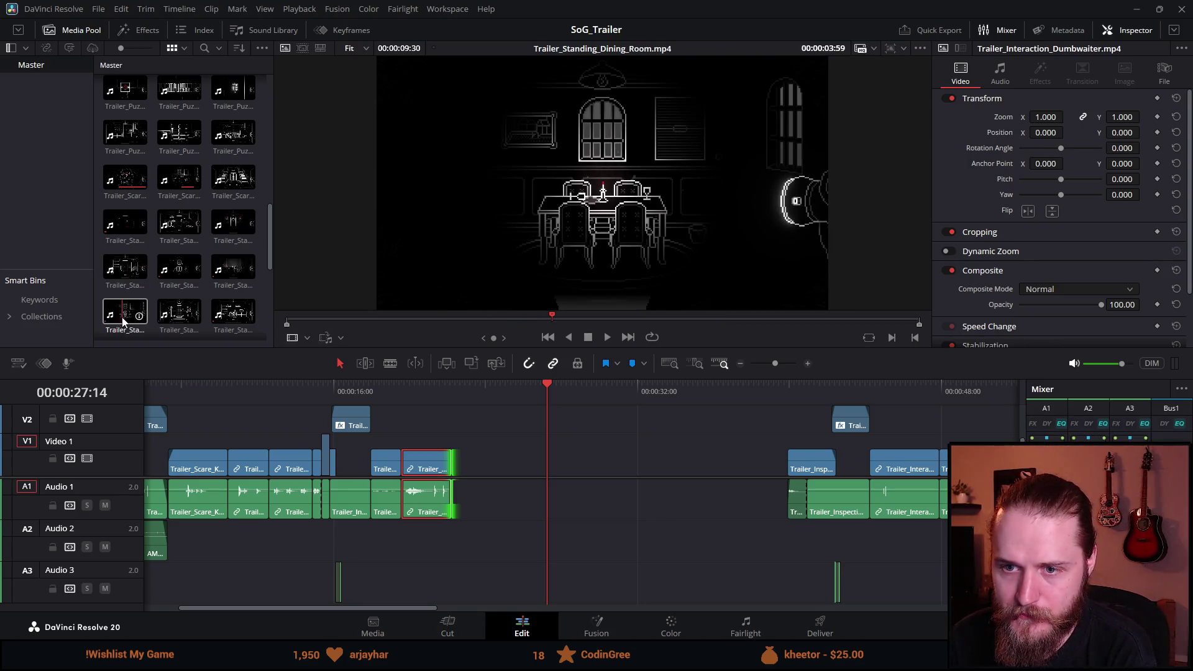
scroll(137, 286, up, 1)
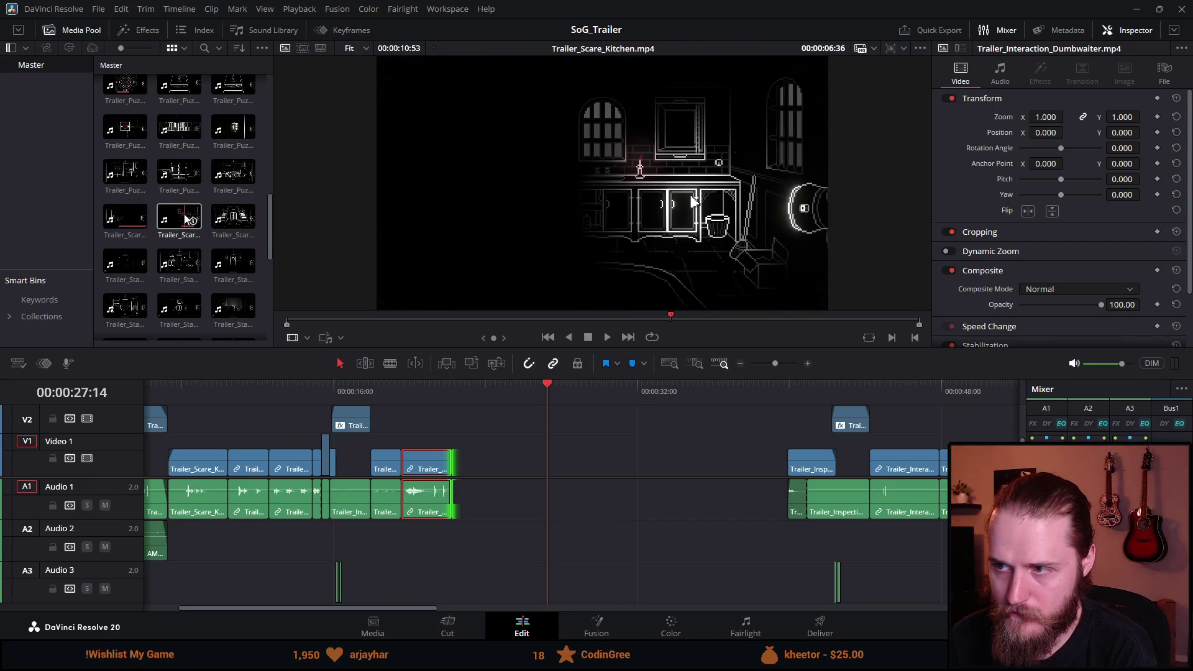
mouse_move(227, 217)
mouse_down()
mouse_move(435, 469)
mouse_move(485, 469)
mouse_up()
drag(501, 386, 550, 408)
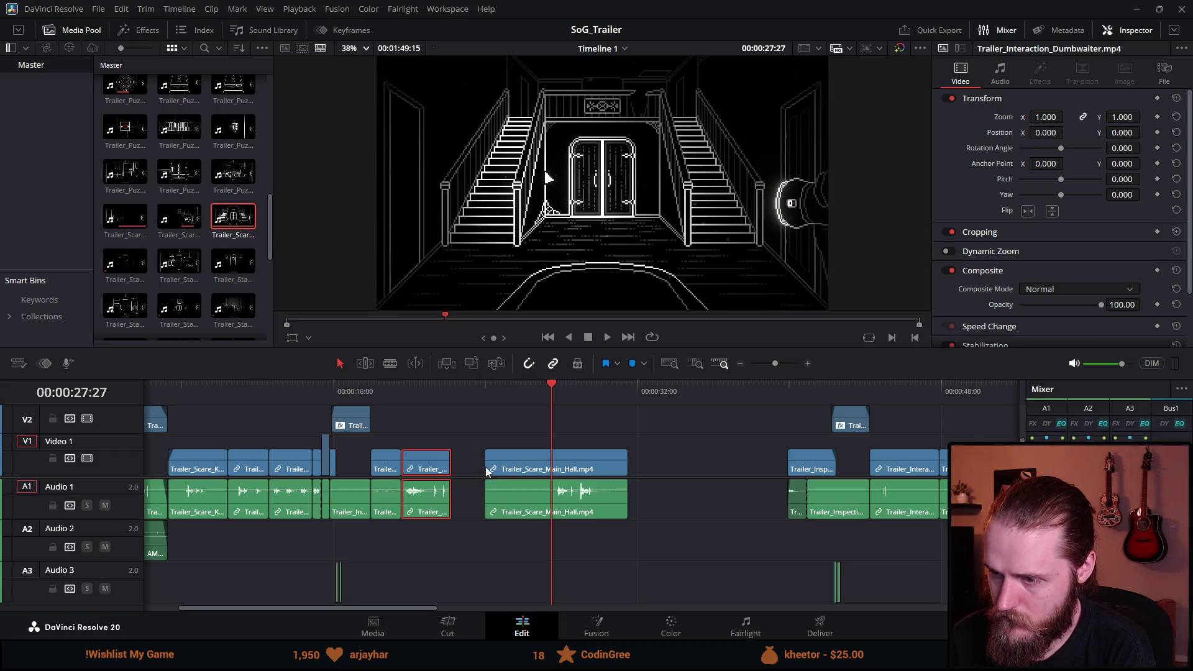
Step: Trim Main_Hall's head against the Dumbwaiter clip and its tail to where playback stopped
mouse_move(484, 461)
mouse_down()
mouse_move(547, 461)
mouse_move(486, 467)
mouse_up()
click(450, 393)
key(space)
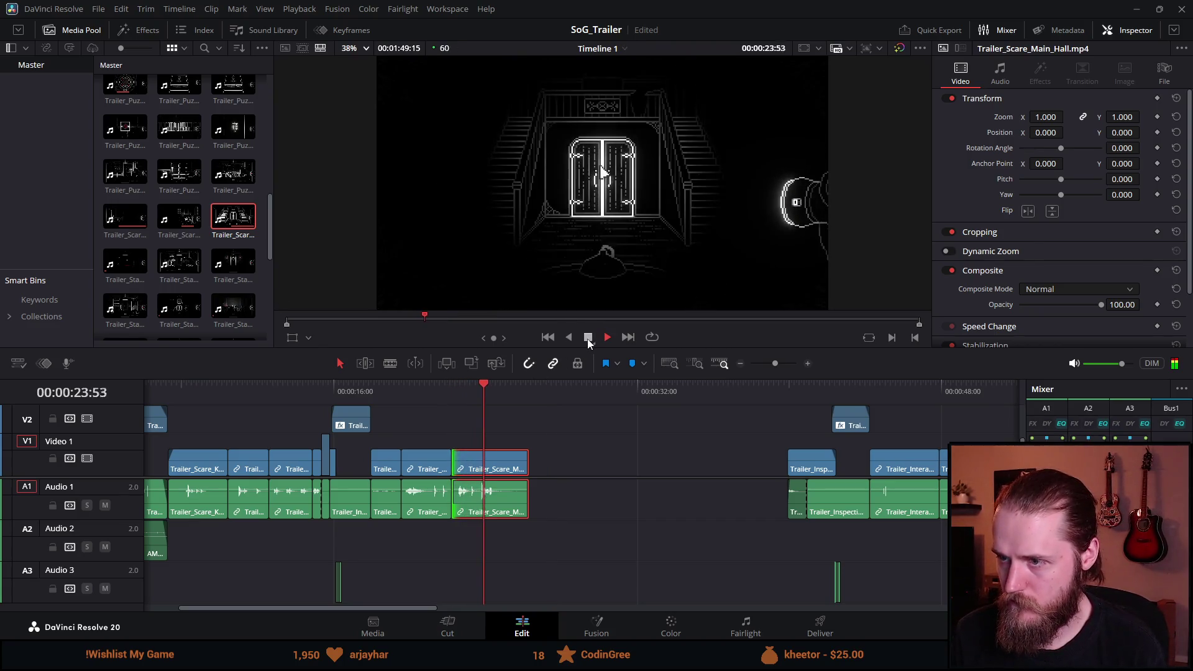
click(588, 337)
drag(528, 459, 500, 467)
Step: Play the trailer from the Drop In title and from about 20:56, then move Main_Hall right
click(331, 393)
key(space)
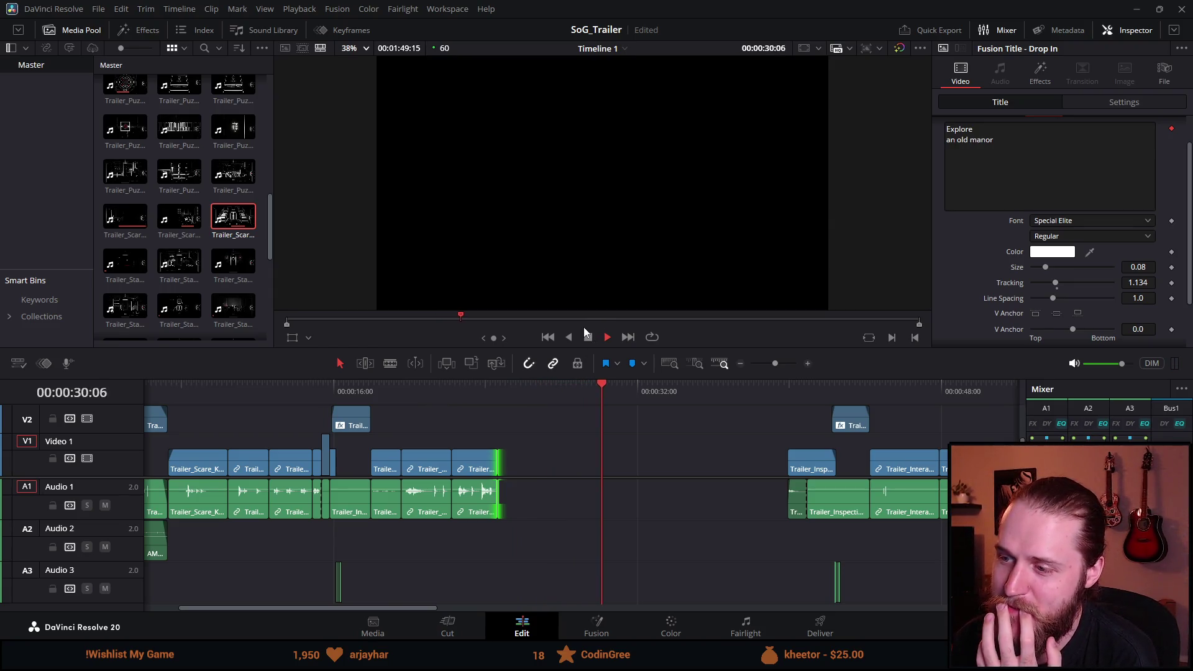
click(587, 338)
click(429, 400)
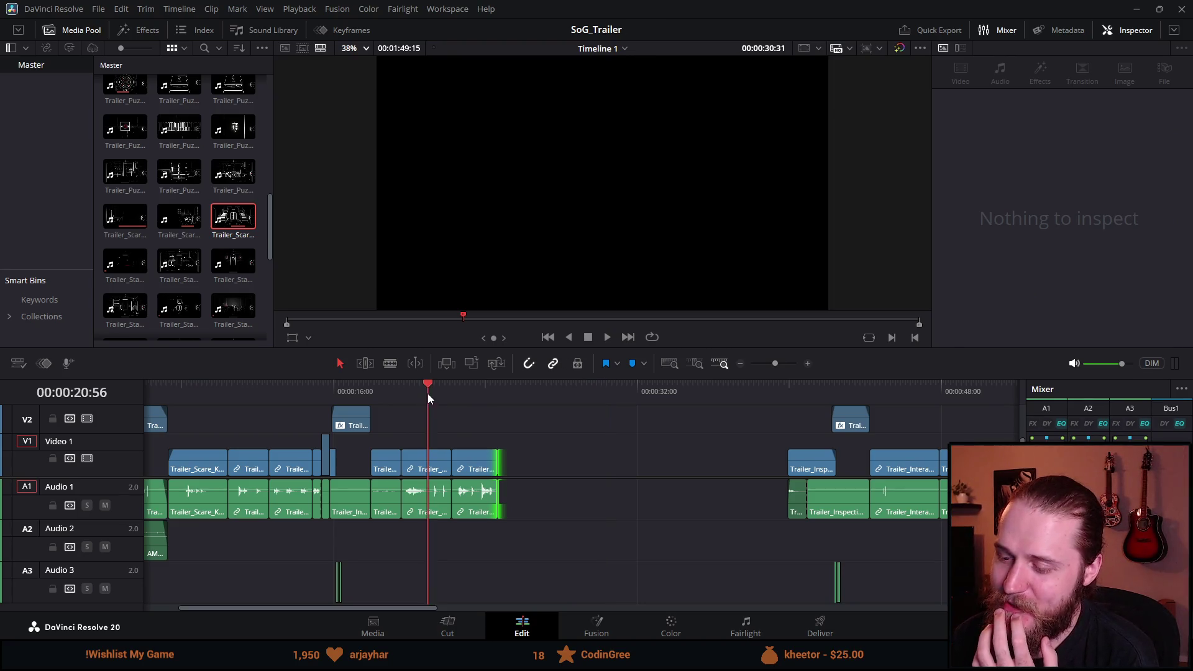
click(607, 336)
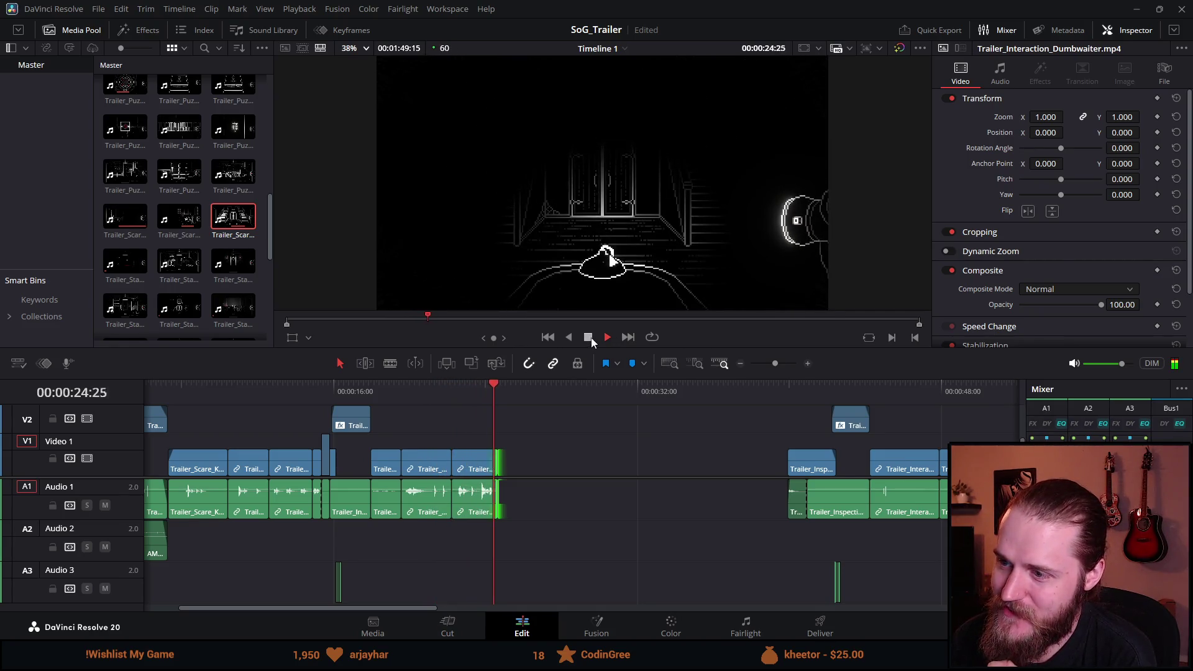
click(589, 337)
drag(472, 468, 599, 460)
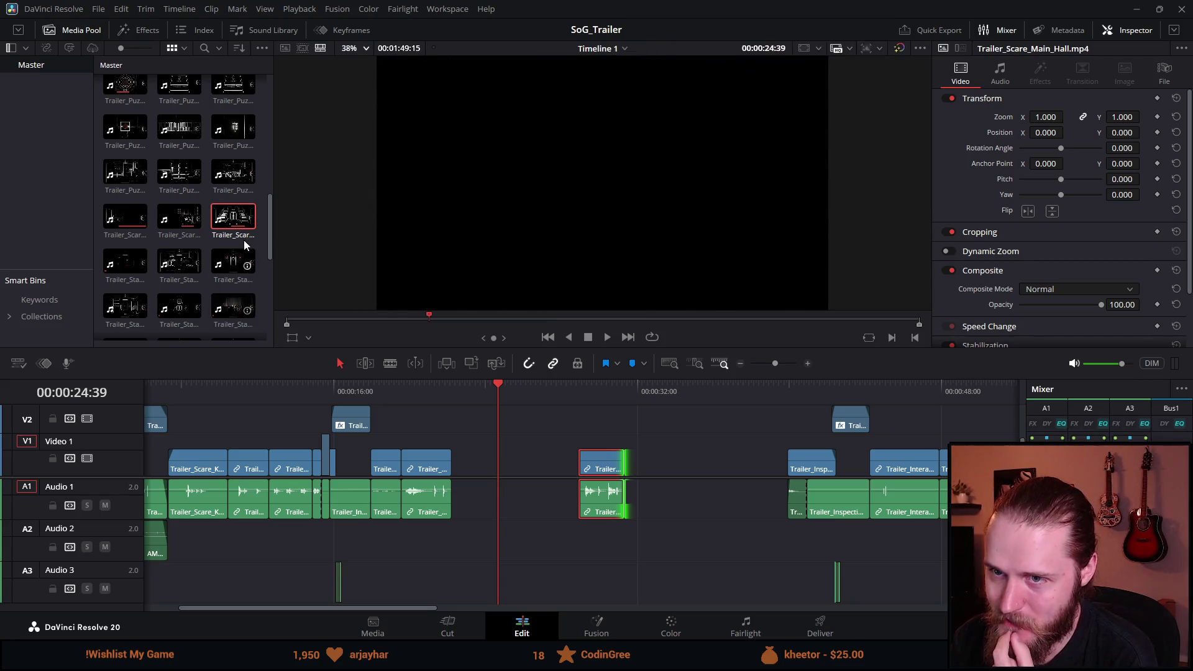
Step: Move the playhead to about 18 seconds and preview the Trailer_Puzzle_Discs clip
drag(270, 217, 259, 293)
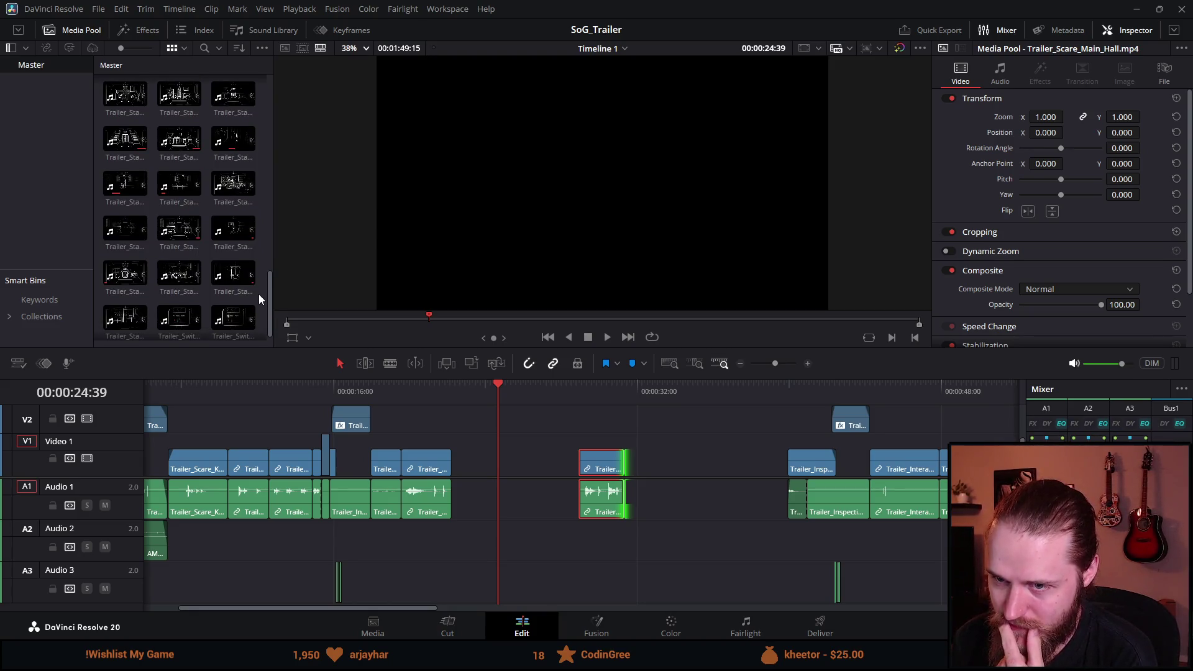
mouse_move(258, 293)
mouse_down()
mouse_move(256, 307)
mouse_move(260, 280)
mouse_up()
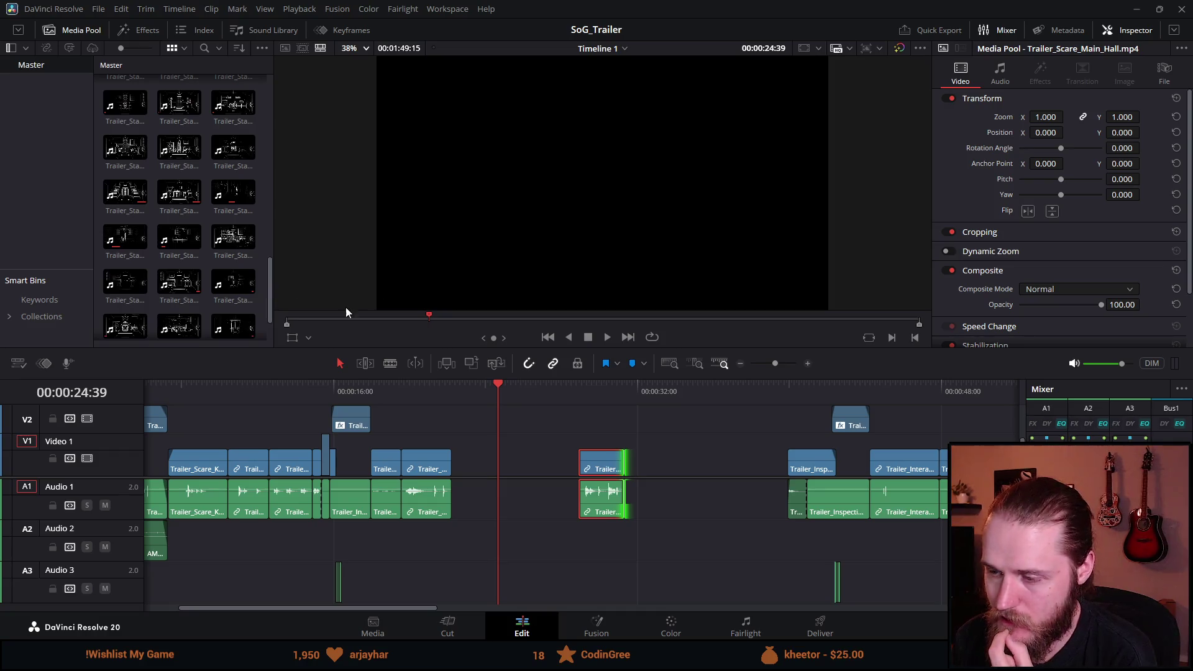
scroll(211, 254, up, 5)
scroll(210, 259, up, 3)
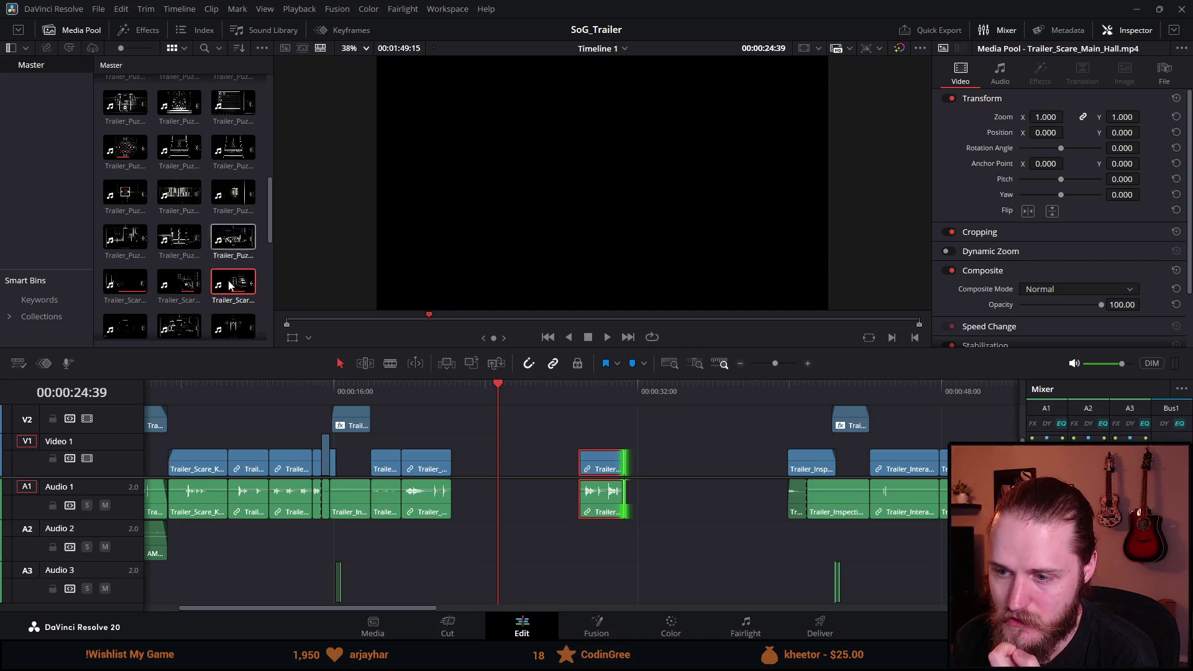
click(371, 390)
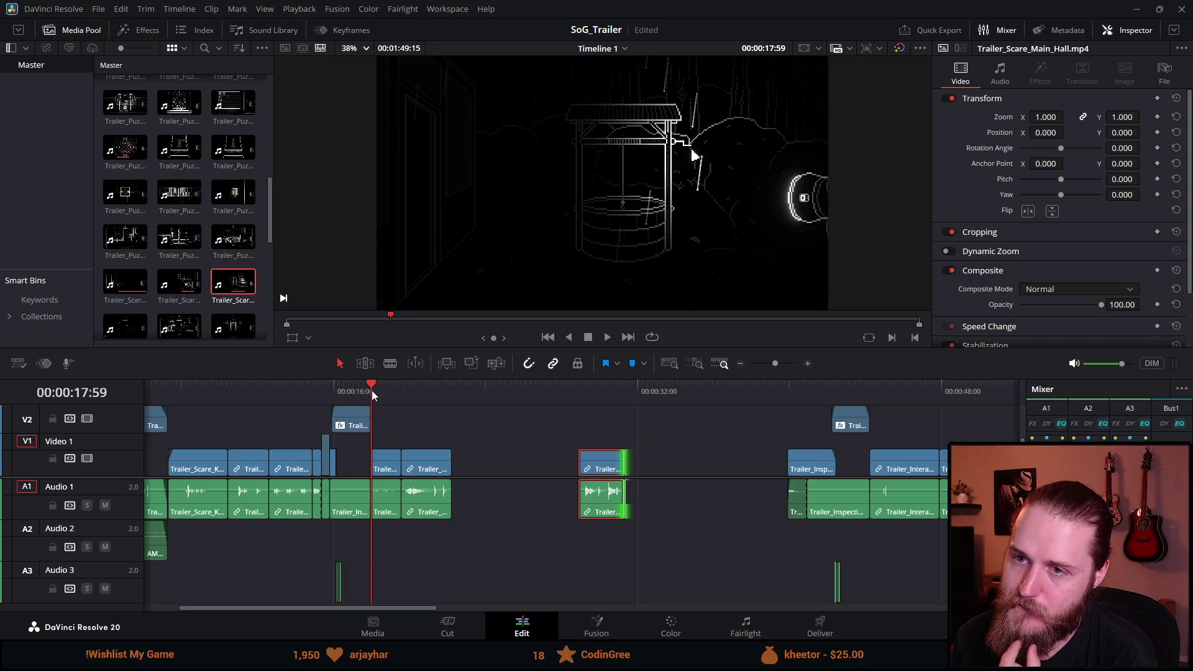
scroll(172, 237, up, 2)
click(172, 237)
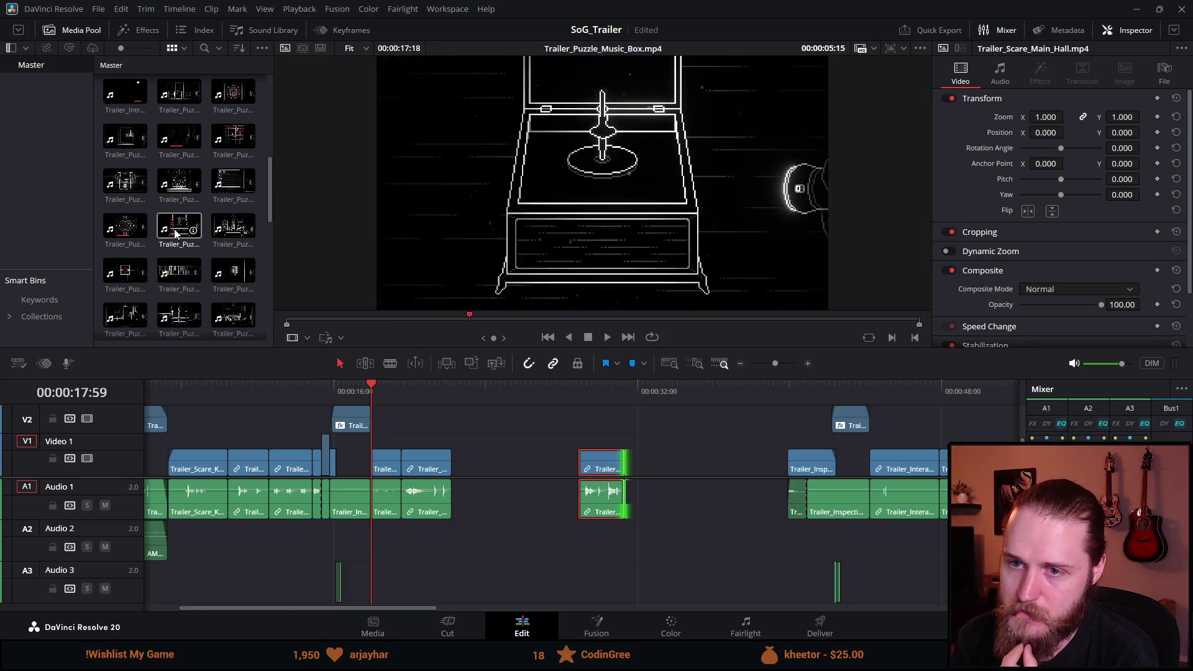
click(118, 233)
scroll(123, 233, up, 1)
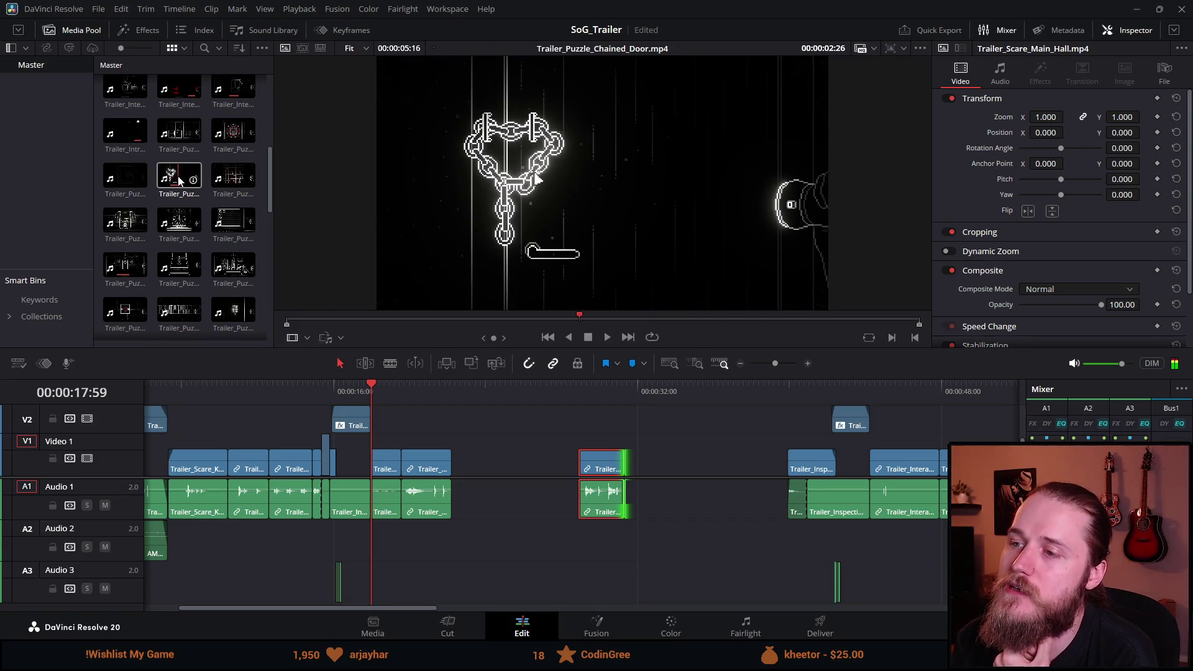
Step: Place Trailer_Puzzle_Album.mp4 in the gap near 47-49 seconds and play from it
drag(863, 386, 960, 399)
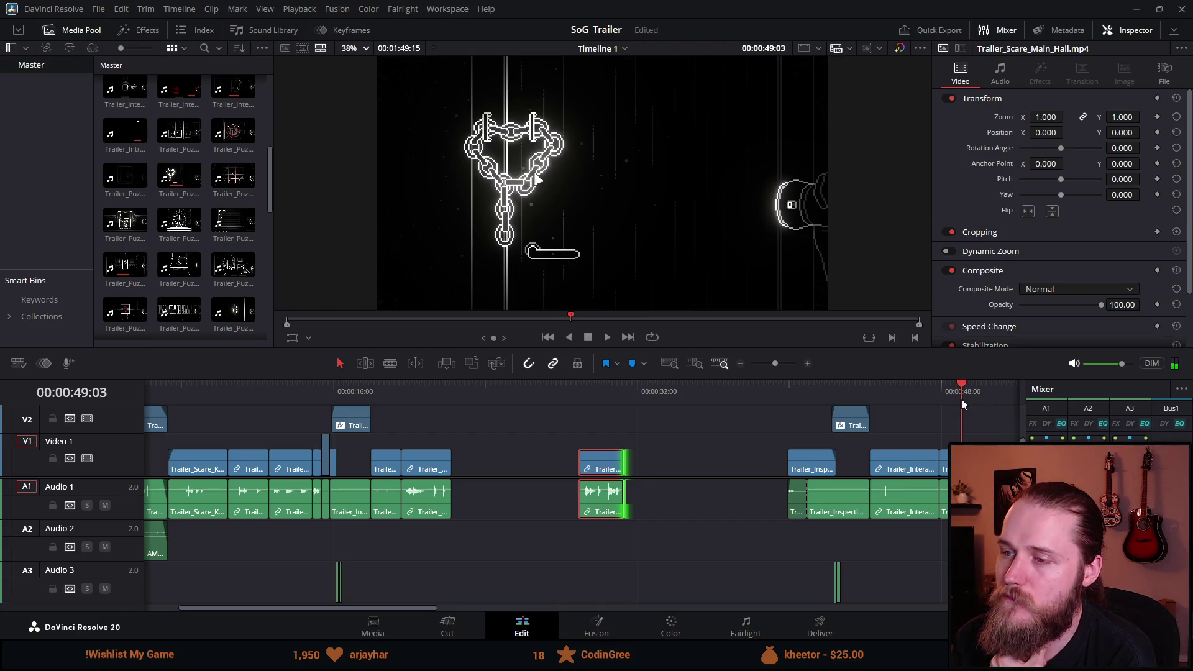
scroll(177, 255, up, 1)
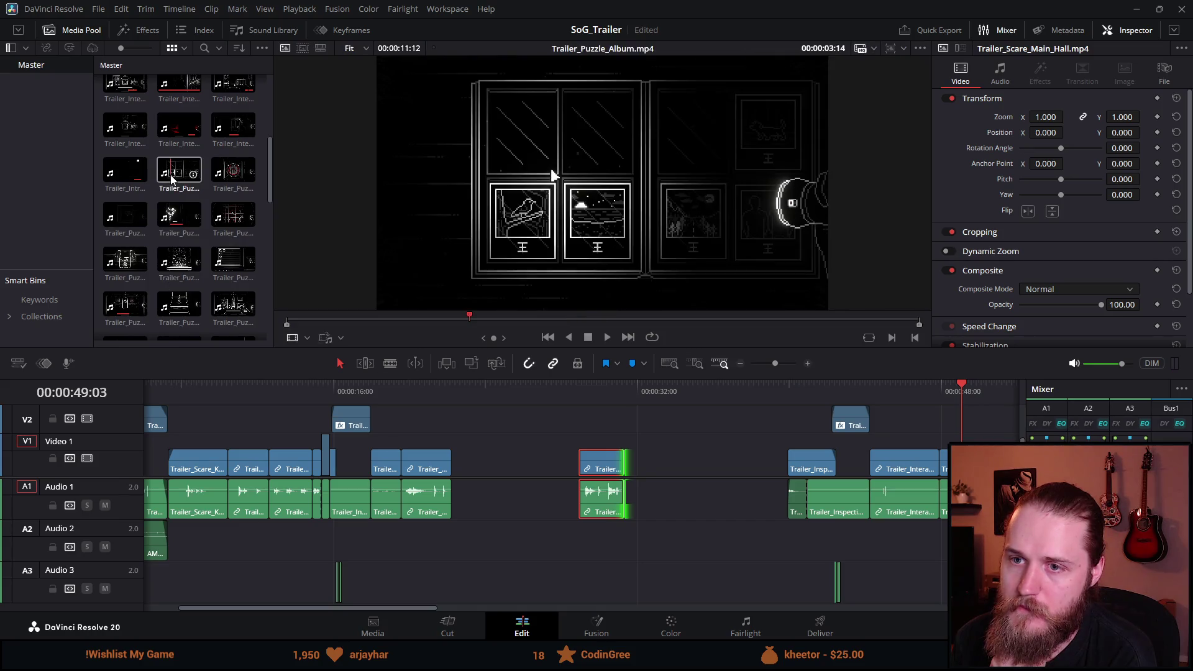
drag(172, 181, 736, 419)
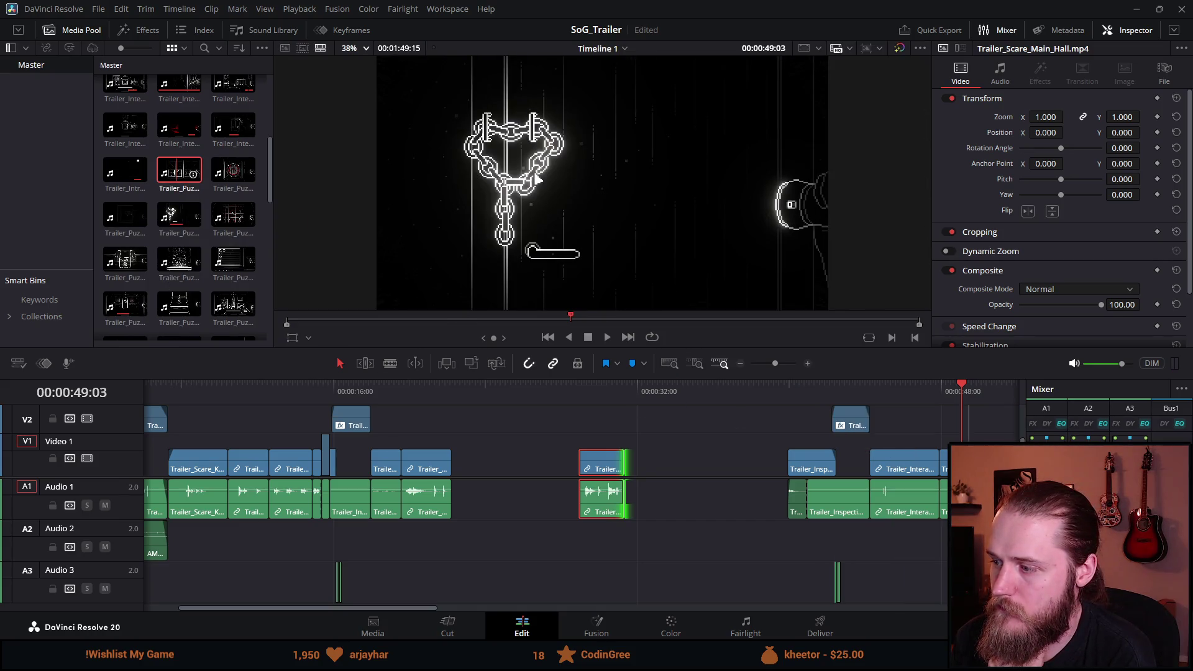
key(space)
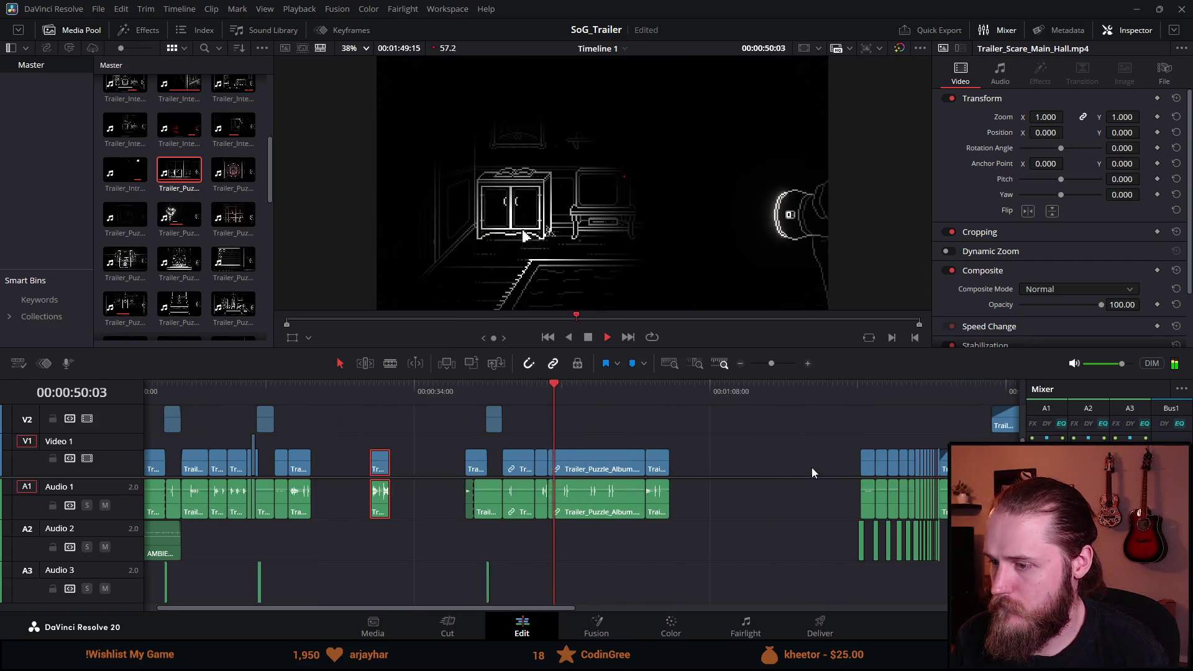
Step: Undo the album clip placement and move the earlier clip back into its gap around 21 seconds
scroll(726, 470, down, 2)
key(ctrl+z)
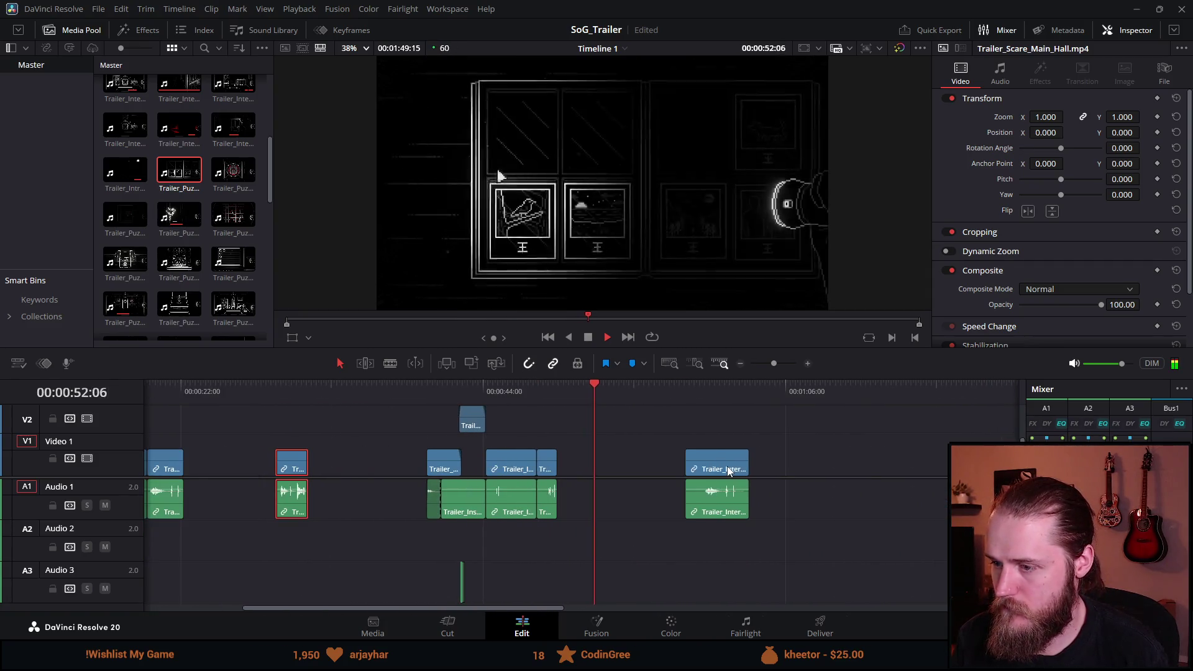
click(710, 398)
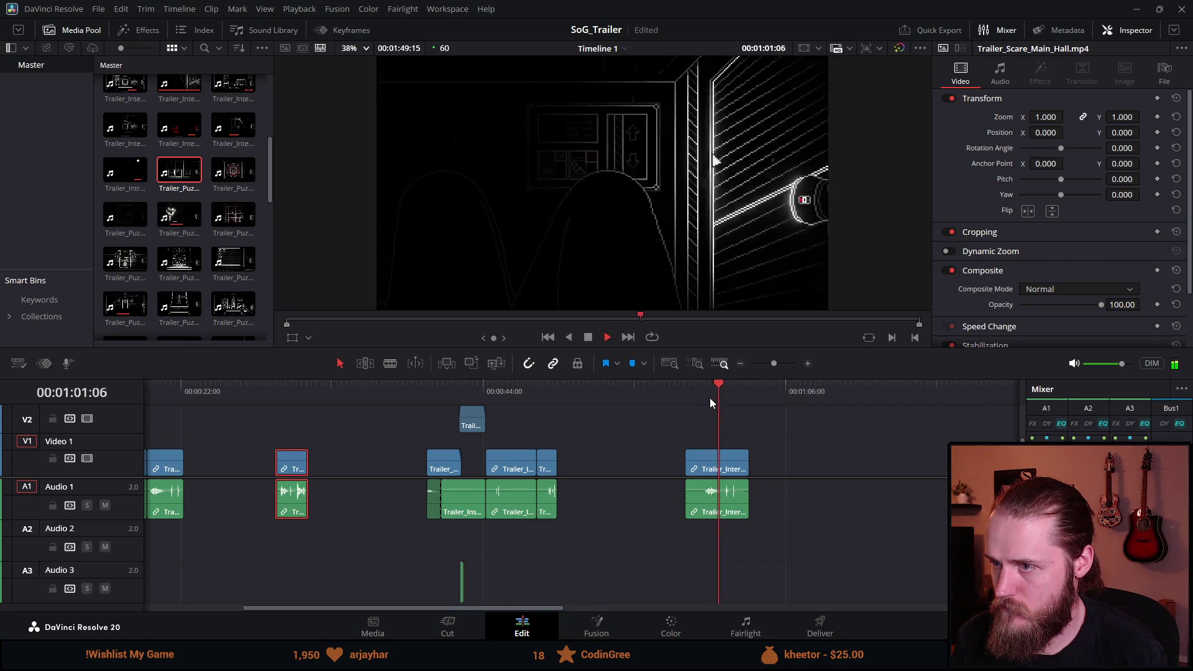
key(ctrl+z)
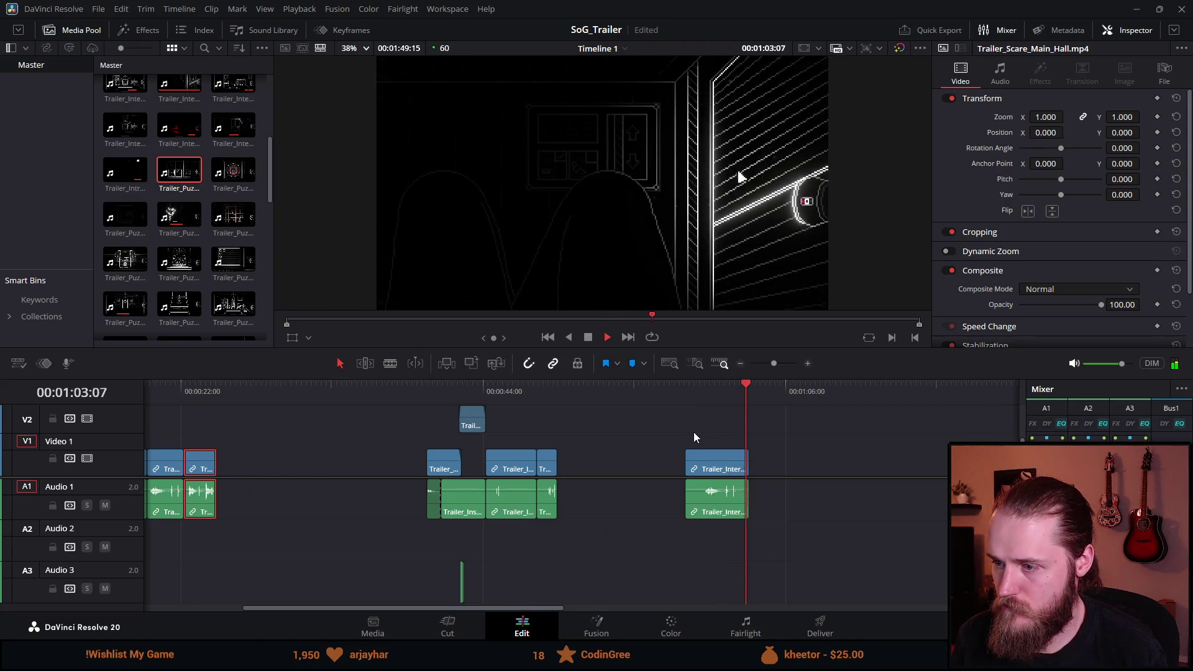
click(163, 388)
drag(211, 460, 258, 461)
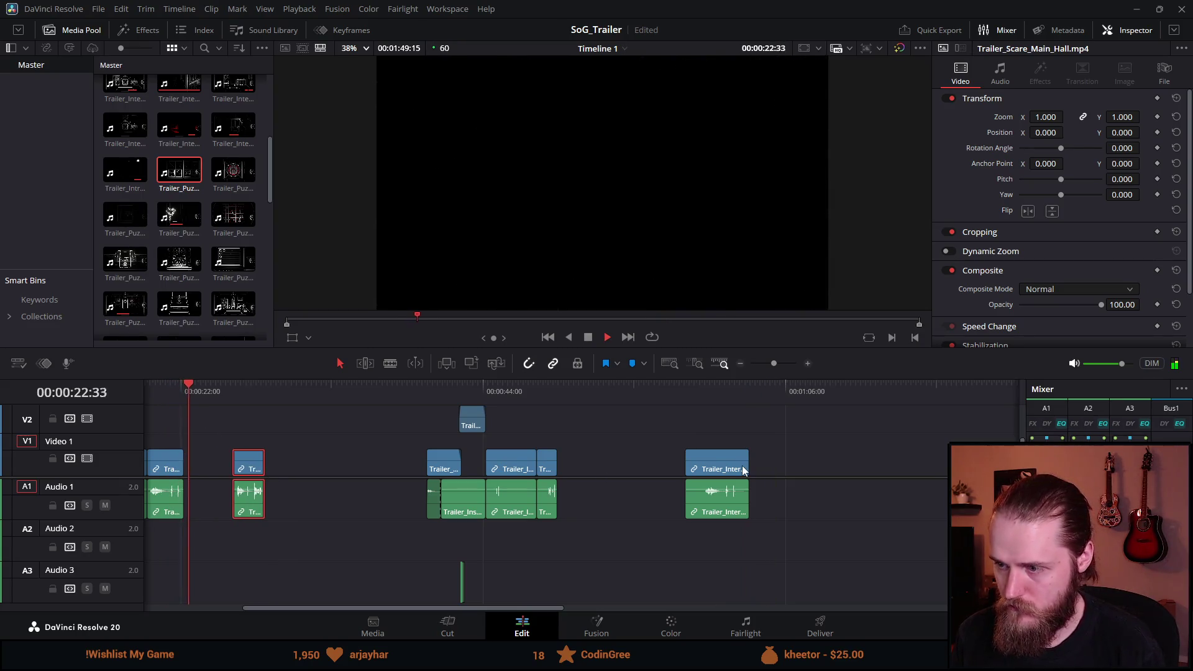
Step: Delete the stray Trailer_Inter clip and place Trailer_Puzzle_Album.mp4 at about 52 seconds
click(742, 465)
key(Delete)
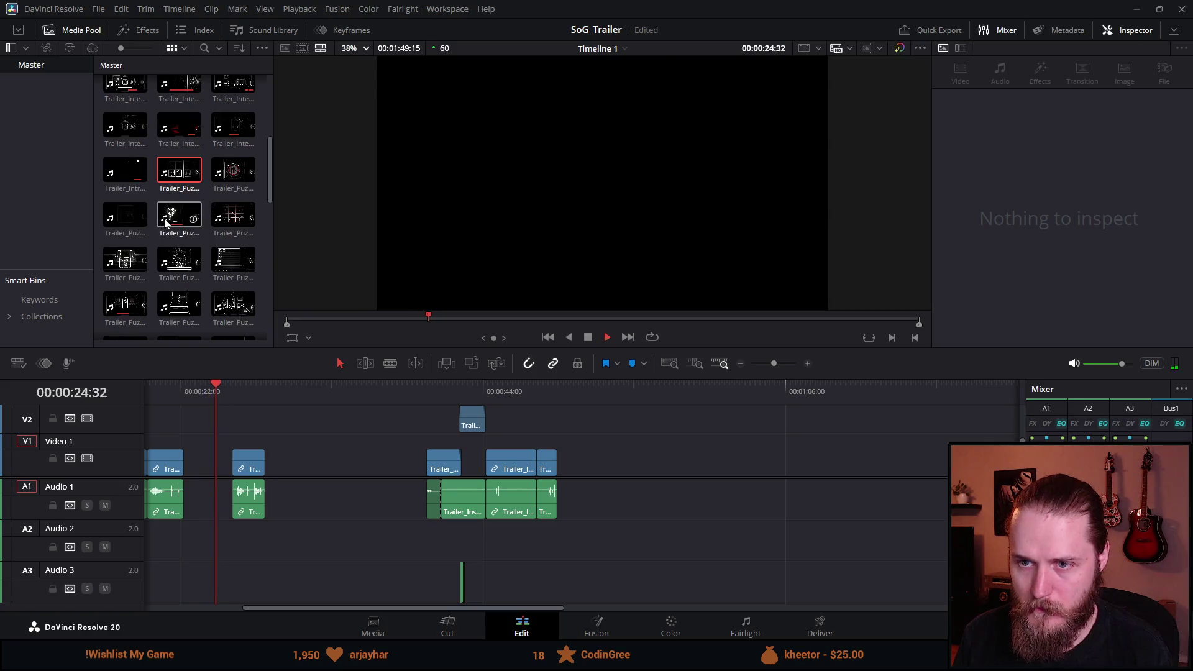
scroll(181, 419, down, 2)
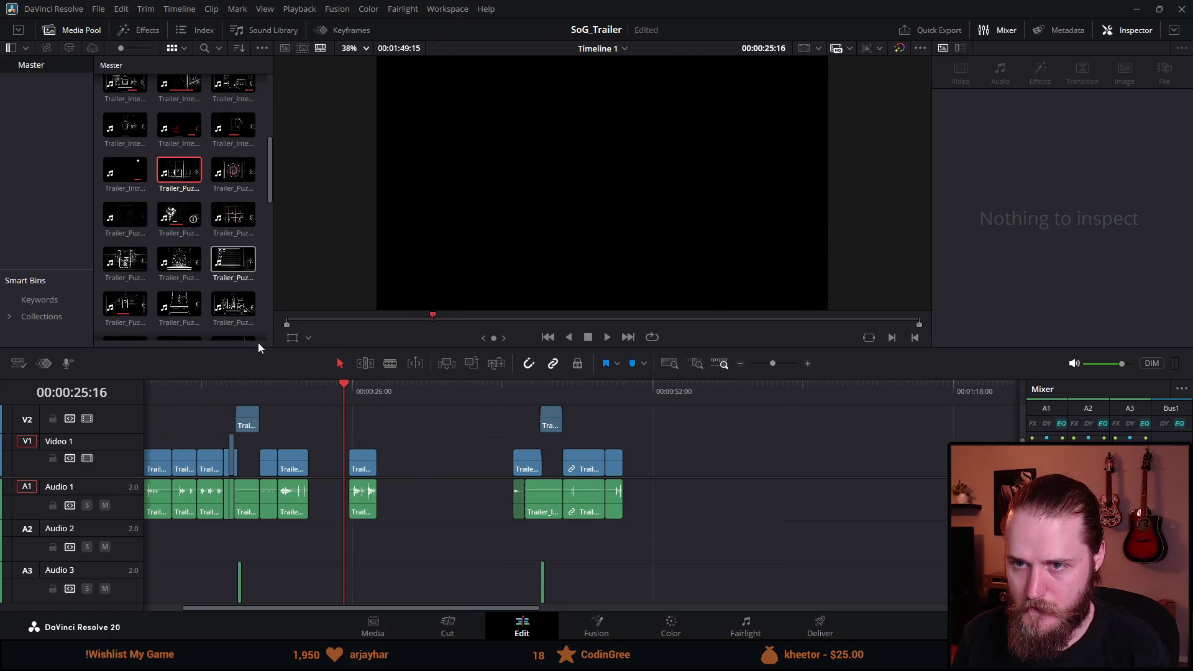
mouse_move(189, 180)
mouse_down()
mouse_move(435, 280)
mouse_move(680, 469)
mouse_move(680, 437)
mouse_up()
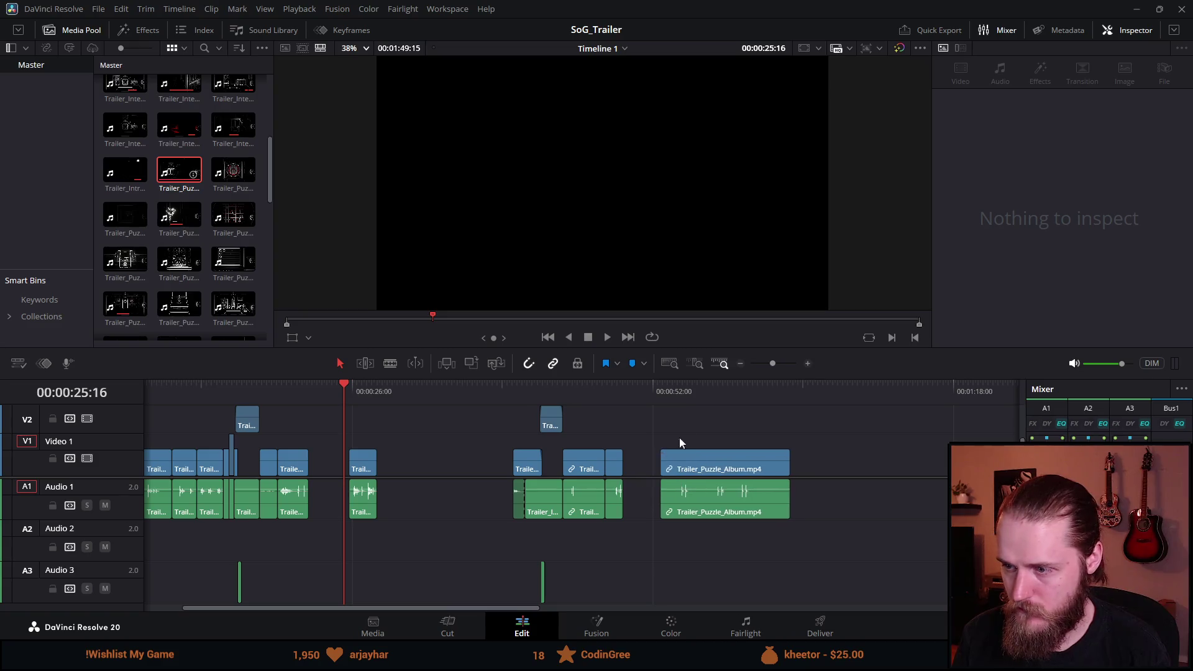
click(672, 393)
drag(672, 393, 688, 396)
Step: Trim the album clip's start, slide it against the previous clip, and play the cut
click(671, 485)
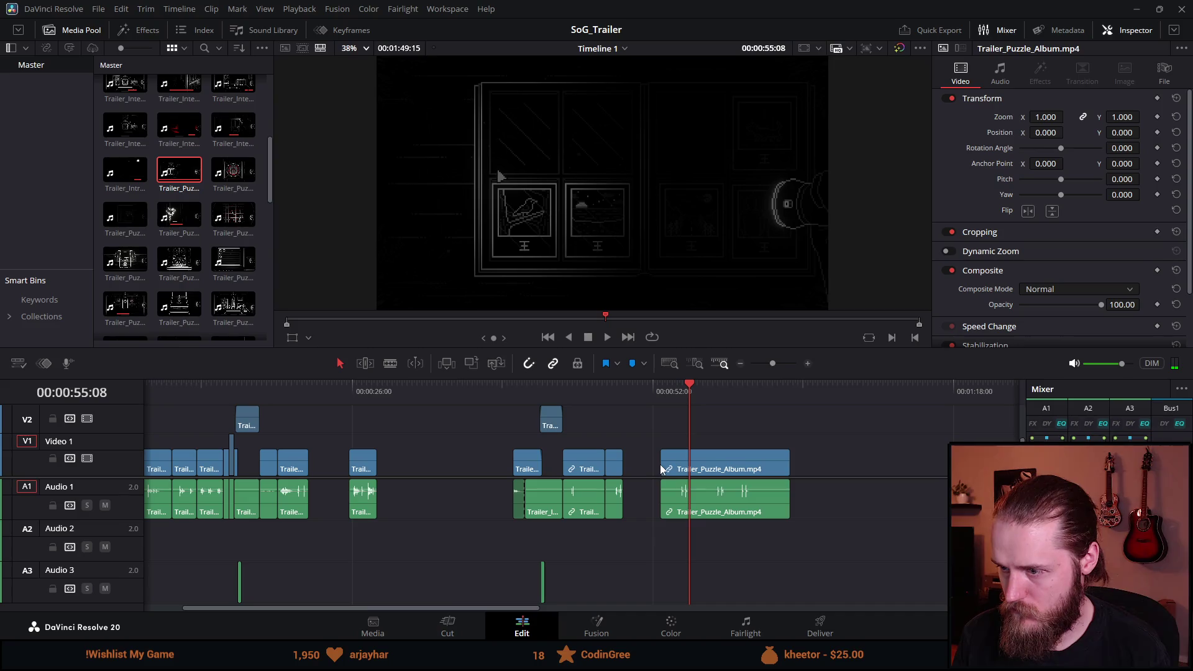
drag(664, 459, 697, 460)
drag(758, 491, 683, 490)
click(614, 393)
key(space)
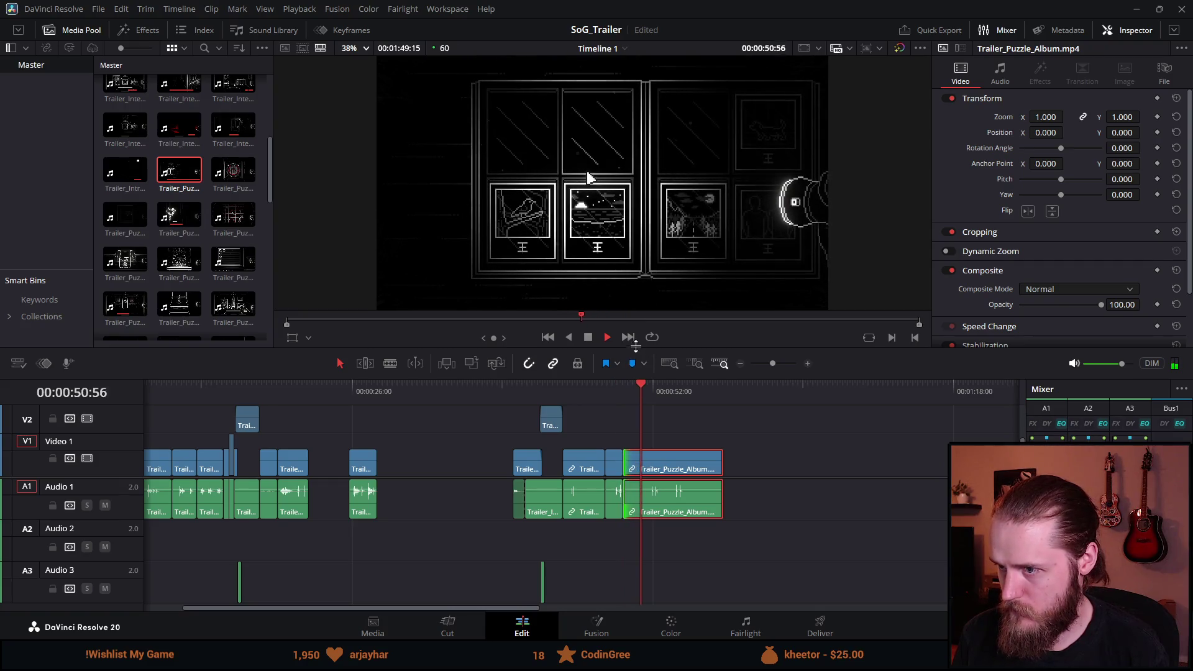
click(588, 337)
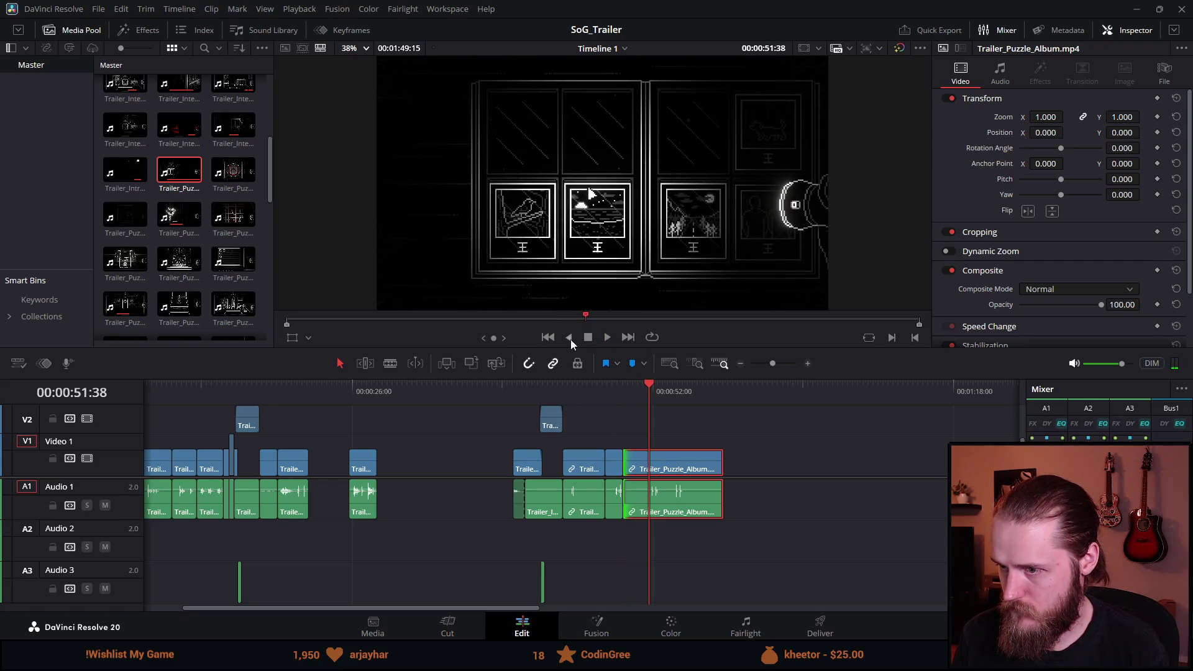
click(570, 339)
click(606, 336)
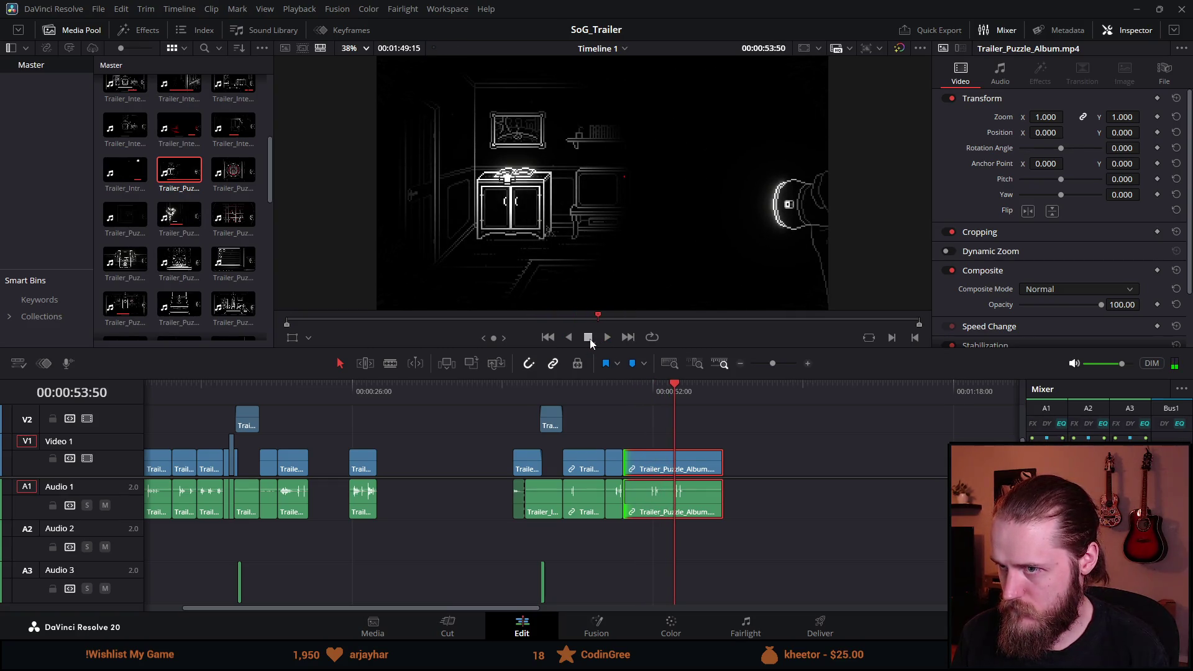
Step: Shorten the album clip's end near 54 seconds and replay the trimmed section
click(683, 390)
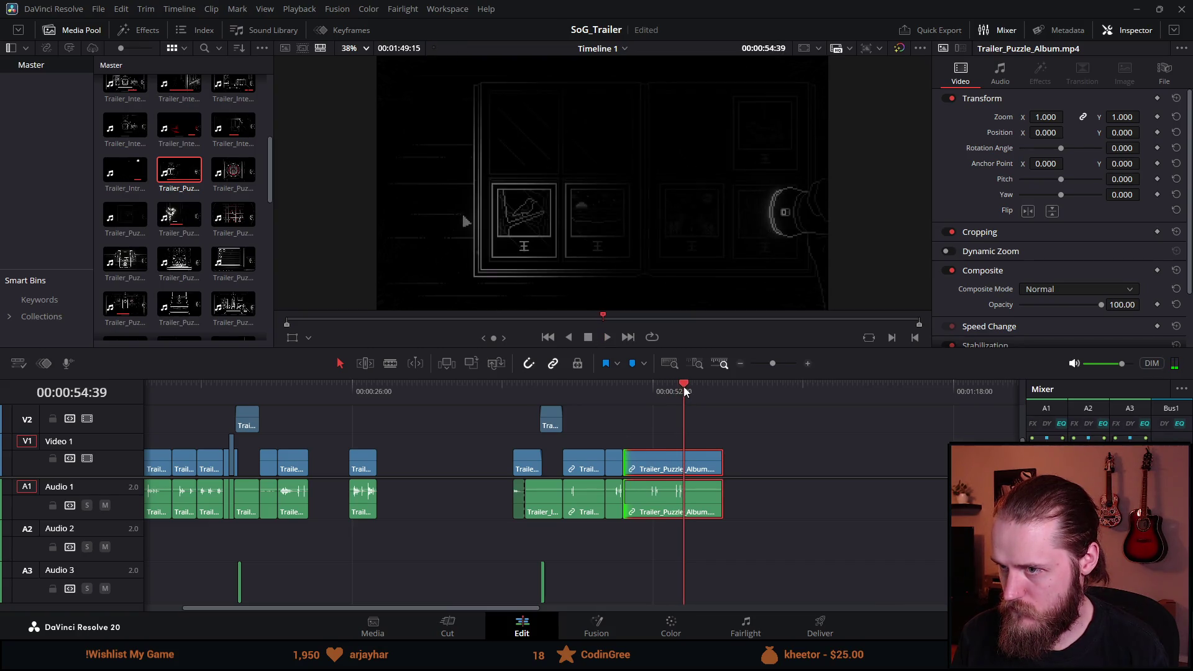
click(682, 390)
drag(721, 465, 662, 465)
click(613, 389)
key(space)
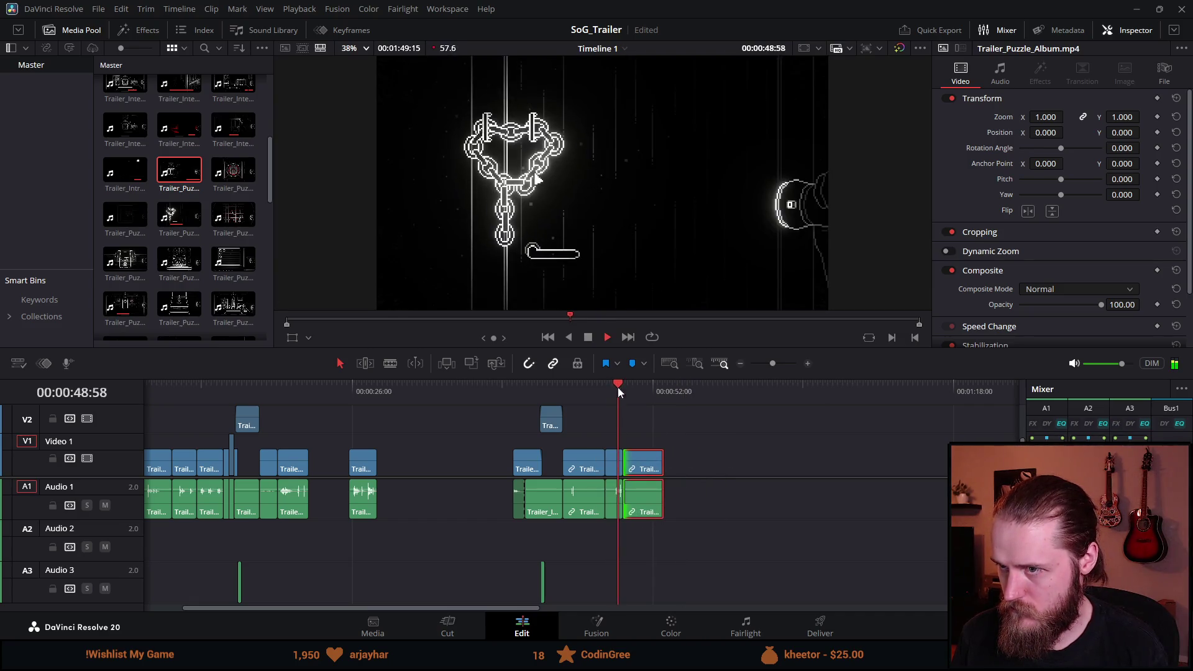
click(588, 336)
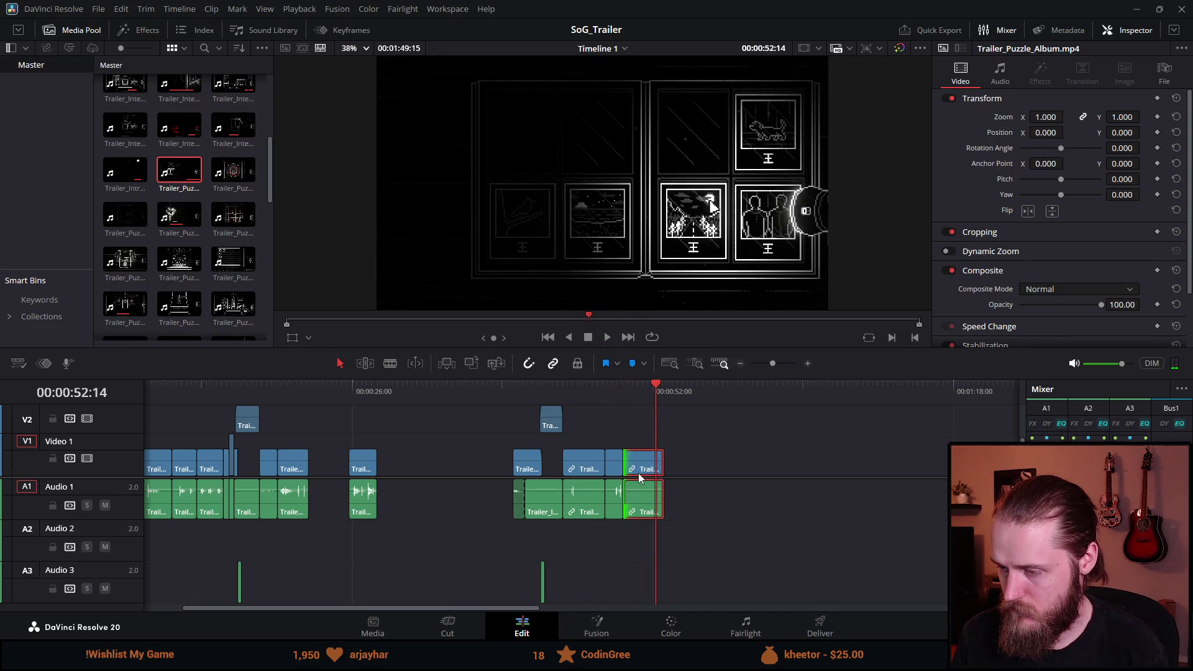
Step: Re-trim the album clip's start to the playhead just inside the clip and play it back
scroll(647, 476, up, 1)
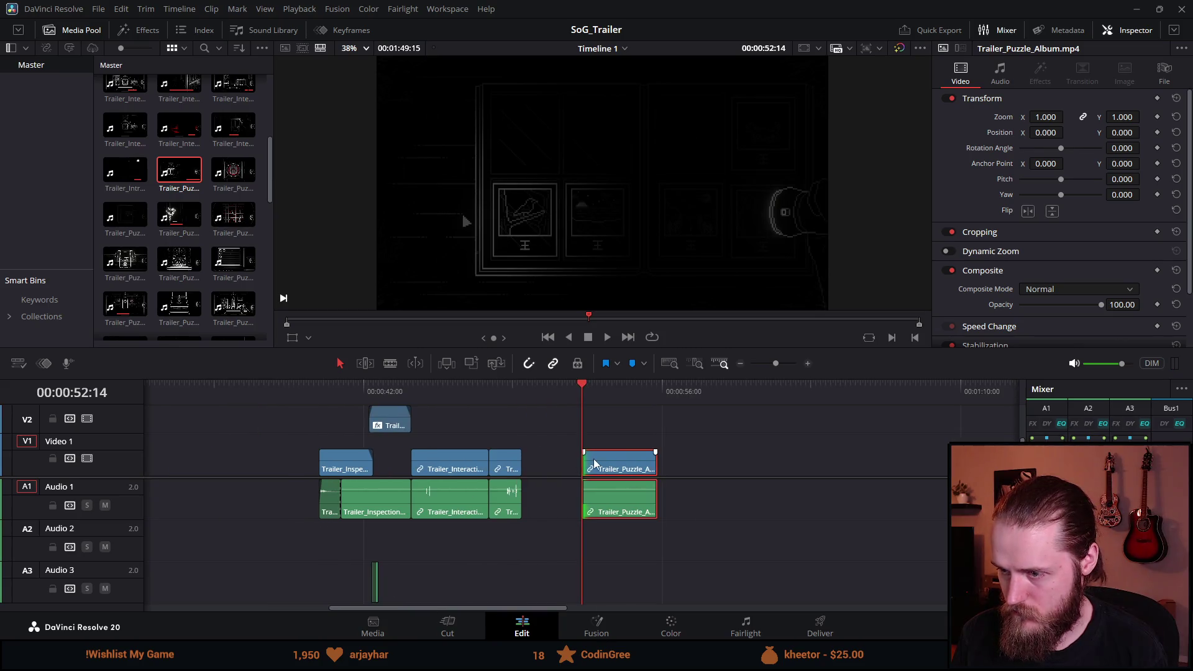
drag(586, 458, 573, 458)
scroll(572, 390, up, 4)
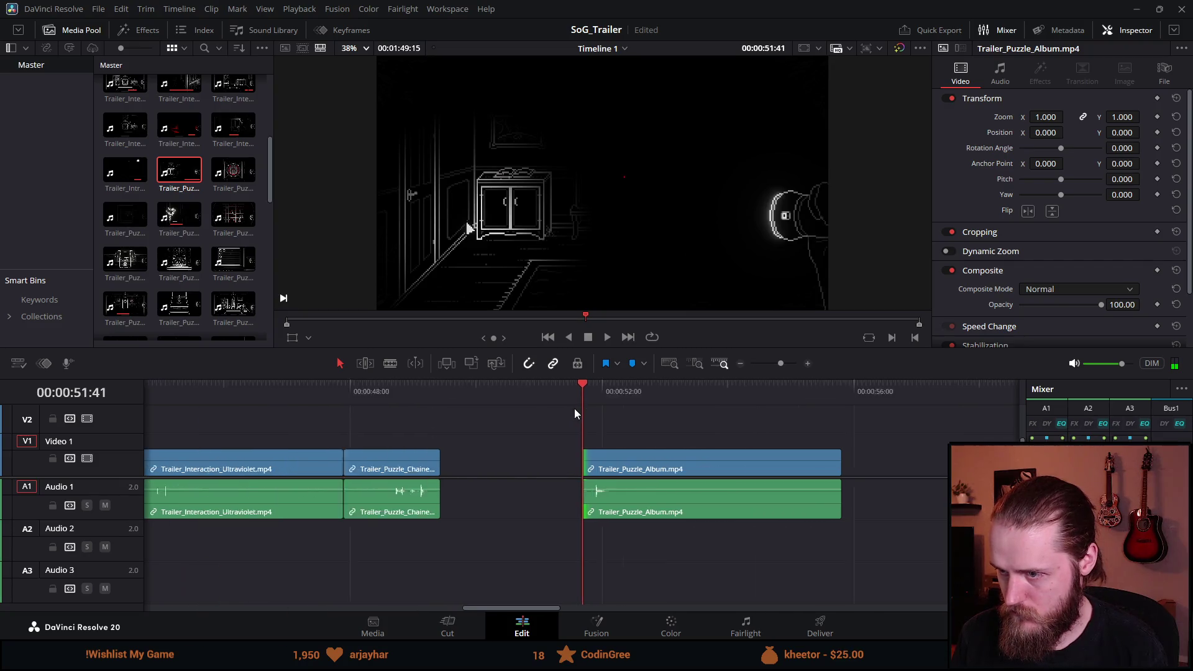
drag(588, 386, 627, 386)
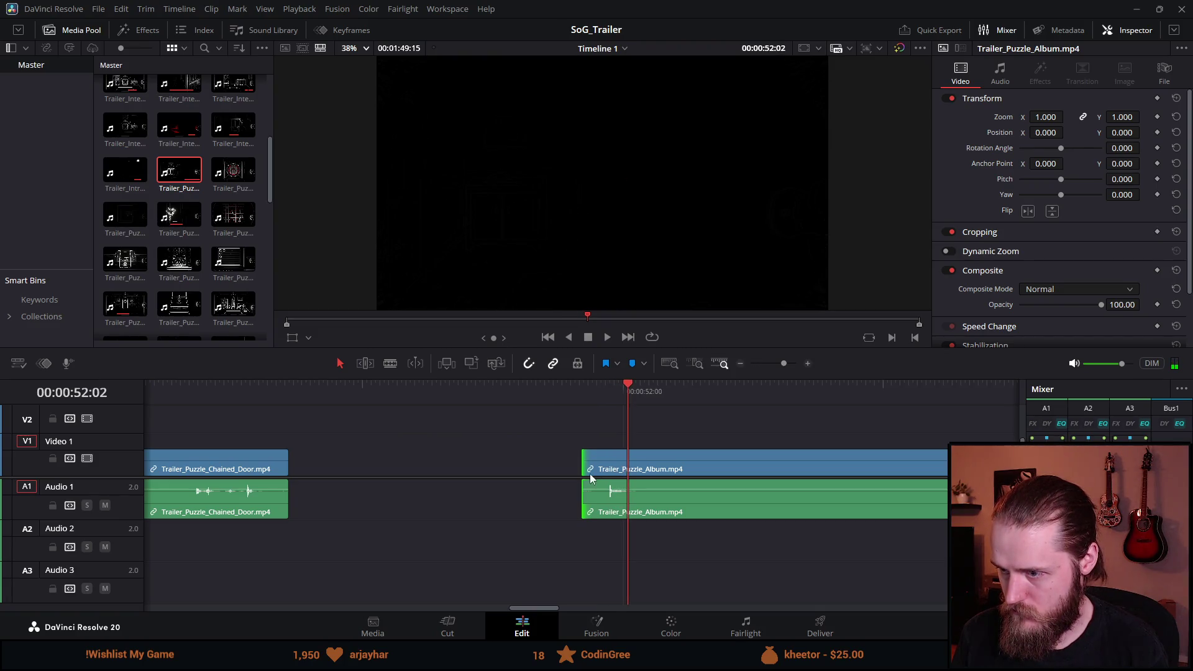
mouse_move(578, 452)
mouse_down()
mouse_move(621, 453)
mouse_move(525, 459)
mouse_up()
key(space)
Step: Review from 50 seconds and trim the album clip's end to the playhead
key(ctrl+minus)
click(561, 389)
click(464, 392)
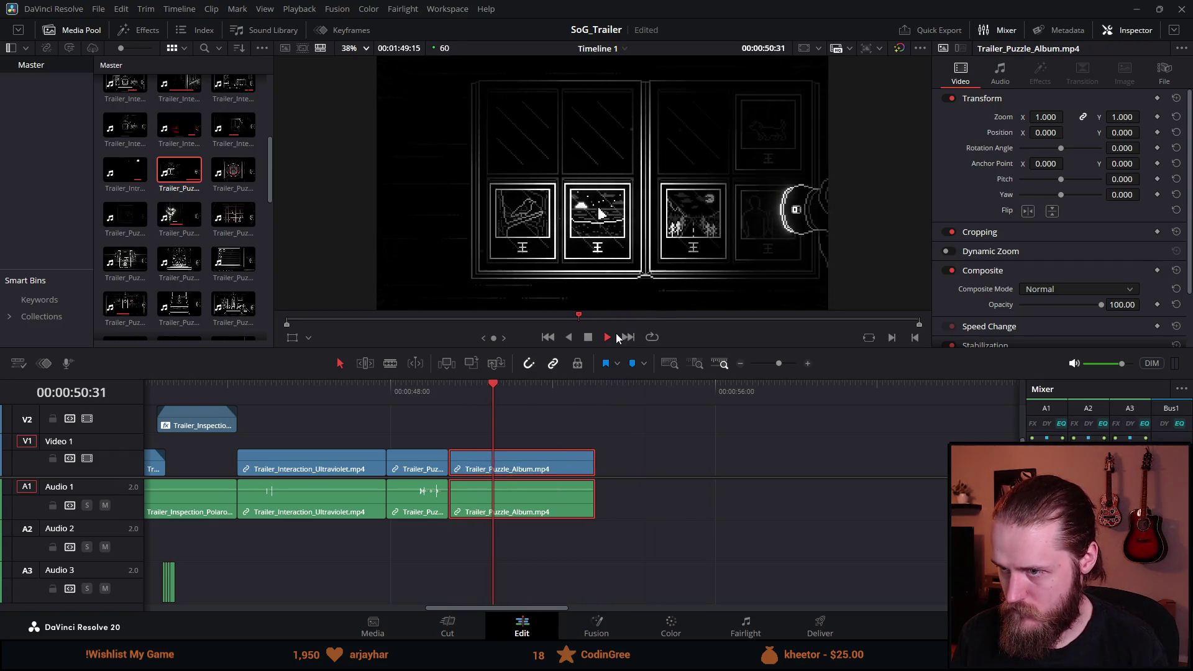
key(space)
drag(591, 460, 522, 459)
click(364, 454)
scroll(356, 454, down, 3)
scroll(357, 453, down, 2)
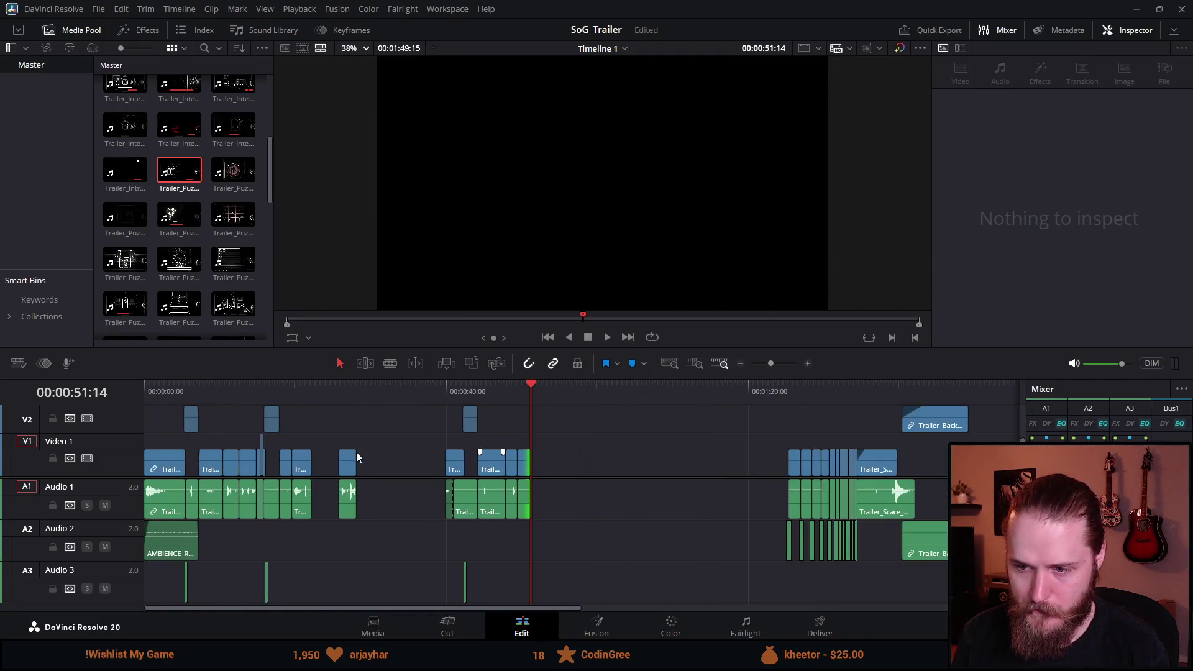
Step: Play the trailer from about 40 seconds, stop, and save the SoG_Trailer project with Ctrl+S
click(448, 392)
key(space)
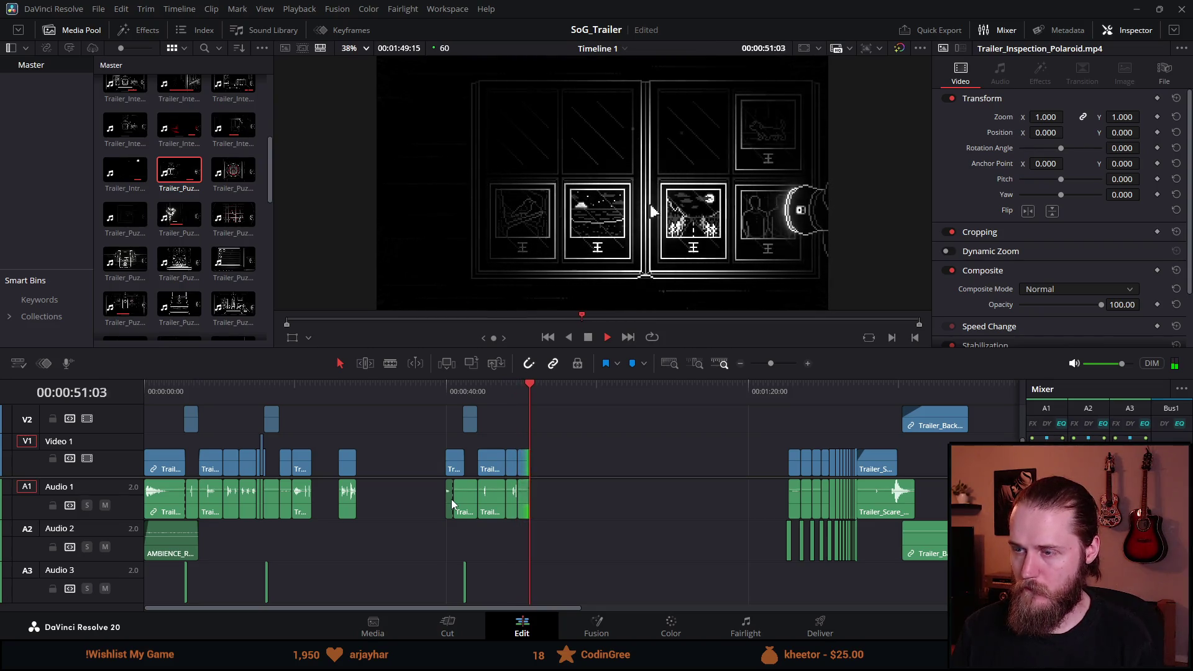
key(space)
scroll(314, 492, down, 1)
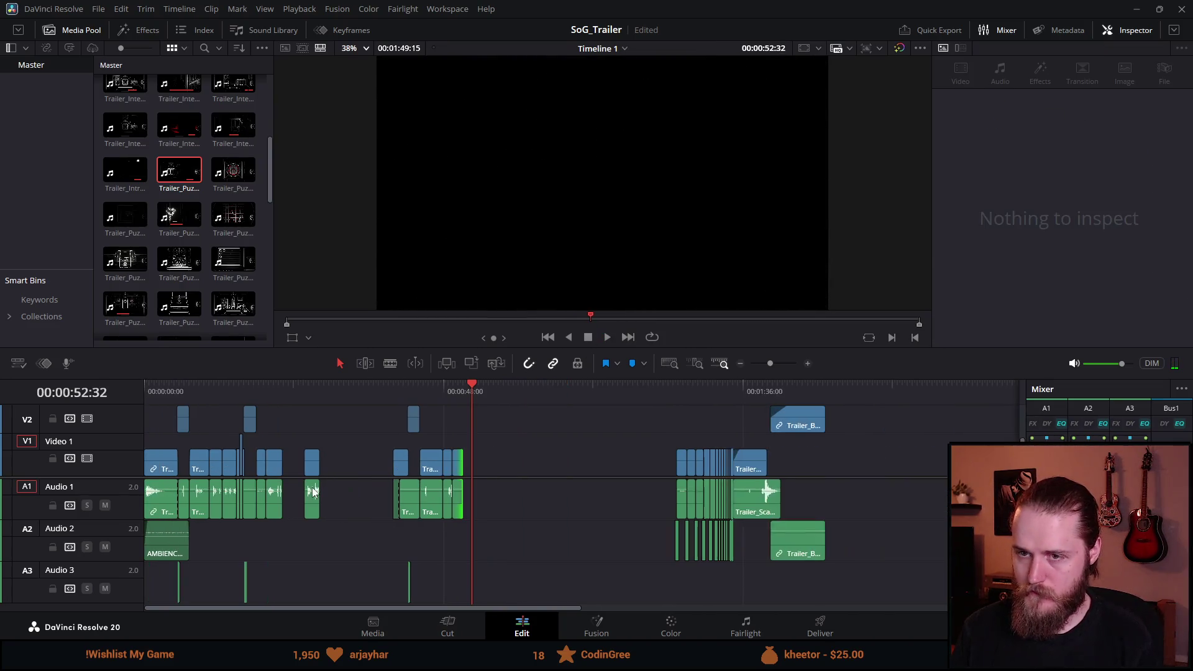
key(ctrl+s)
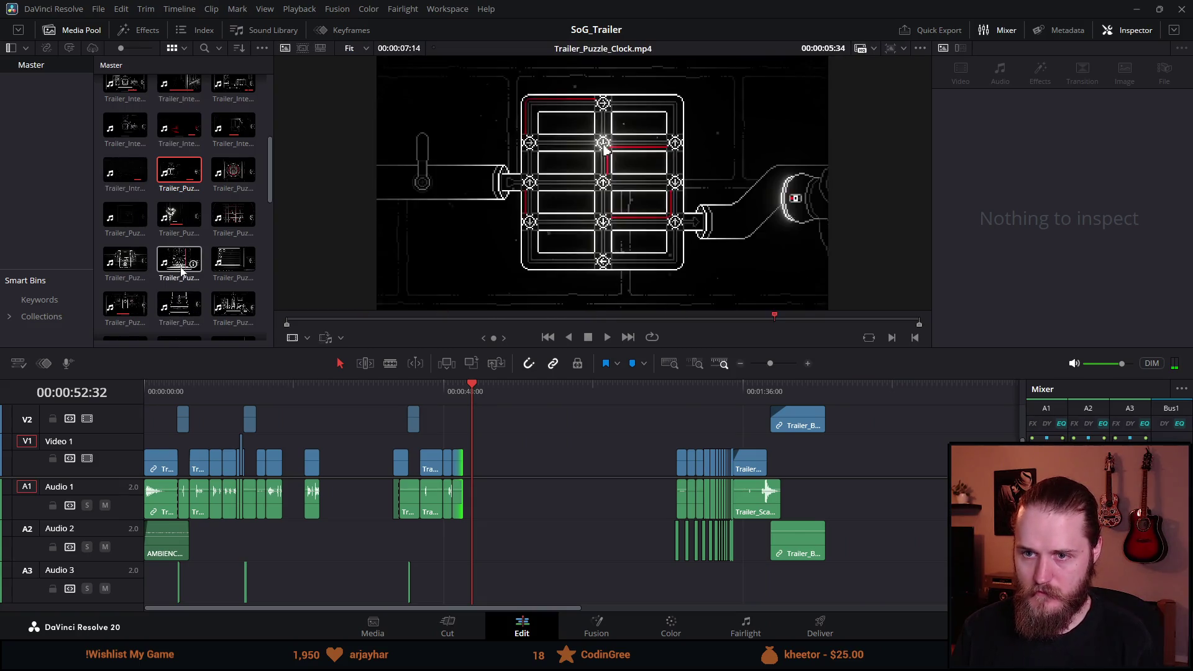
click(266, 391)
key(space)
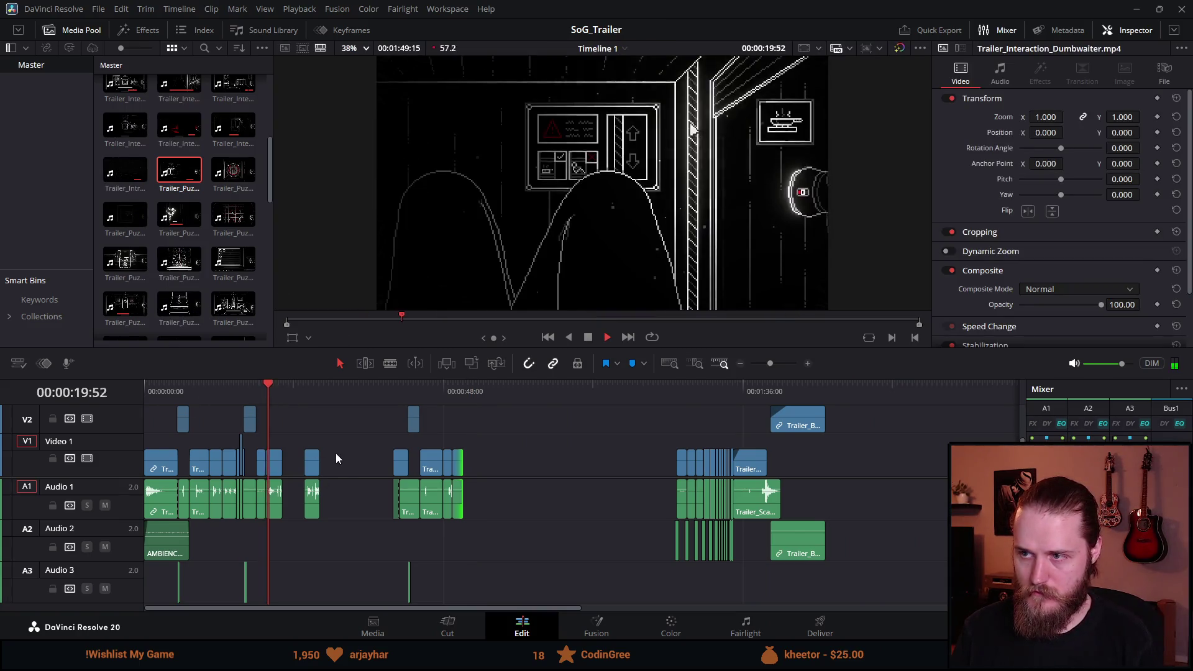
scroll(336, 453, up, 2)
key(space)
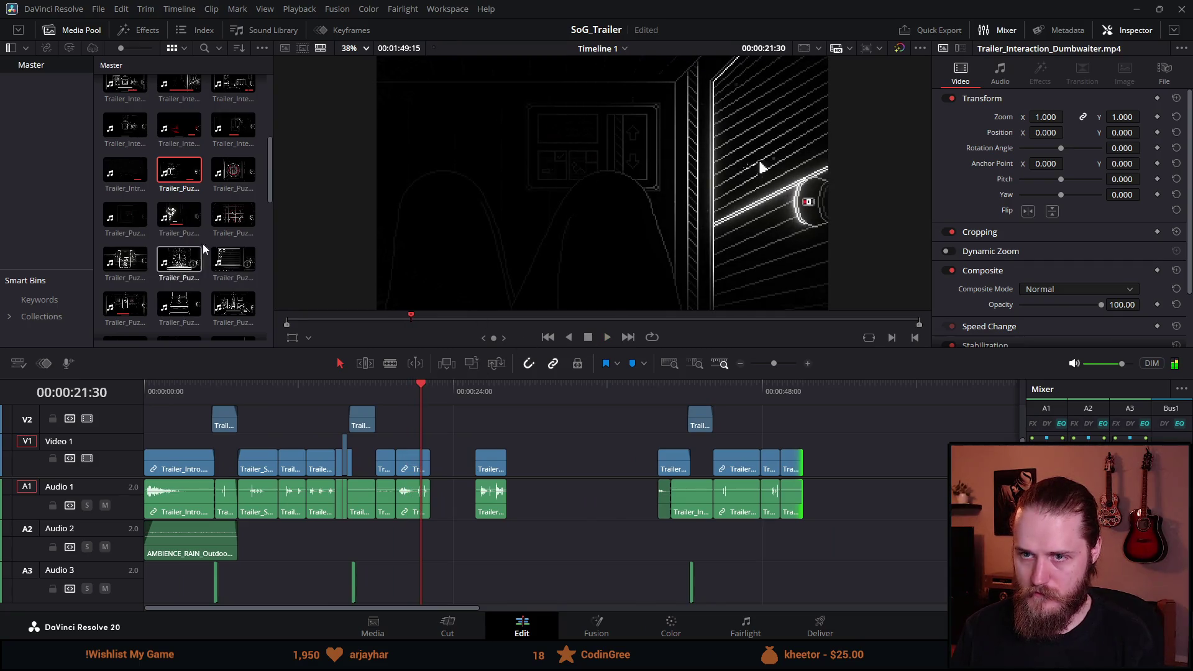
scroll(204, 243, up, 3)
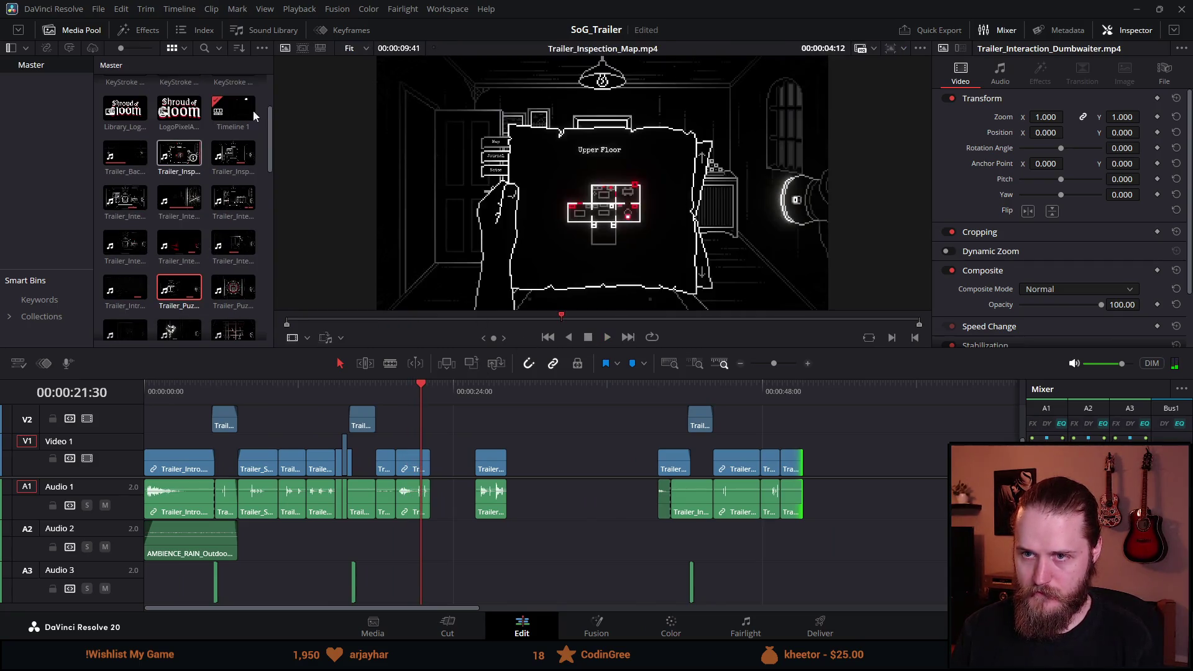
click(388, 390)
click(493, 386)
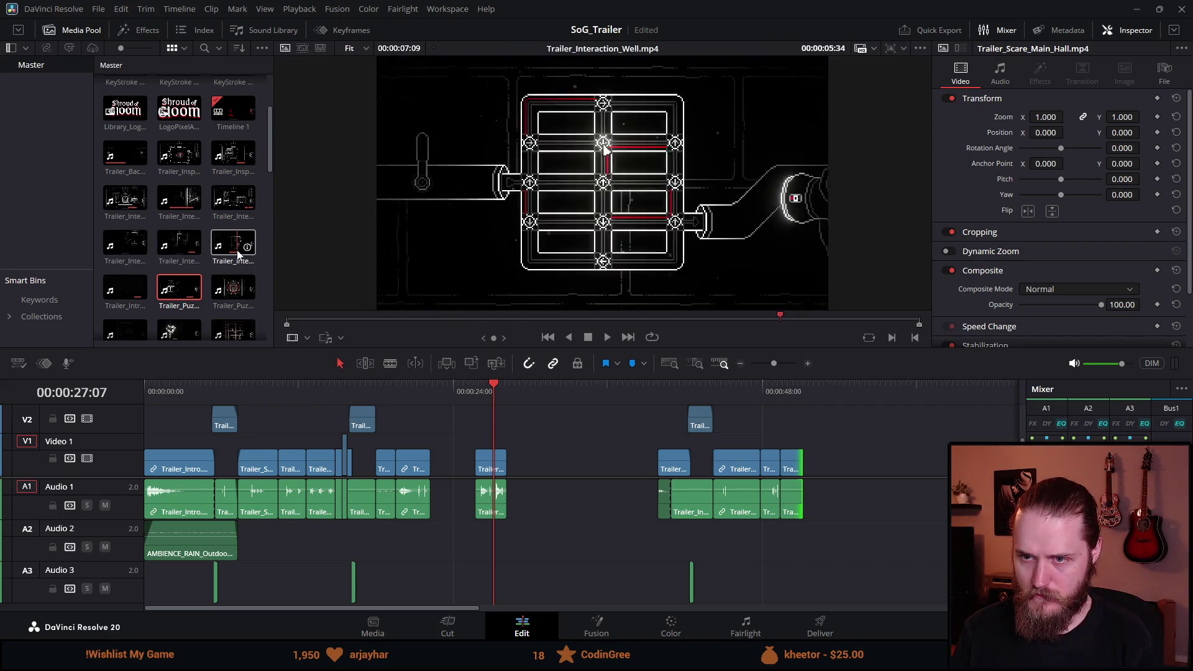
scroll(144, 281, down, 2)
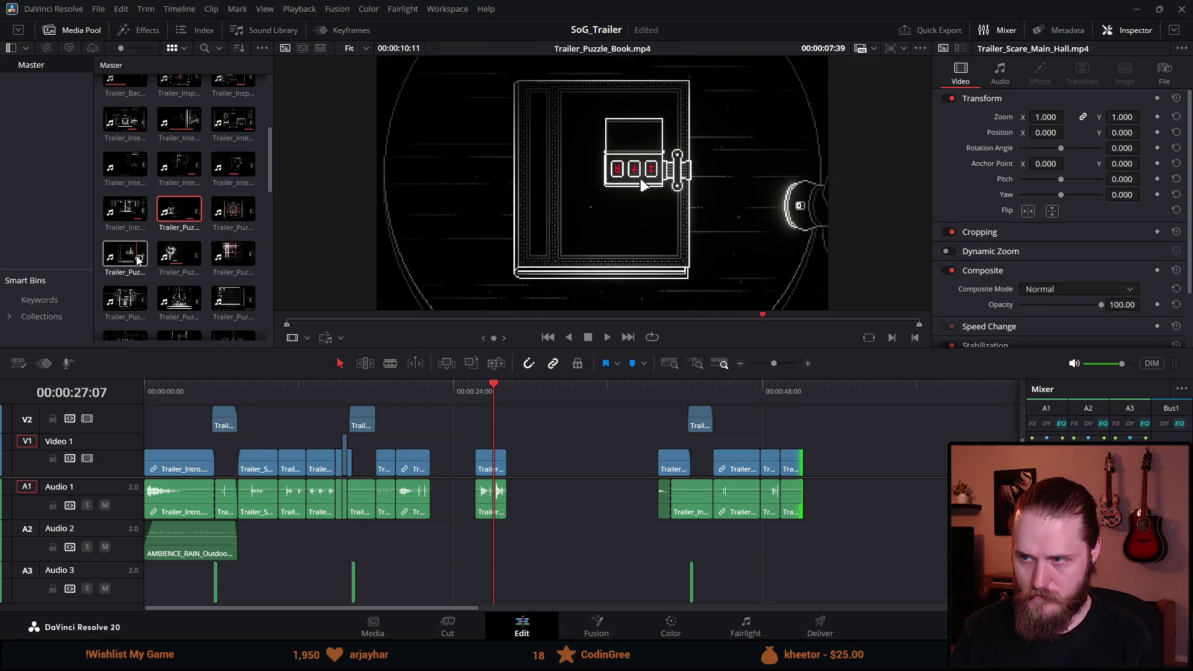
scroll(137, 259, down, 1)
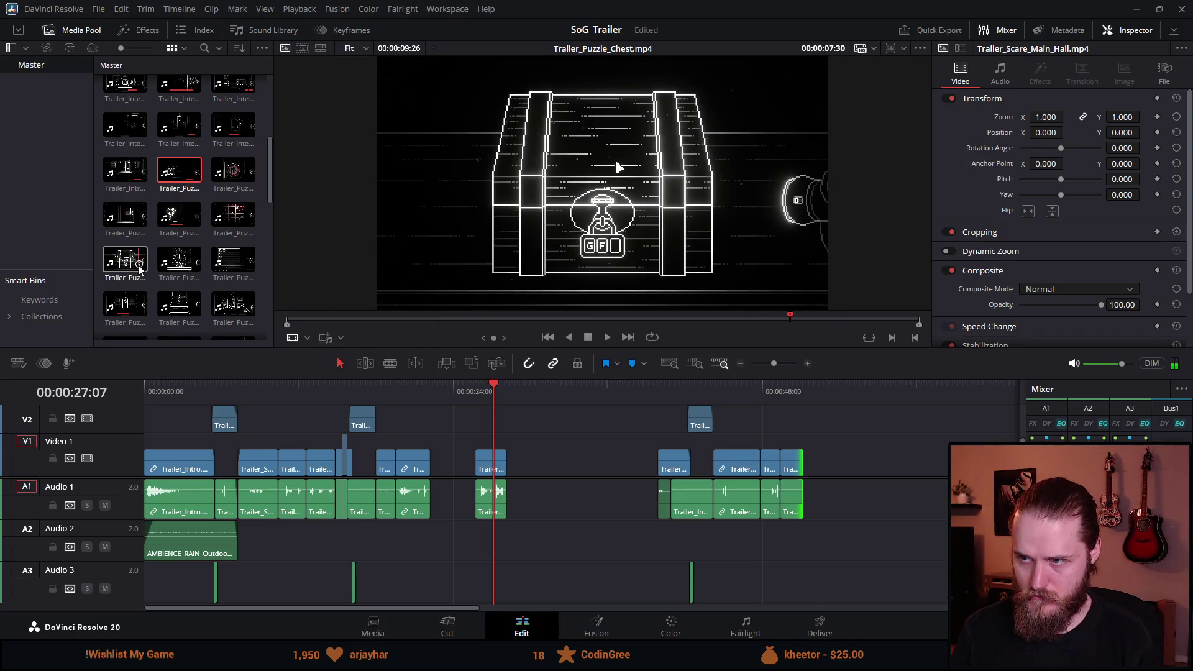
scroll(148, 265, down, 1)
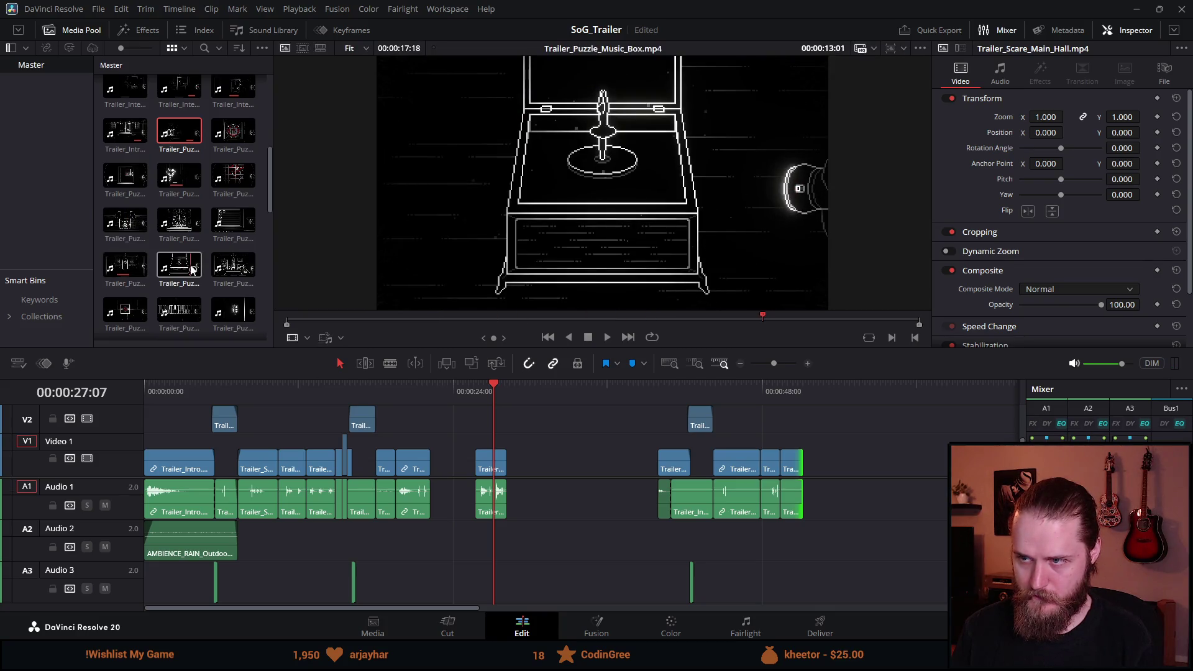
scroll(230, 273, down, 1)
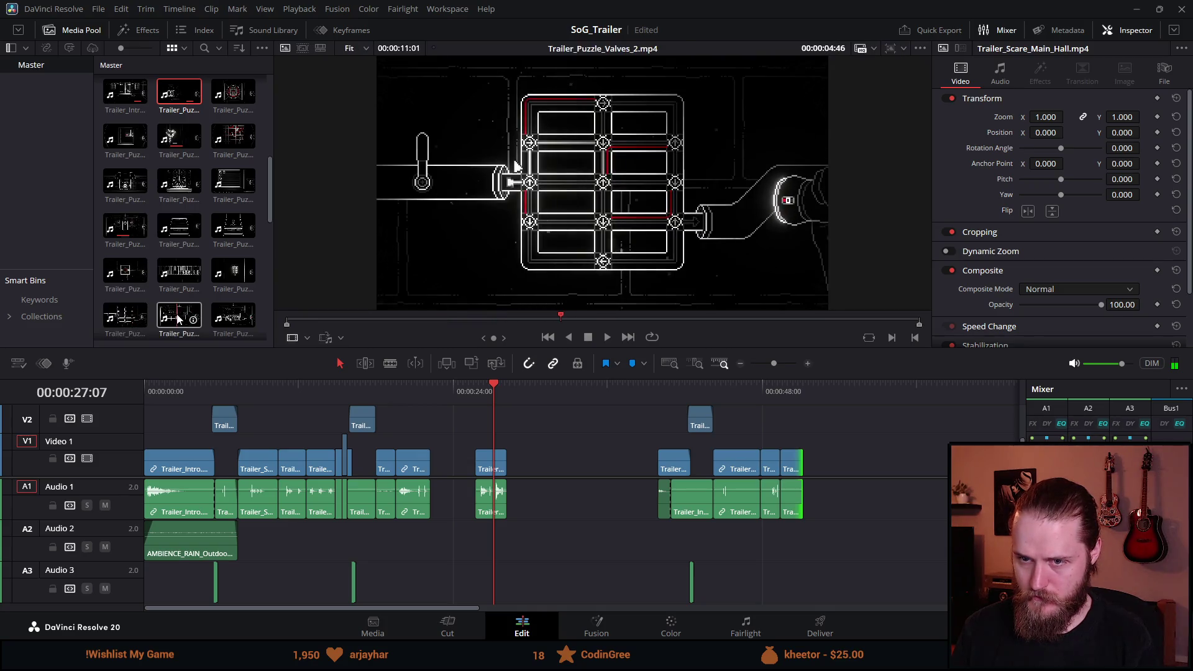
scroll(177, 318, down, 1)
scroll(183, 318, down, 1)
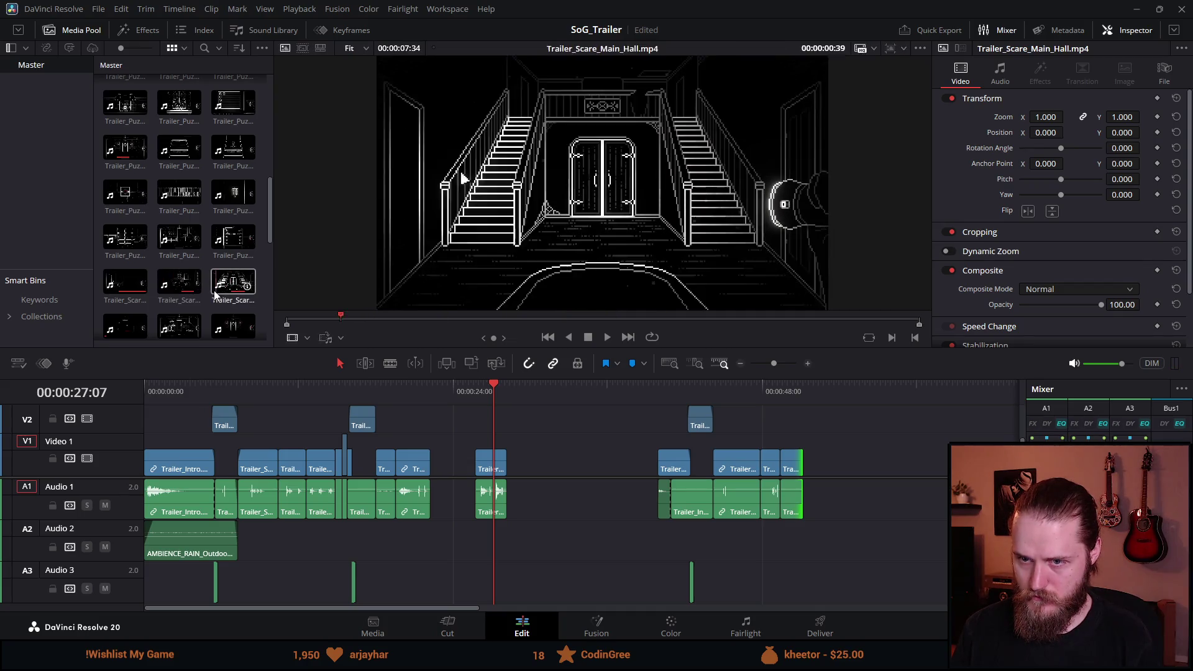
scroll(178, 274, up, 3)
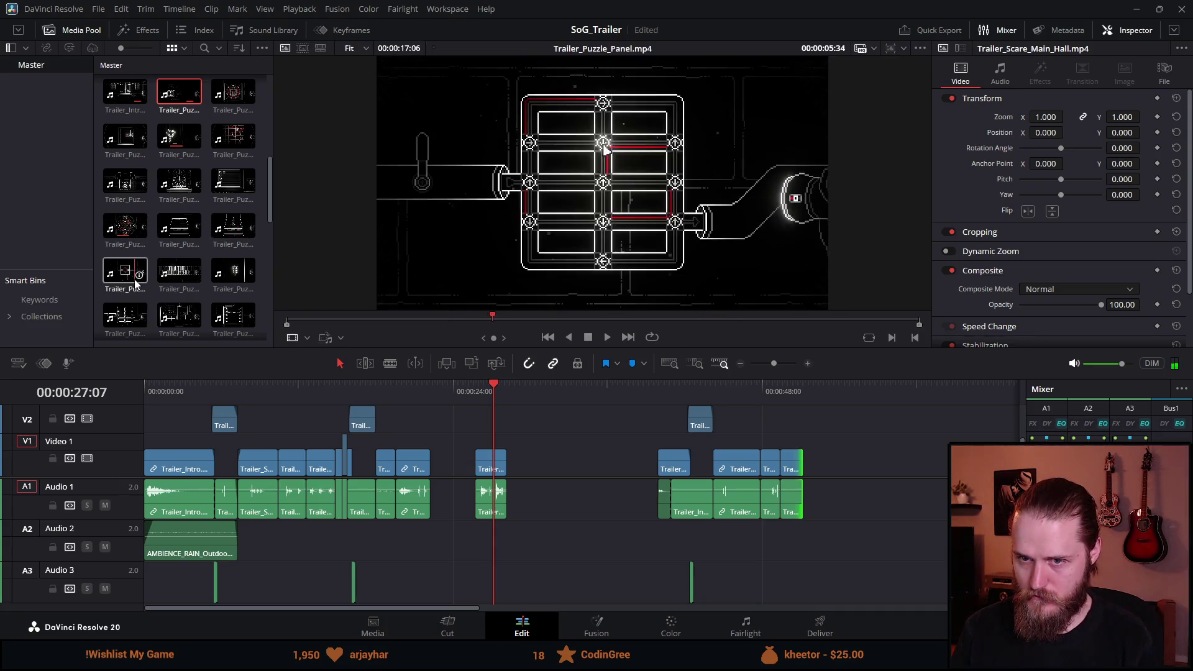
mouse_move(233, 270)
mouse_down()
mouse_move(499, 495)
mouse_move(521, 494)
mouse_up()
Step: Nudge the Trailer_Puzzle_Safe clip later, blade it at the playhead and delete the left piece
drag(572, 401, 588, 404)
key(ctrl+b)
click(553, 471)
key(BackSpace)
key(space)
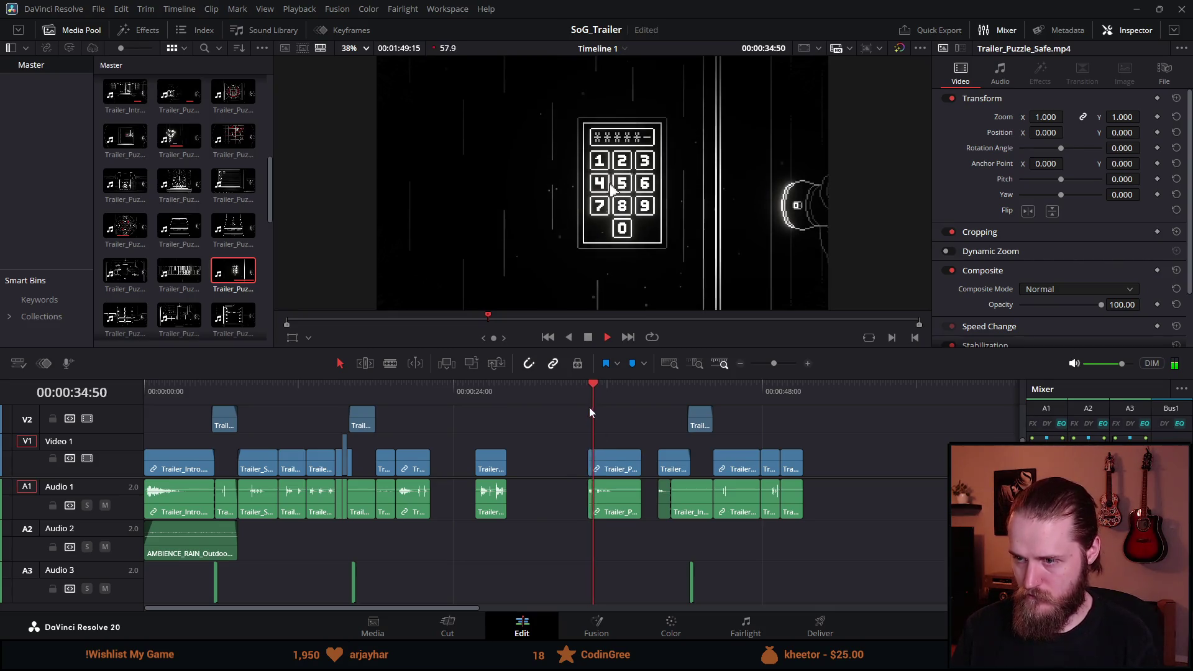
Step: Trim the Safe clip's end and slide it left against the earlier clips, then review playback
mouse_move(640, 458)
mouse_down()
mouse_move(416, 473)
mouse_move(467, 464)
mouse_up()
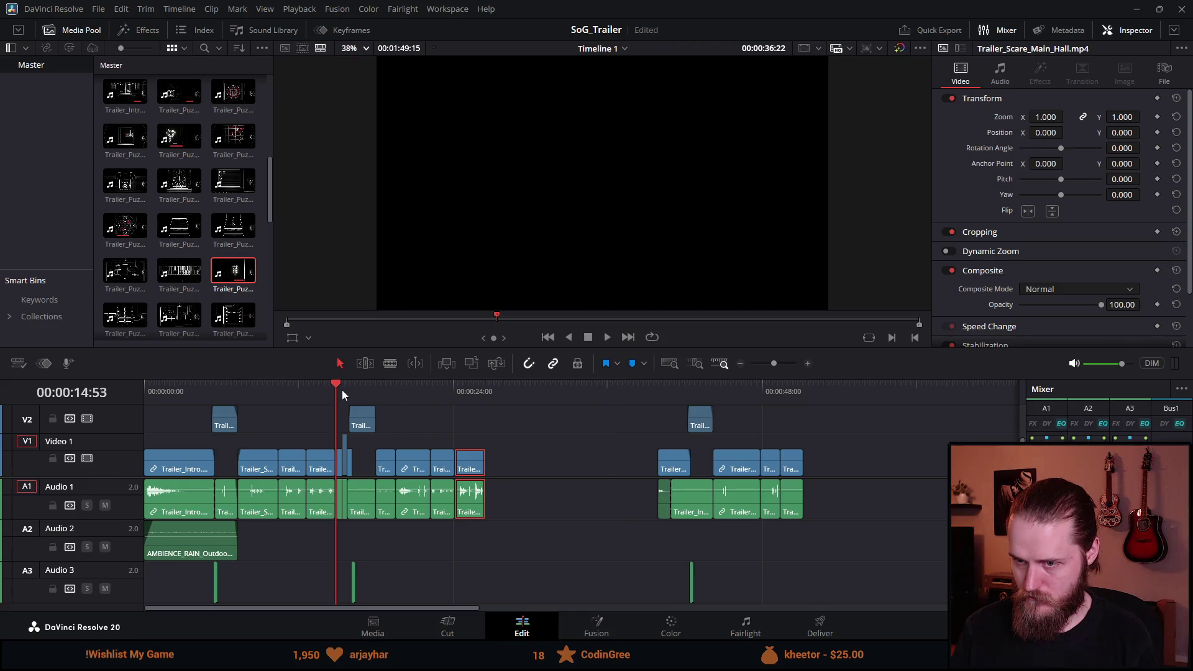
key(space)
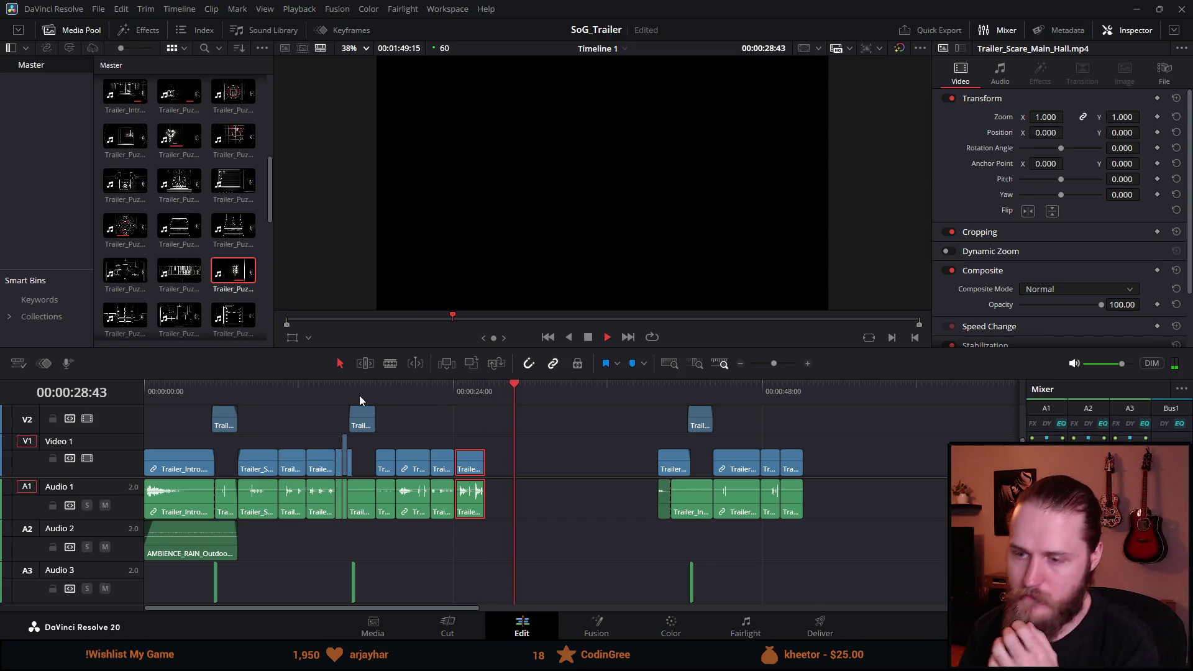
click(356, 387)
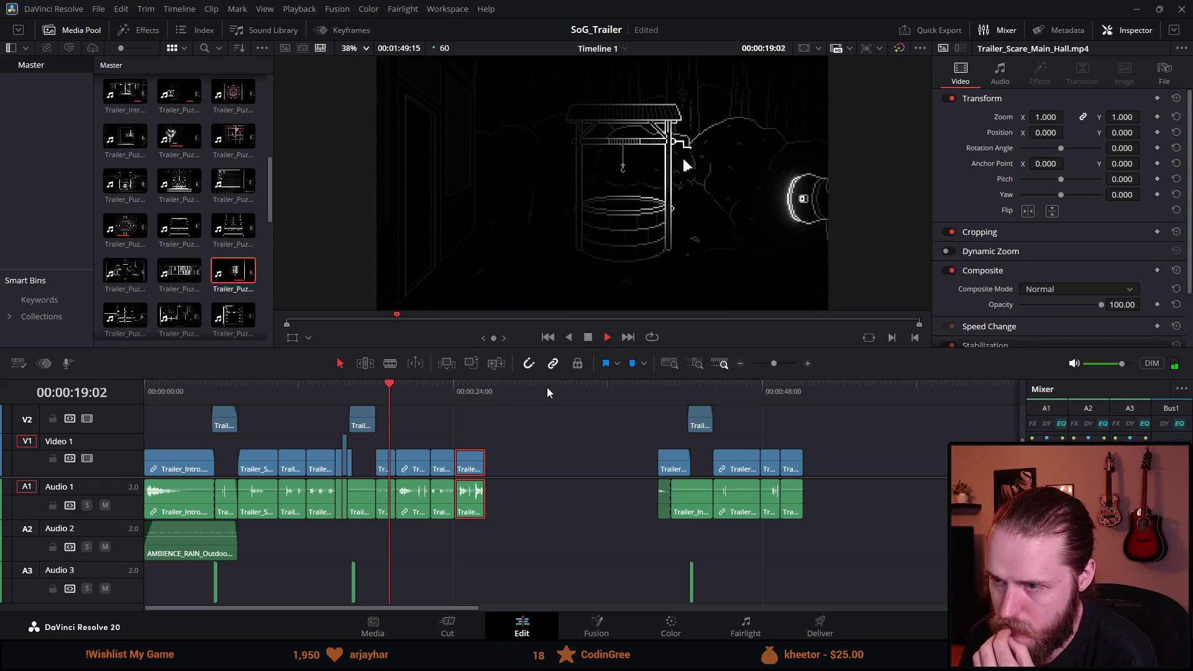
Step: Slot the short Trailer_Interaction_Well clip between earlier clips, shifting the Dumbwaiter clip, and replay from 16 seconds
click(589, 340)
drag(385, 466, 553, 466)
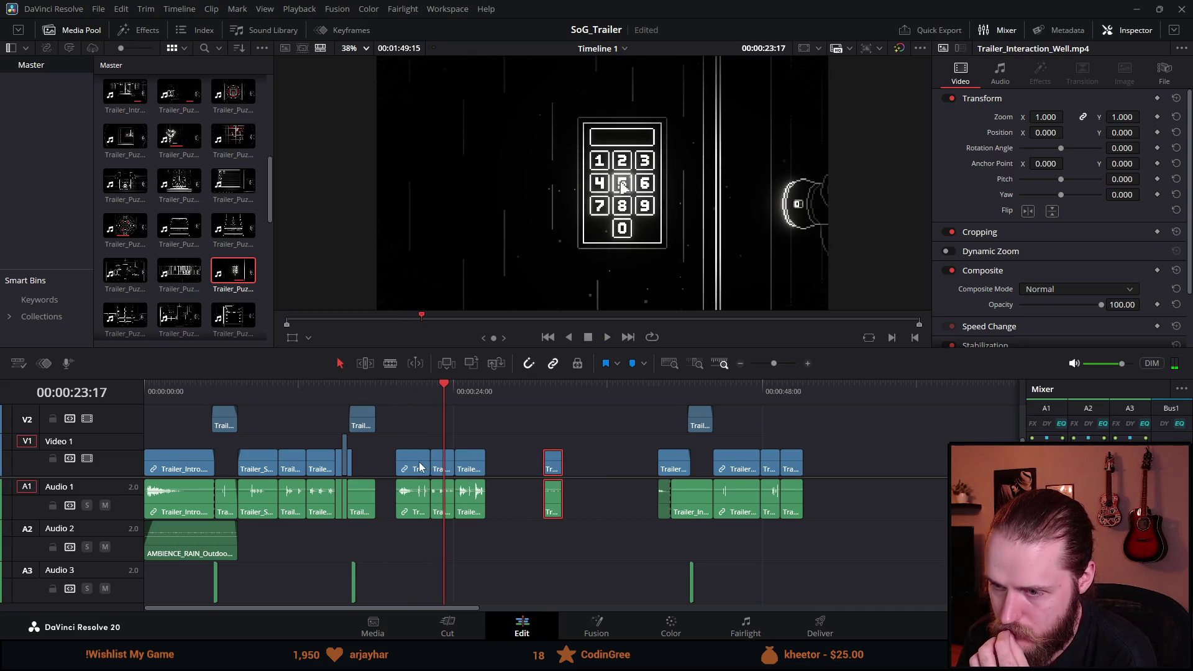
drag(419, 466, 402, 466)
drag(551, 474, 421, 469)
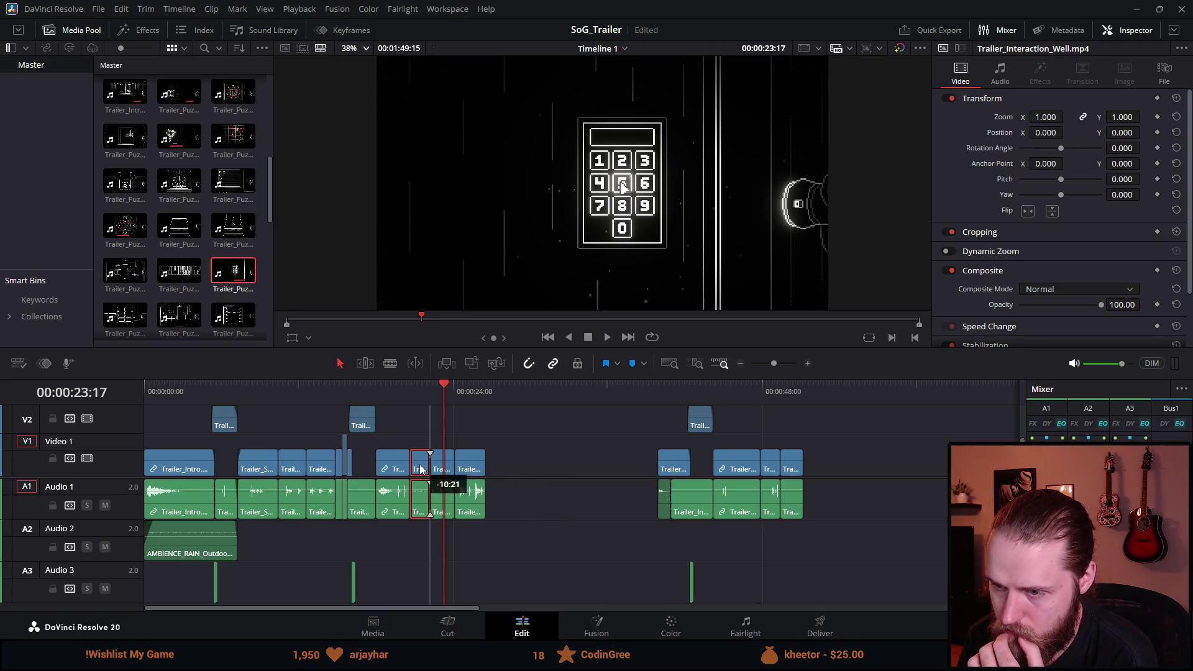
click(352, 402)
click(605, 339)
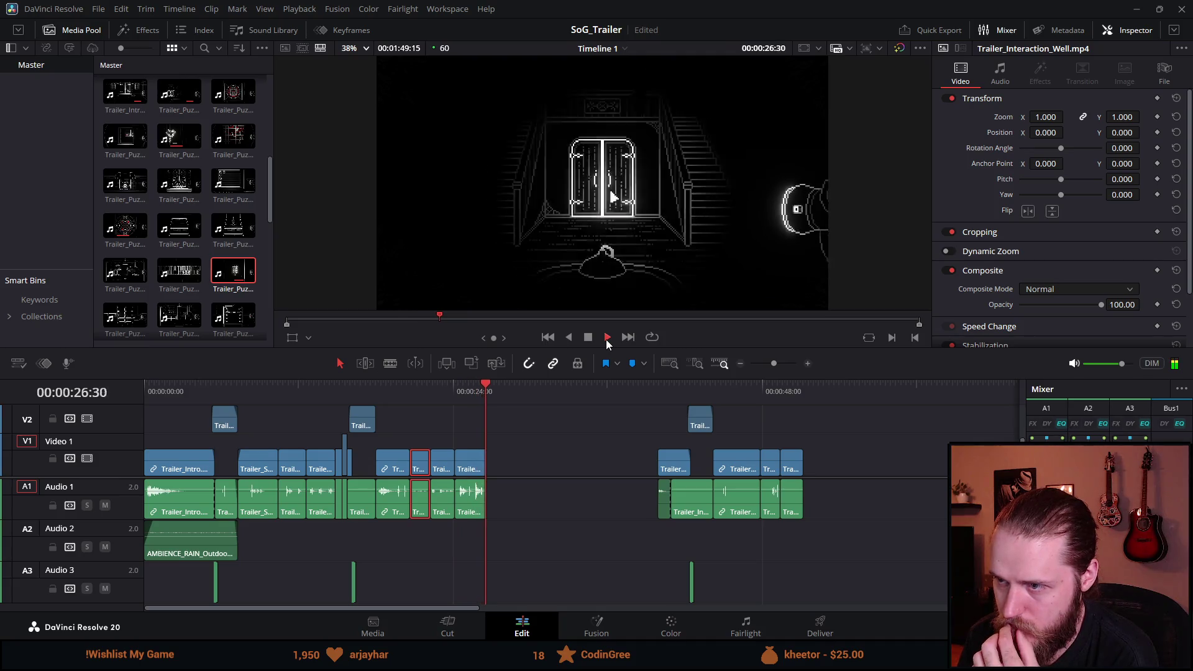
Step: Adjust the final Trailer_Puzzle_Album clip's end to about 00:00:52 and play back the ending
click(658, 389)
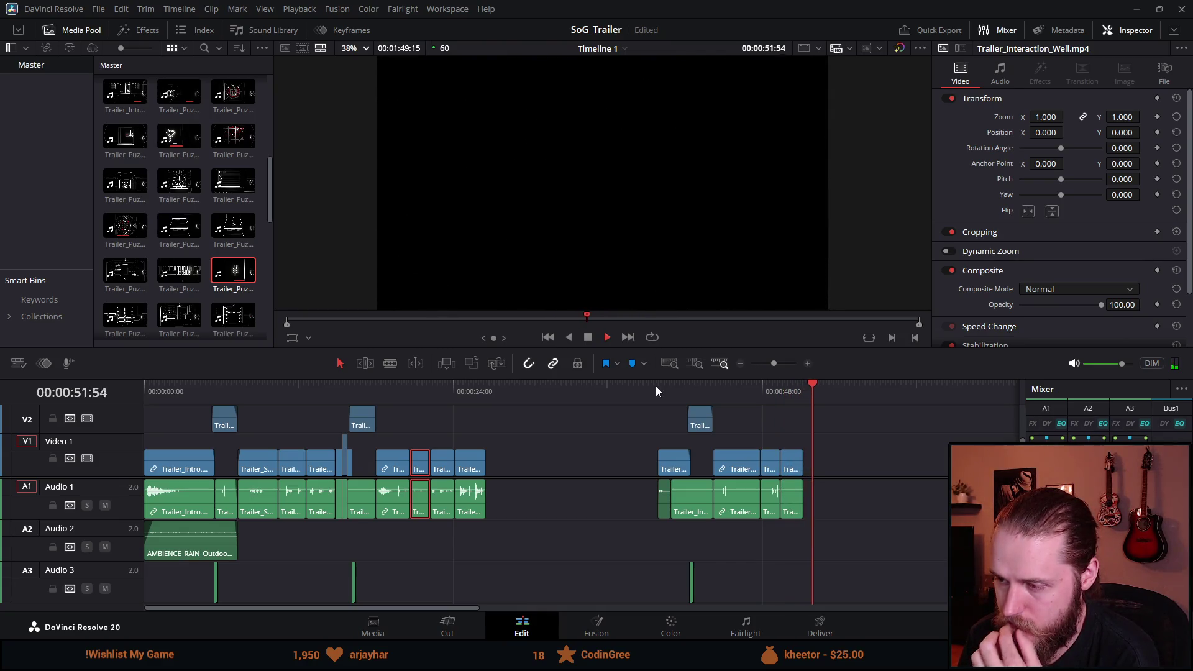
click(797, 471)
scroll(815, 454, up, 2)
mouse_move(591, 393)
mouse_down()
mouse_move(568, 398)
mouse_move(566, 474)
mouse_move(575, 457)
mouse_move(595, 457)
mouse_up()
click(535, 386)
key(space)
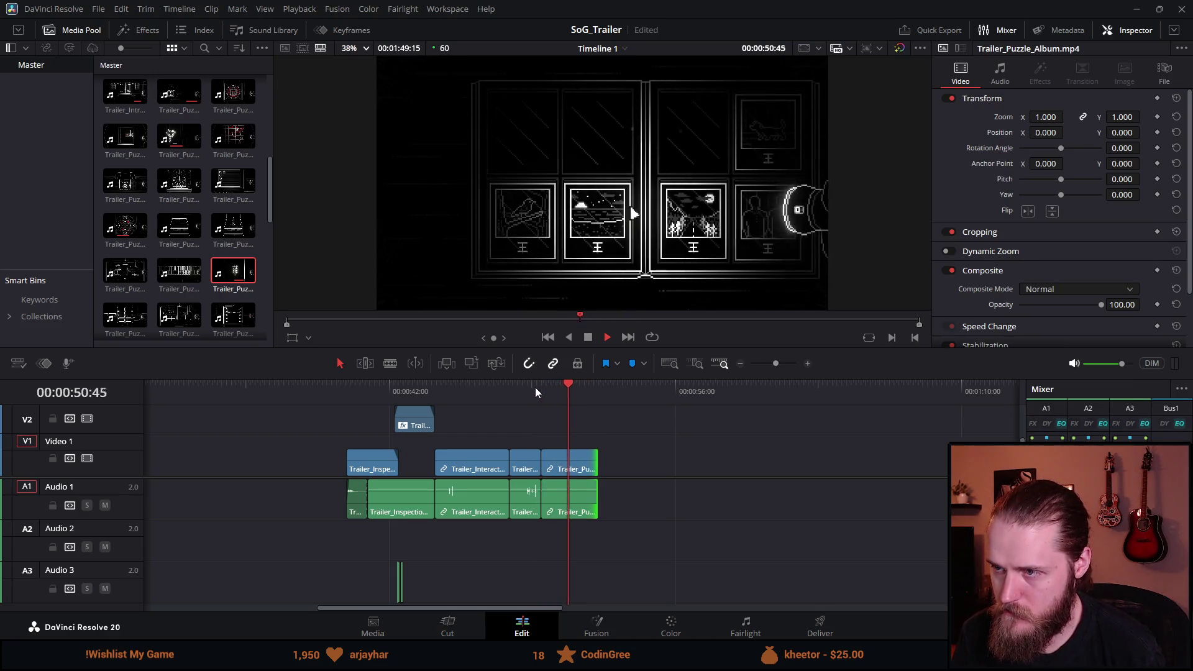
Step: Play the trailer from the start to review it up to the 40-second mark
scroll(506, 423, down, 3)
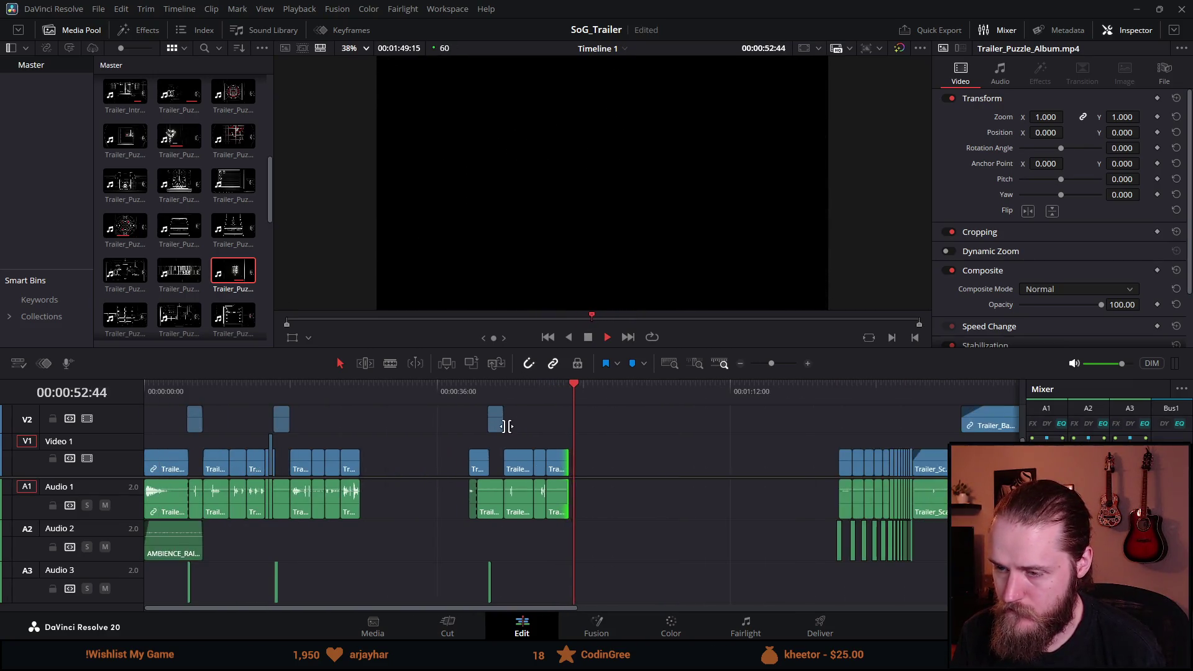
scroll(505, 426, down, 2)
scroll(260, 456, down, 1)
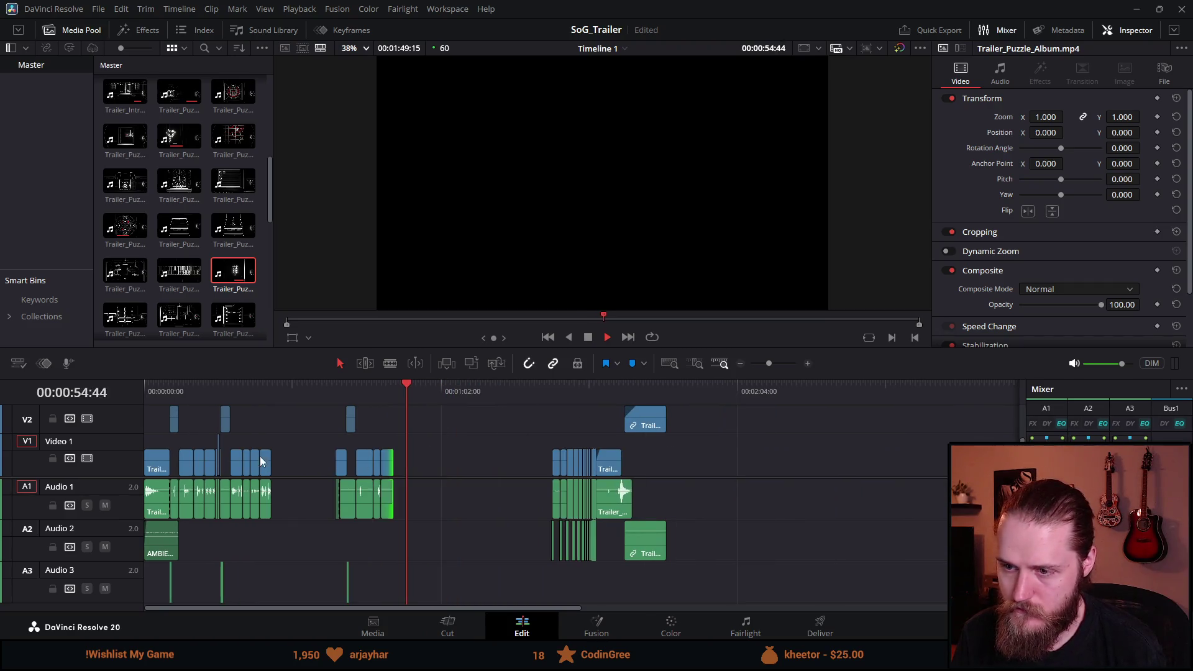
click(155, 390)
scroll(322, 454, up, 1)
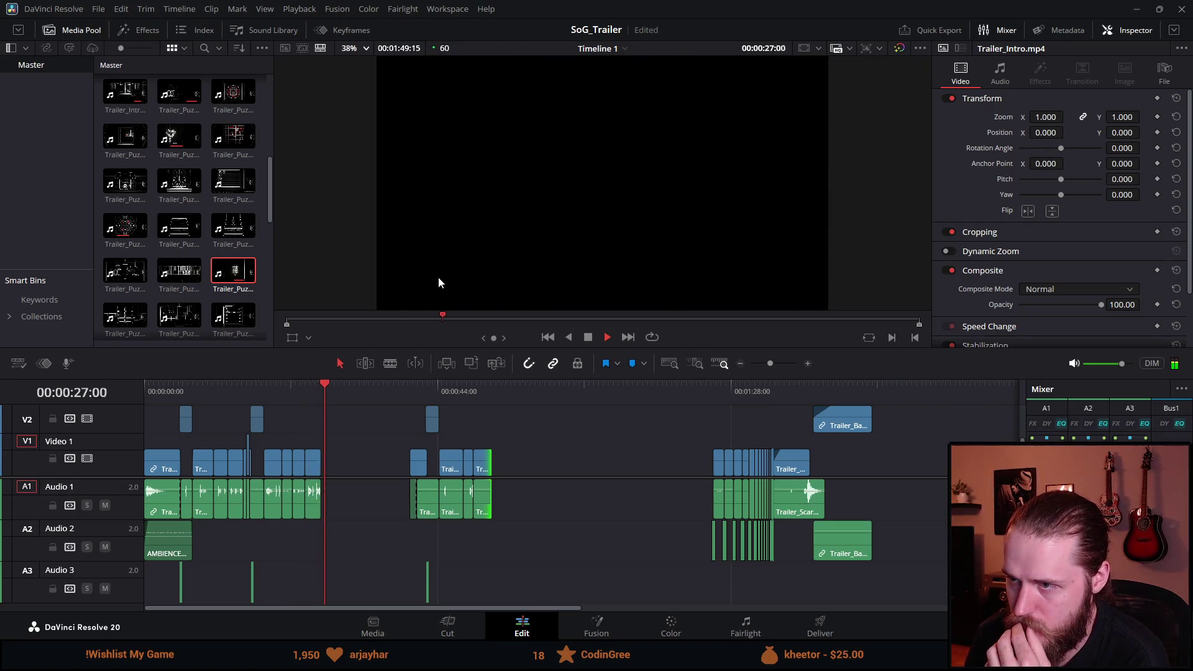
click(411, 392)
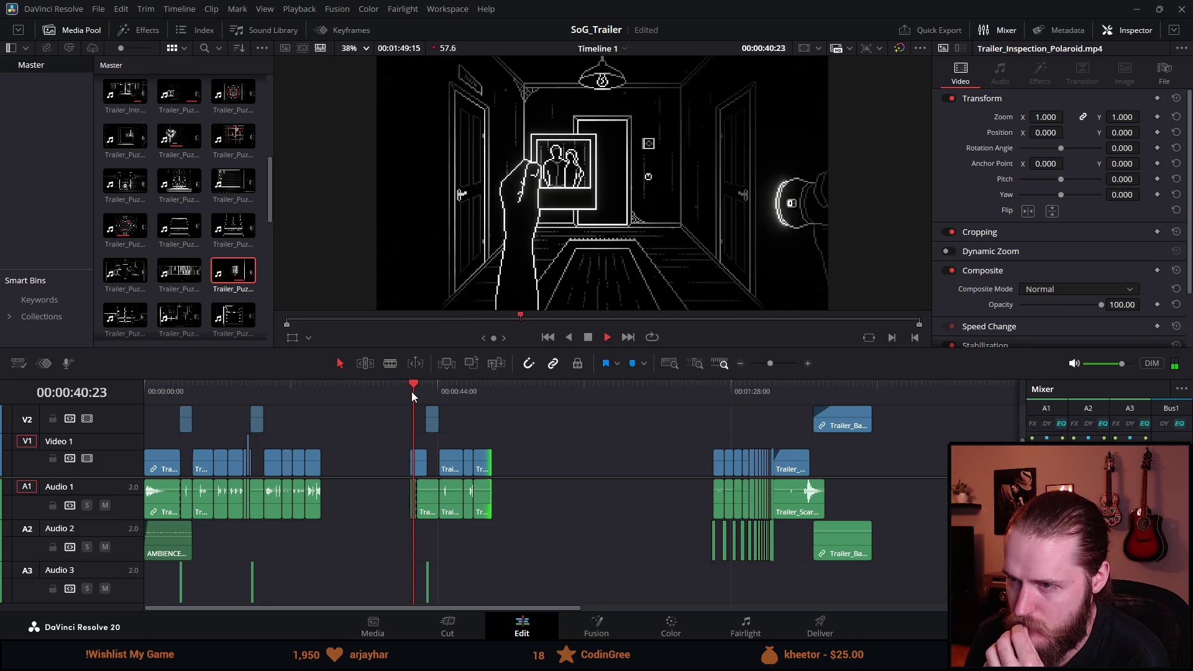
click(588, 337)
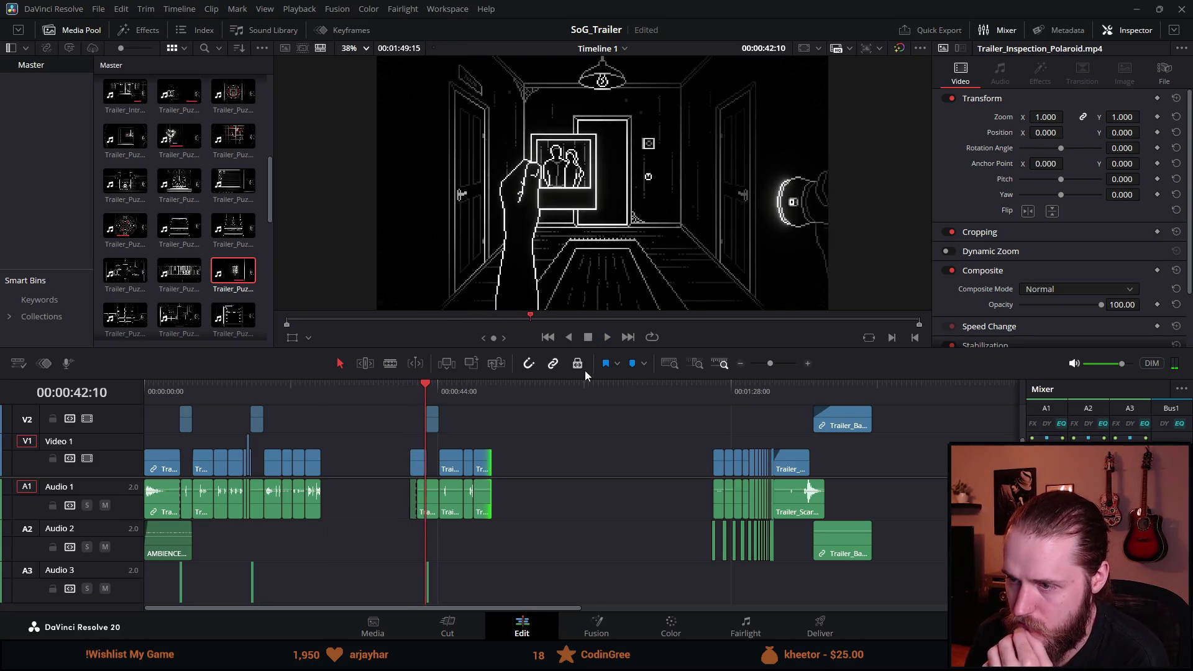
Step: Reveal track V3, then move the clips, titles and sound effect around 40 seconds ten seconds earlier
drag(580, 383, 592, 251)
drag(488, 340, 407, 522)
mouse_move(465, 407)
mouse_down()
mouse_move(446, 420)
mouse_move(369, 417)
mouse_up()
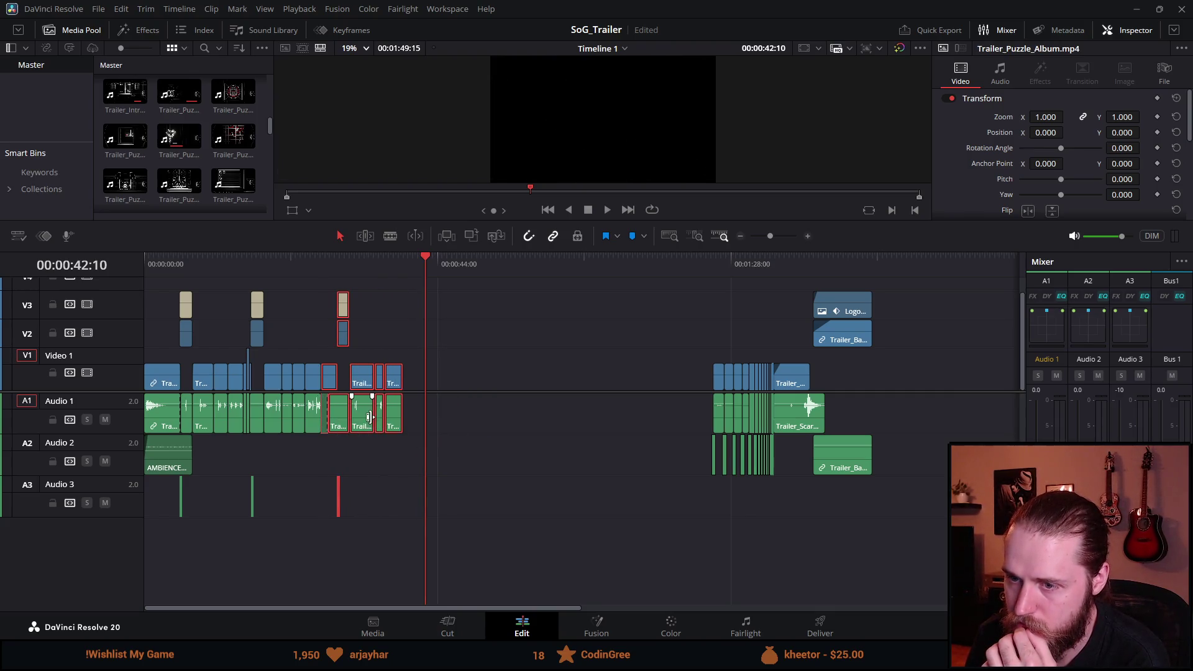
Step: Return to the trailer's start and enlarge the viewer above a shorter timeline
key(Home)
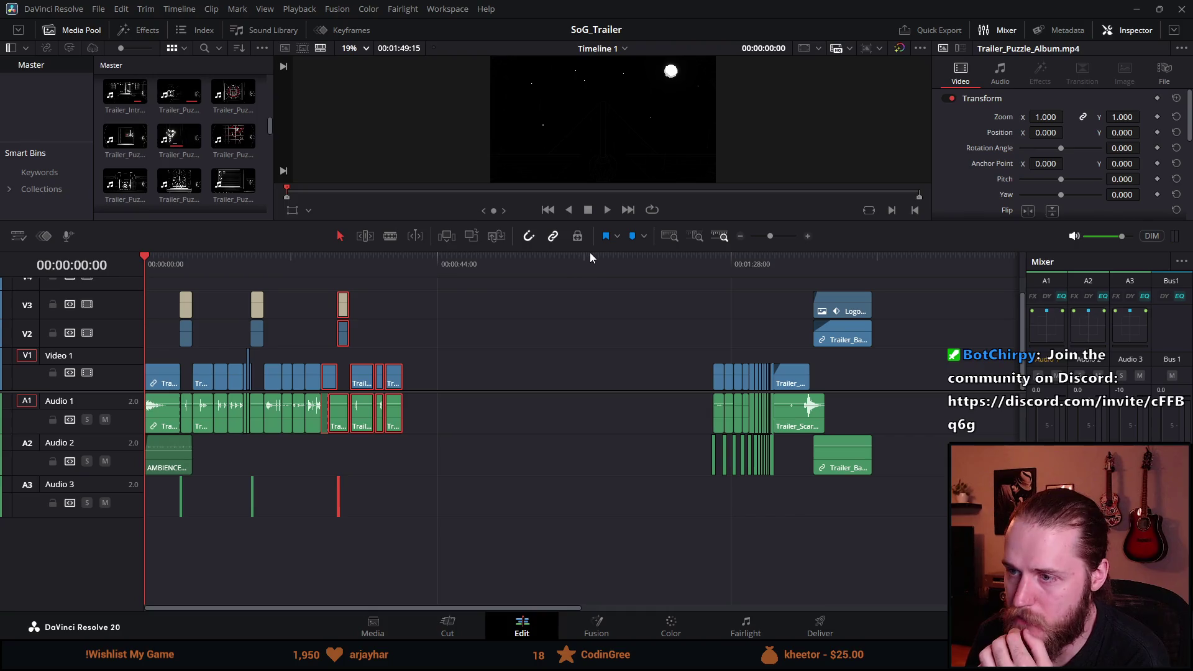
drag(590, 222, 586, 318)
drag(586, 383, 588, 435)
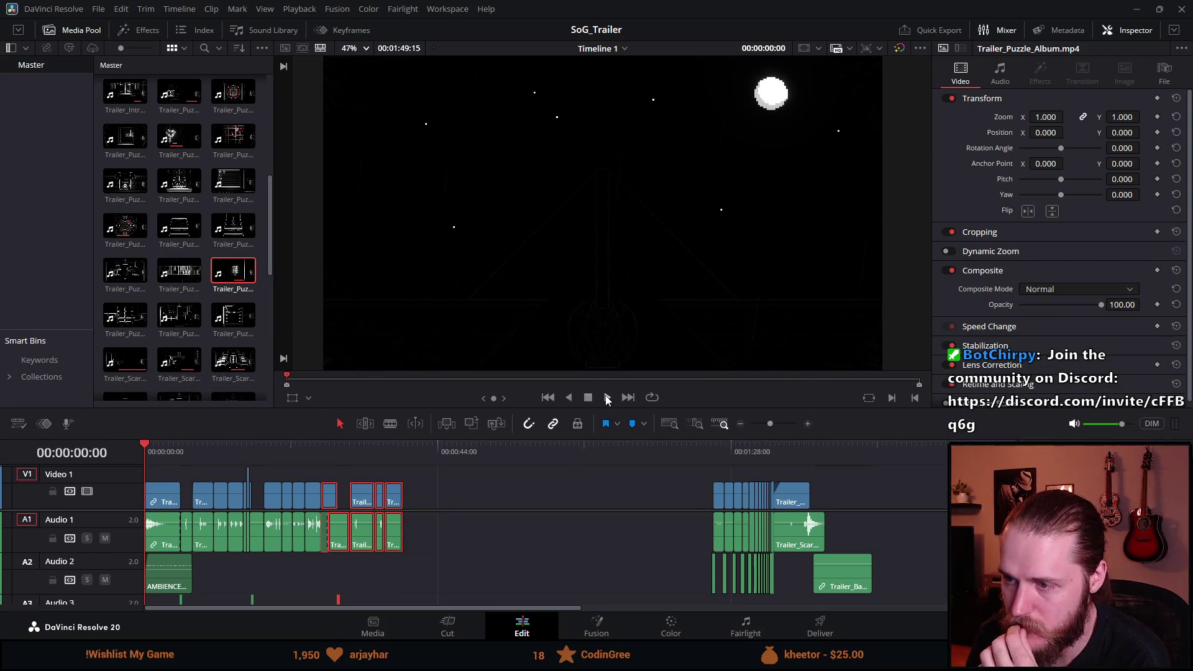
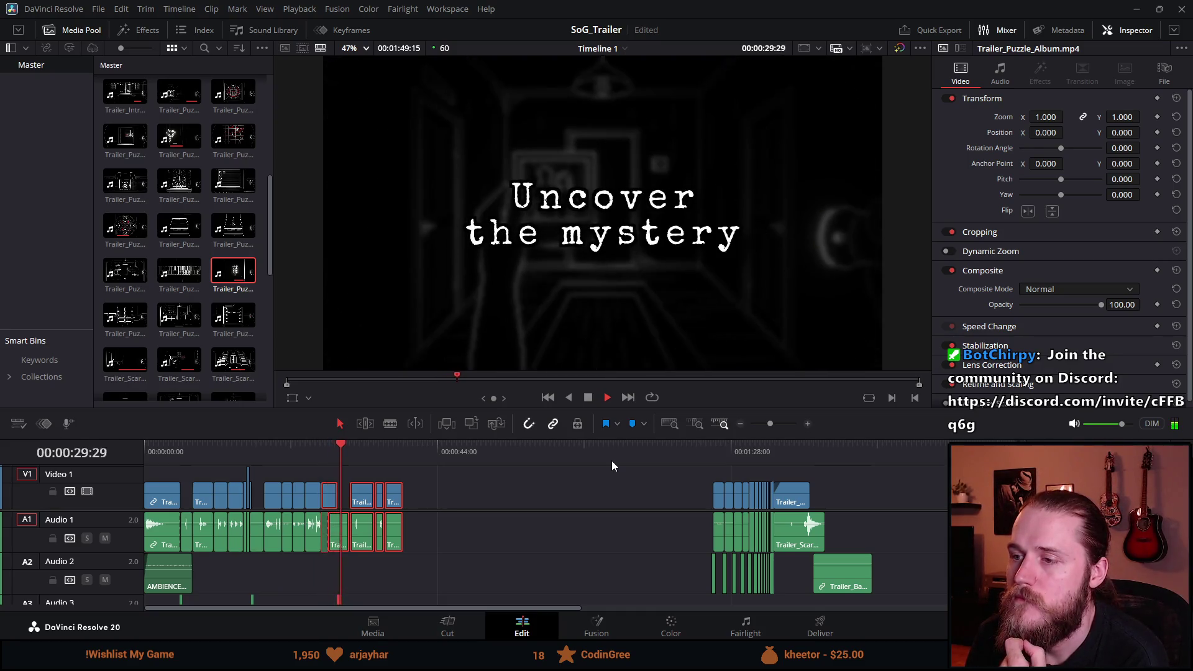
Step: Scrub to the Polaroid shot at 00:00:27:35 and enlarge the timeline to reveal V2
click(324, 446)
key(space)
scroll(549, 462, up, 5)
drag(549, 450, 595, 448)
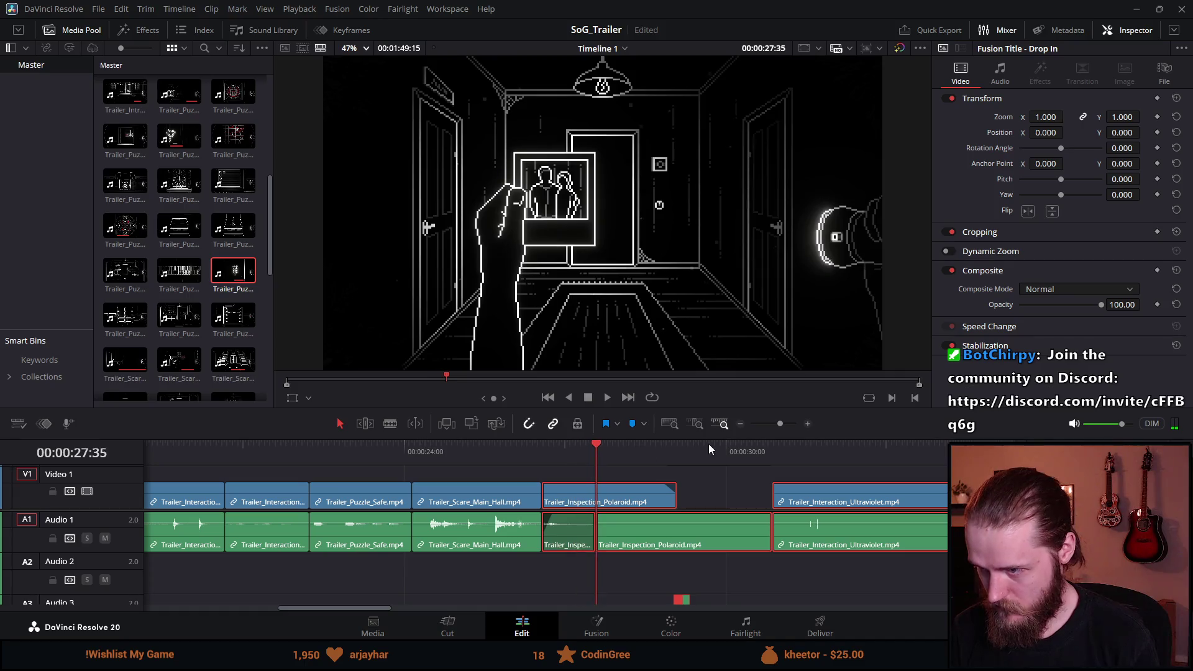
drag(708, 407, 708, 300)
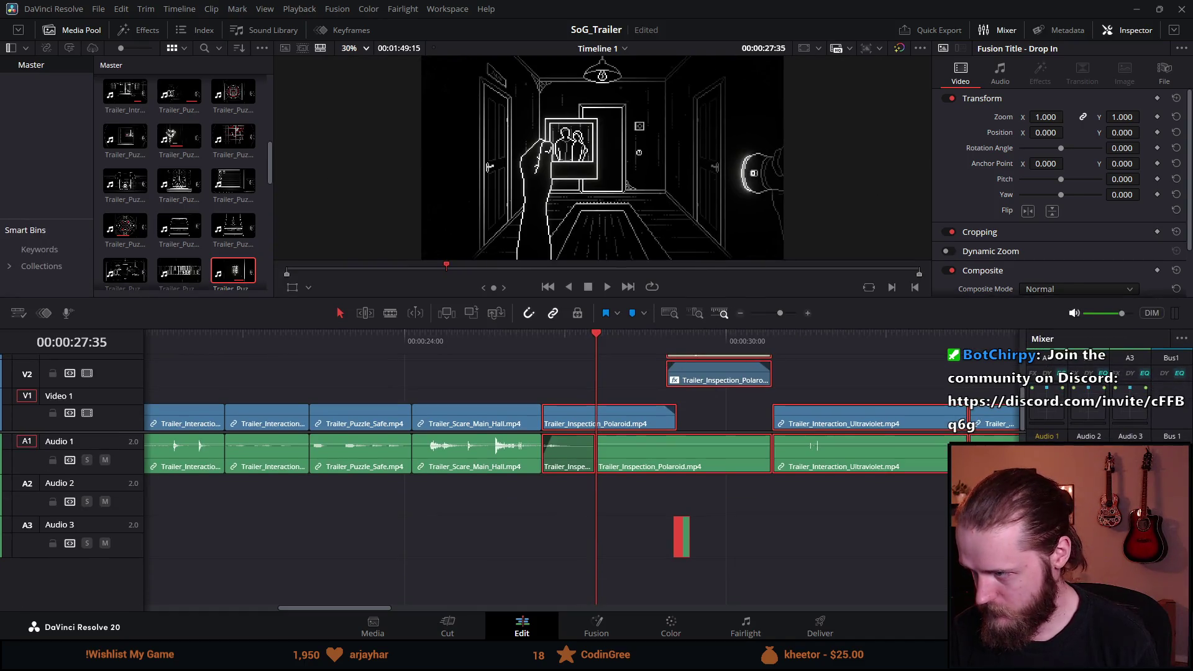
click(681, 471)
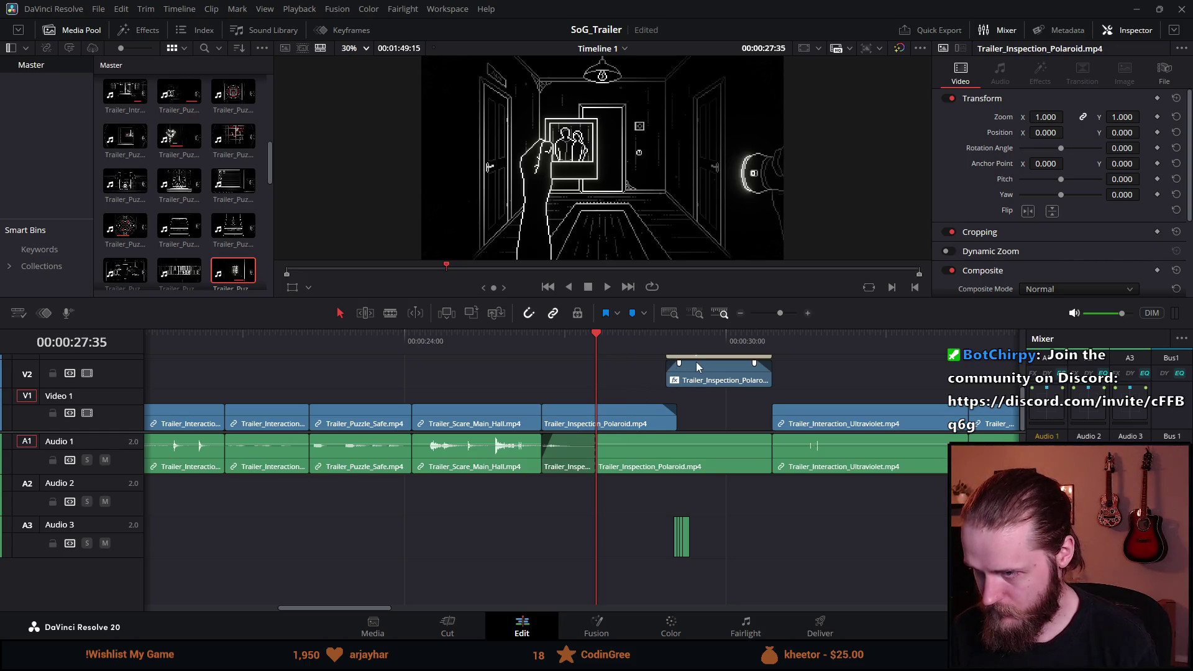
Step: Move the V3 Drop In title and its A3 sound earlier, previewing the new timing
drag(695, 310, 695, 270)
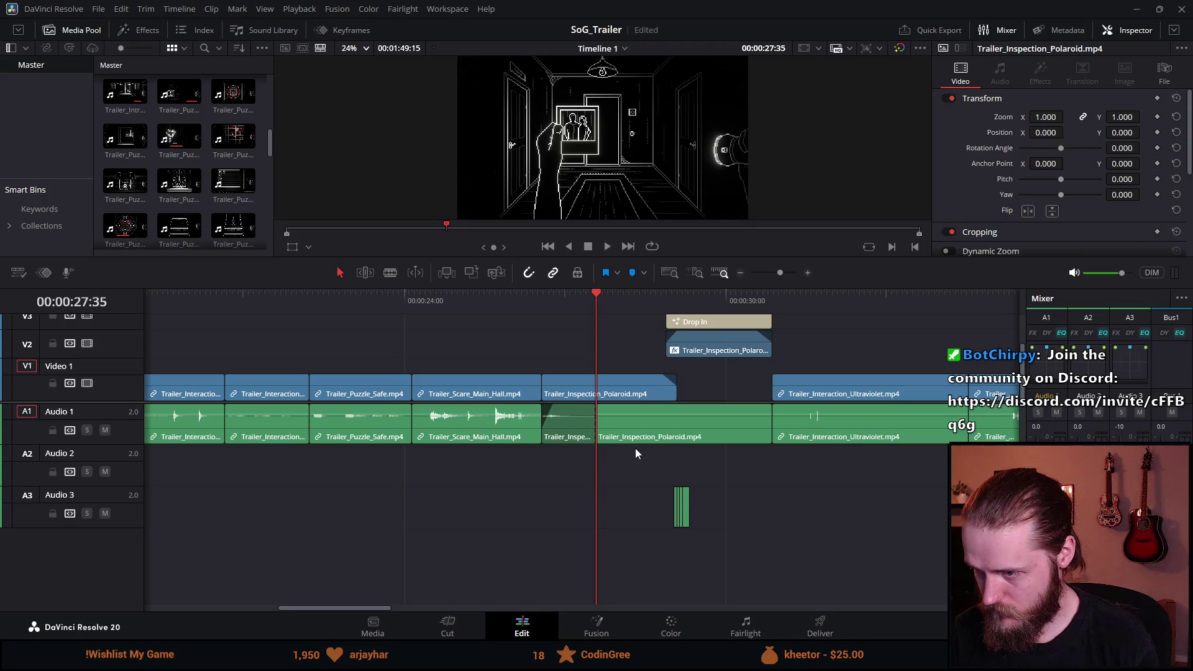
drag(631, 402, 641, 459)
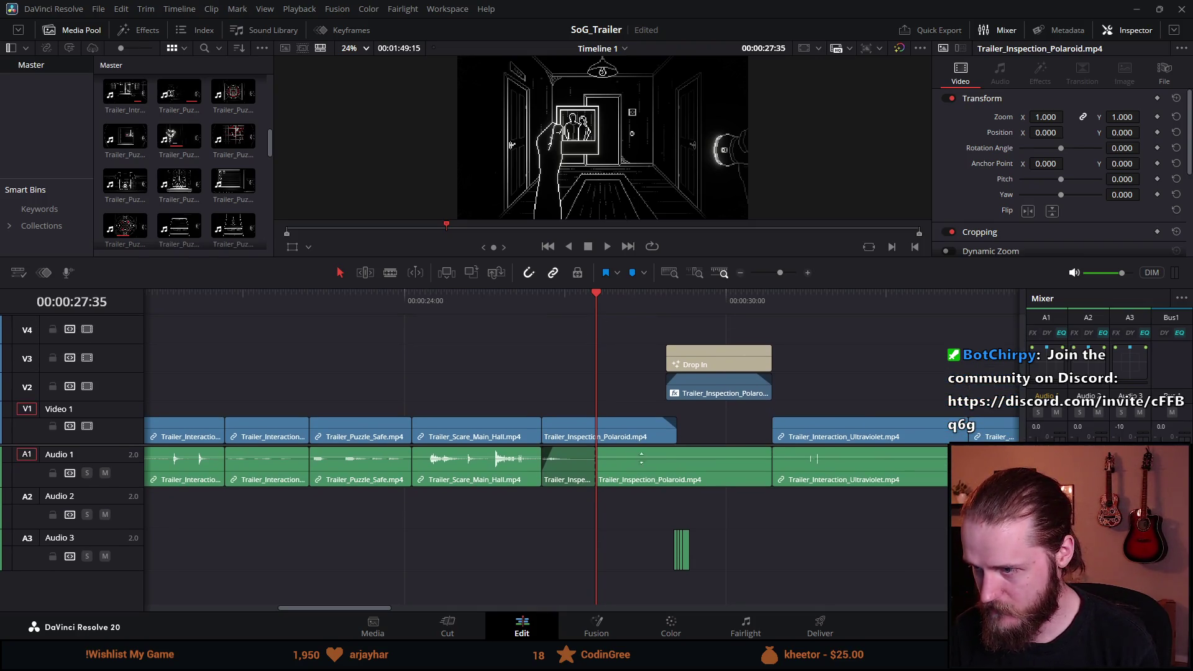
click(677, 563)
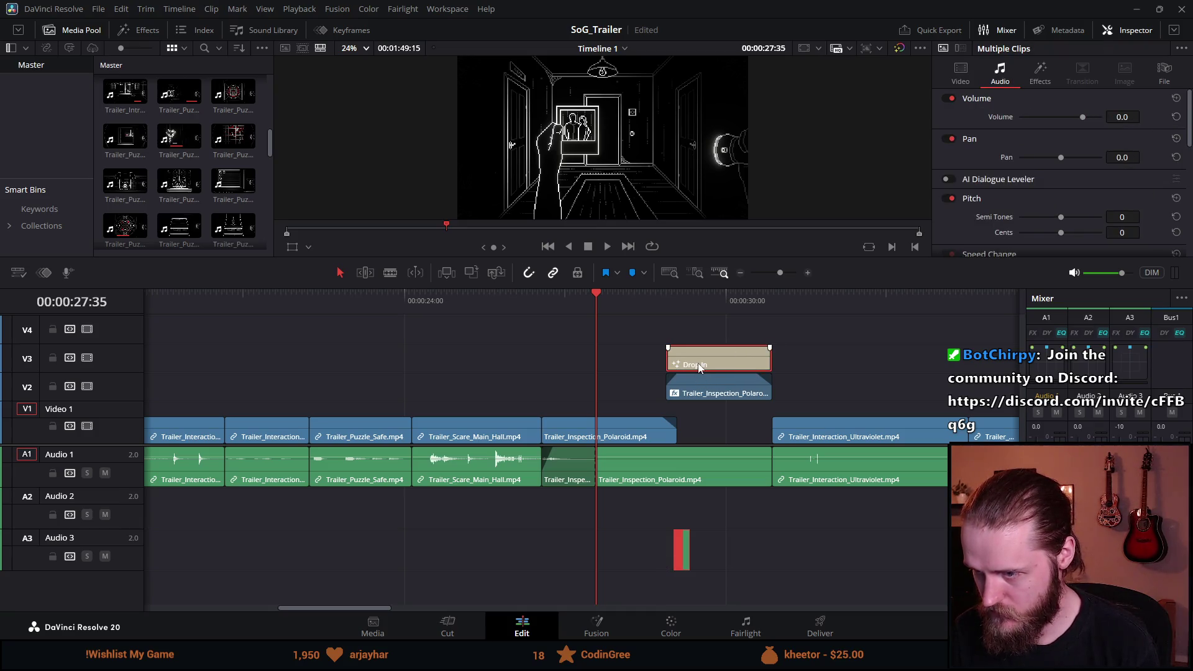
click(534, 297)
key(space)
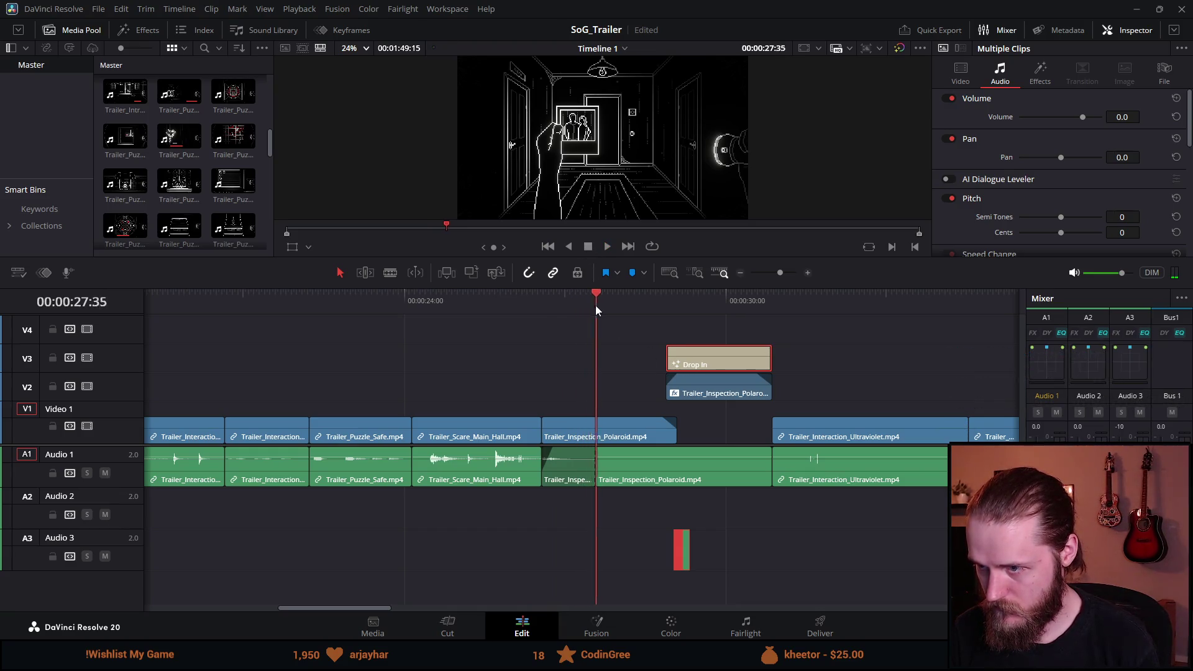
key(space)
drag(702, 356, 651, 356)
key(space)
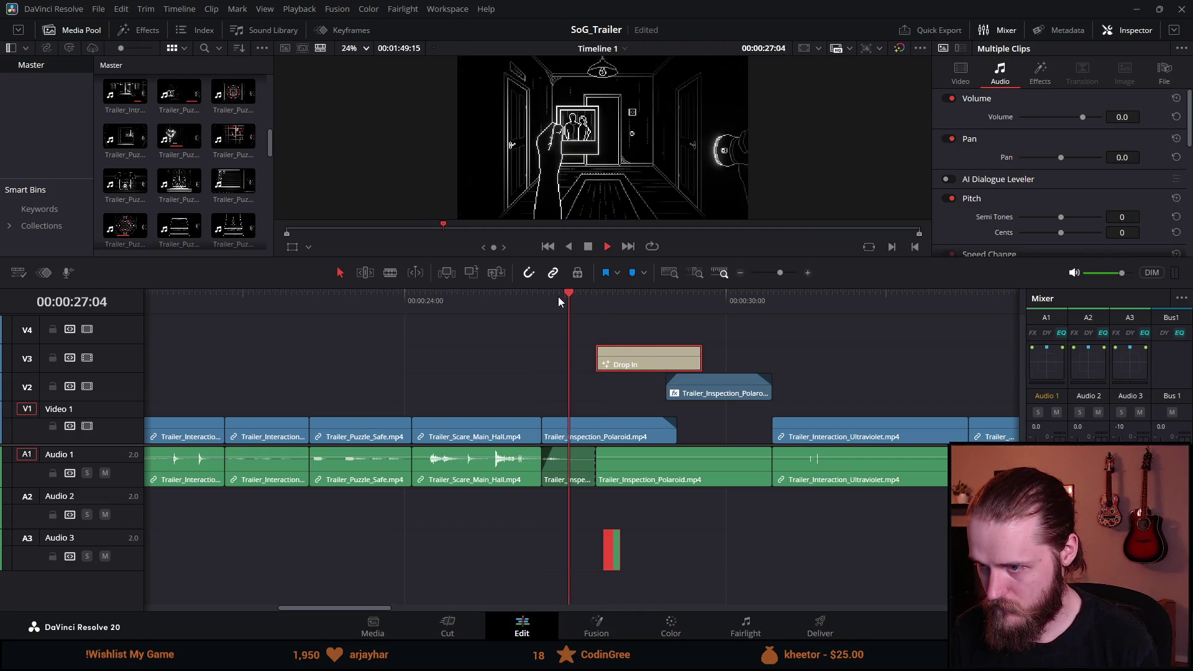
Step: Adjust the V2 Polaroid clip's start and shorten the end of the V1 Polaroid clip
click(588, 247)
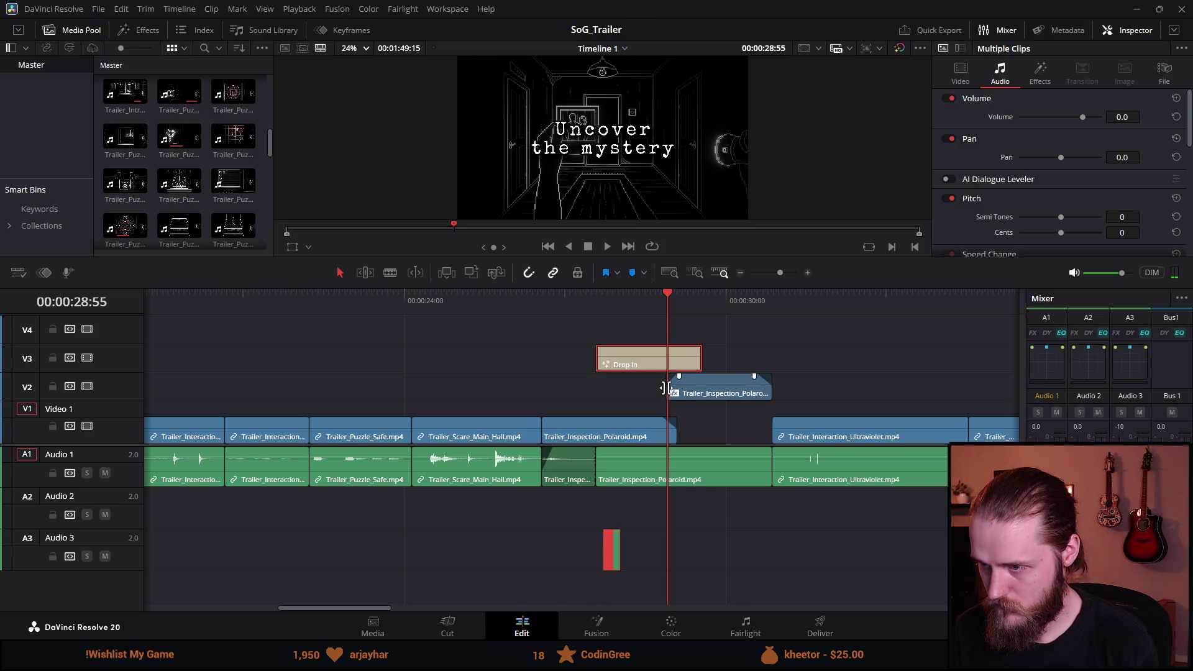
drag(665, 387, 585, 392)
scroll(673, 434, up, 2)
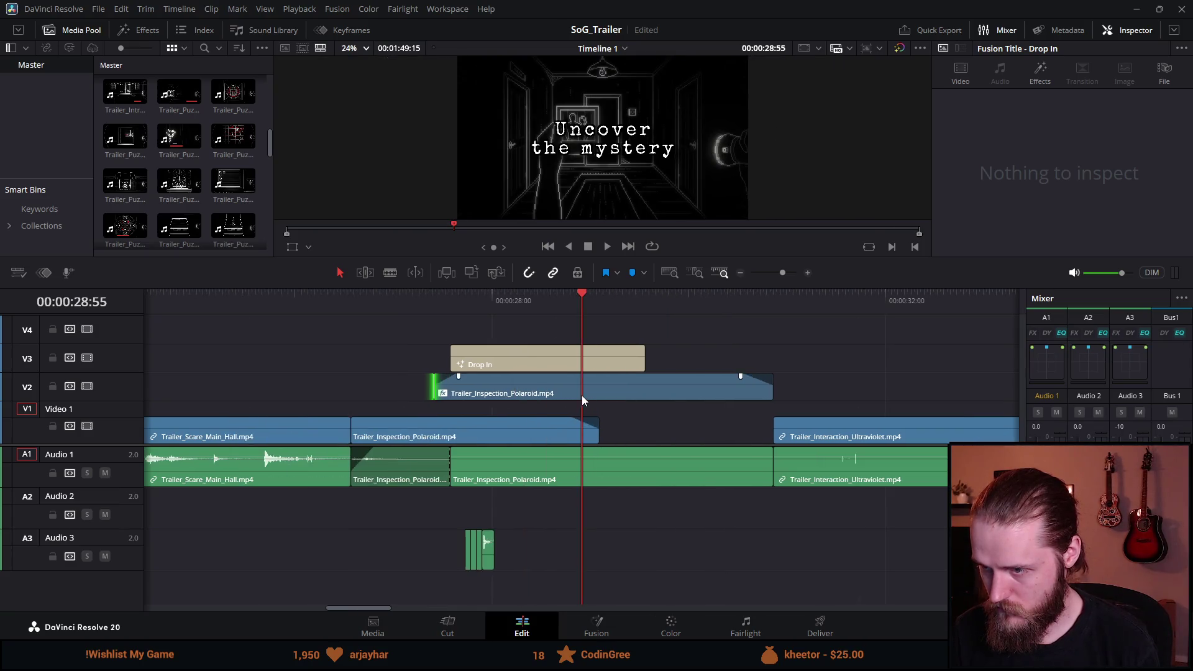
drag(435, 386, 451, 388)
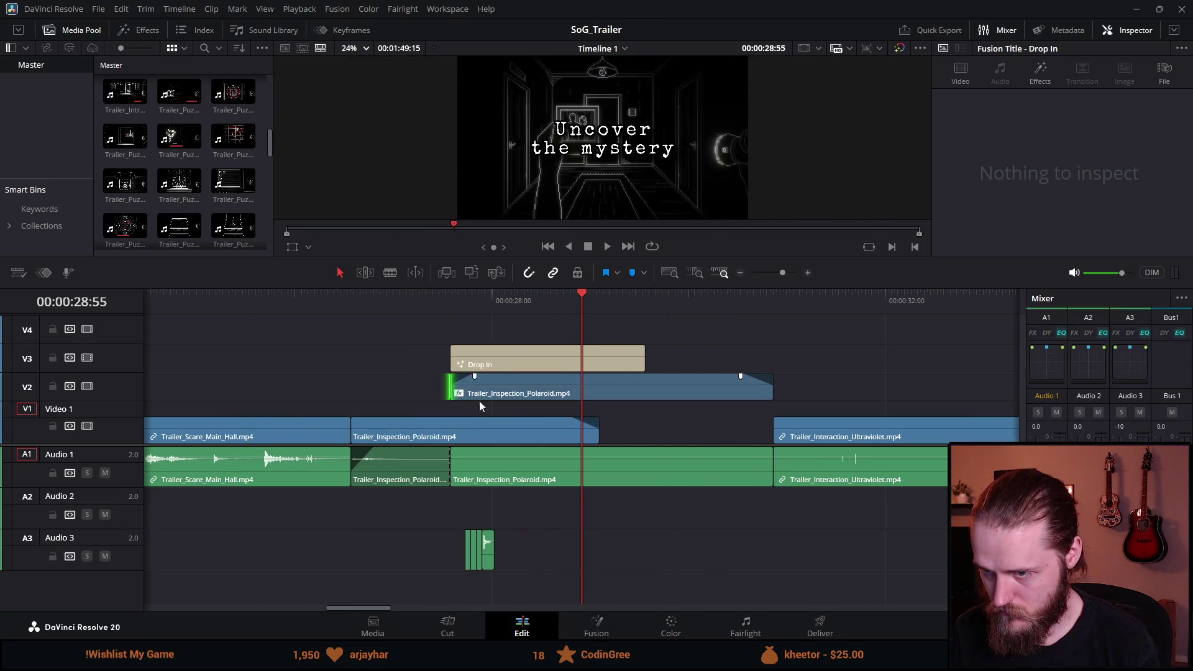
click(597, 435)
mouse_move(593, 426)
mouse_down()
mouse_move(572, 441)
mouse_move(459, 440)
mouse_up()
Step: Review the section and trim the V2 Polaroid clip's end to the playhead at 29:40
click(450, 312)
key(space)
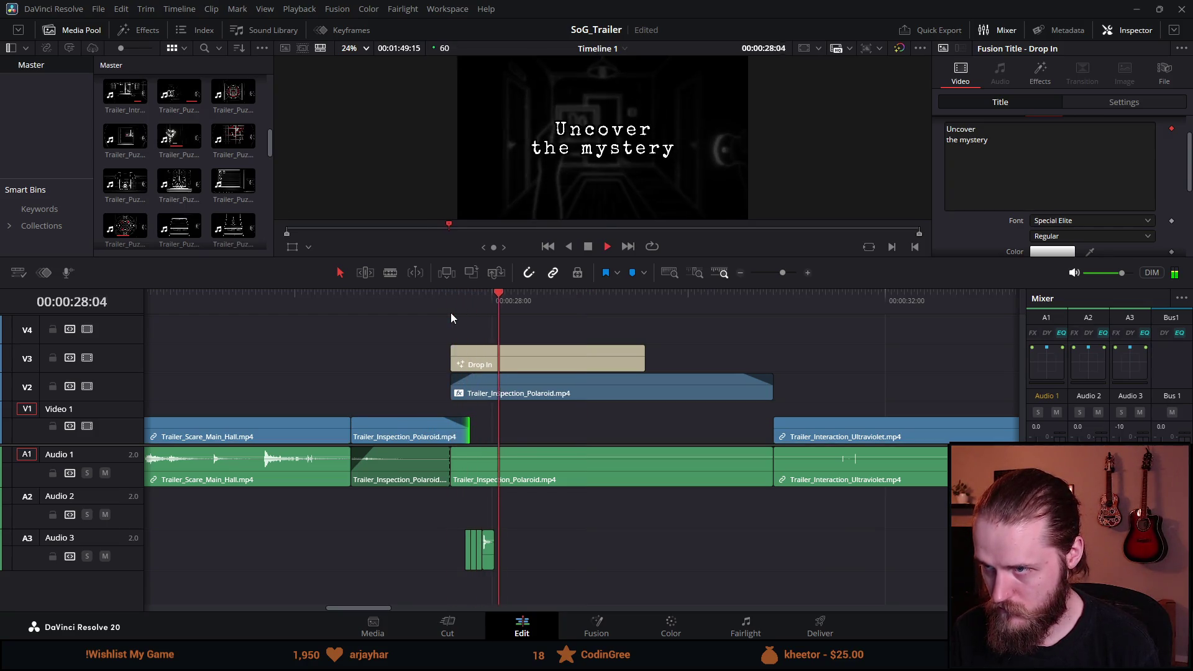
key(space)
click(769, 392)
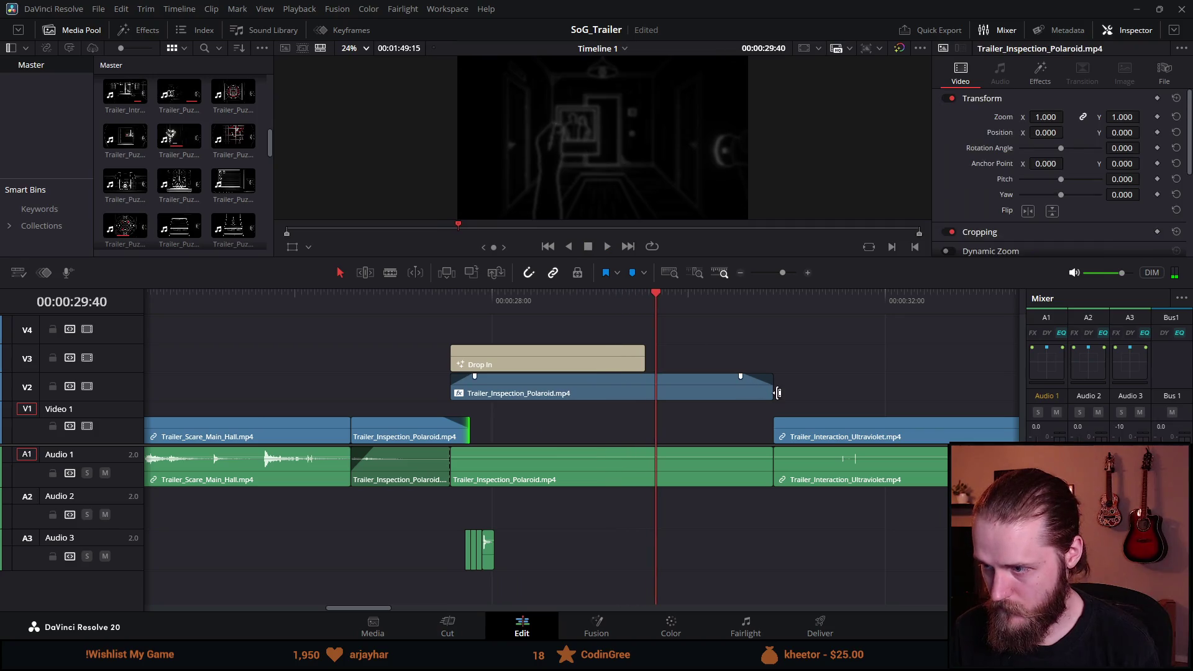
drag(773, 391, 646, 391)
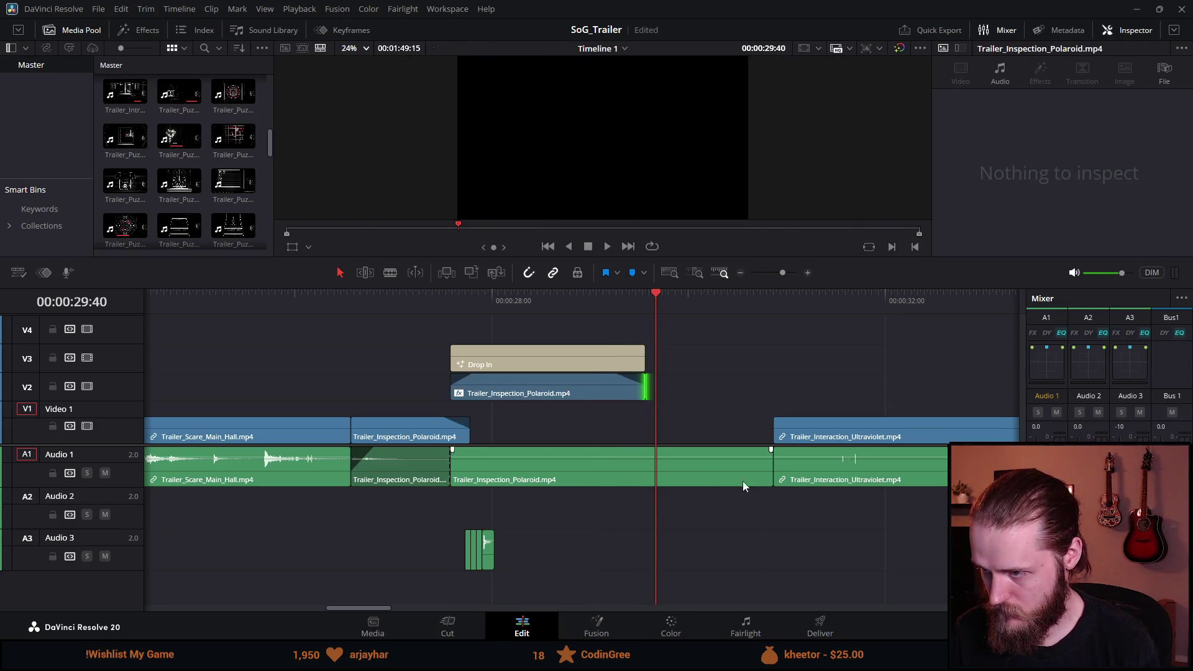
Step: Trim the A1 Polaroid audio and move the next three clips to start at the playhead
mouse_move(777, 467)
mouse_down()
mouse_move(634, 457)
mouse_move(645, 457)
mouse_up()
click(728, 484)
scroll(698, 472, down, 5)
mouse_move(731, 381)
mouse_down()
mouse_move(605, 482)
mouse_move(603, 454)
mouse_up()
click(519, 299)
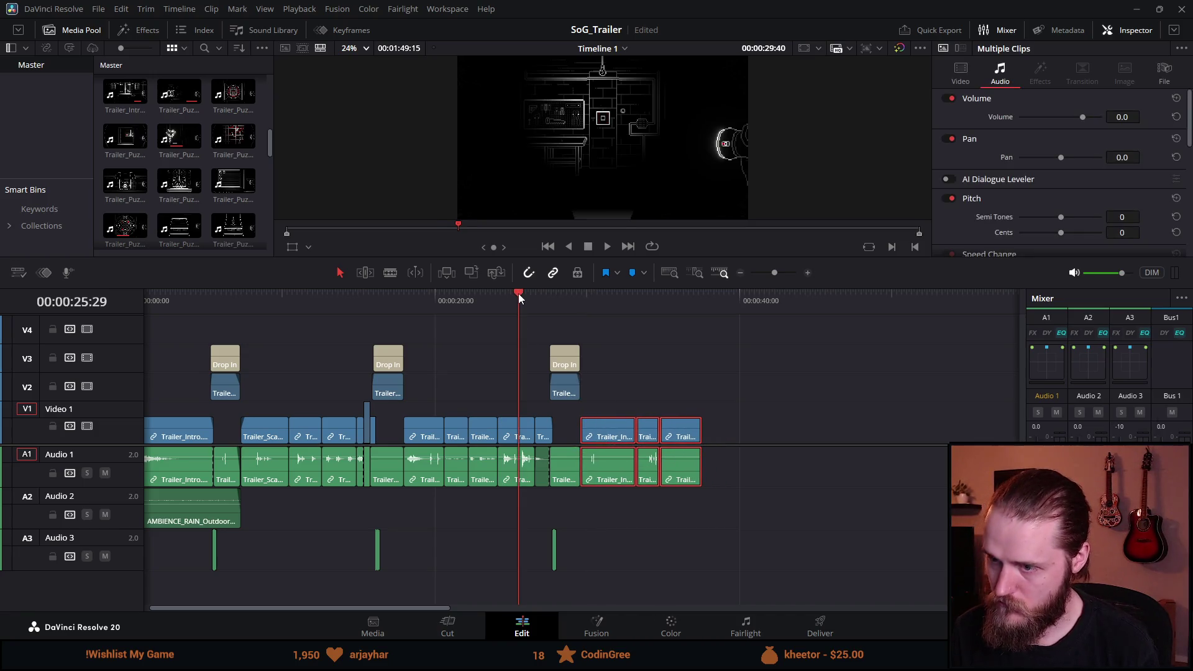
Step: Trim the Ultraviolet clip's head to the playhead at about 29:54
key(space)
drag(606, 293, 599, 409)
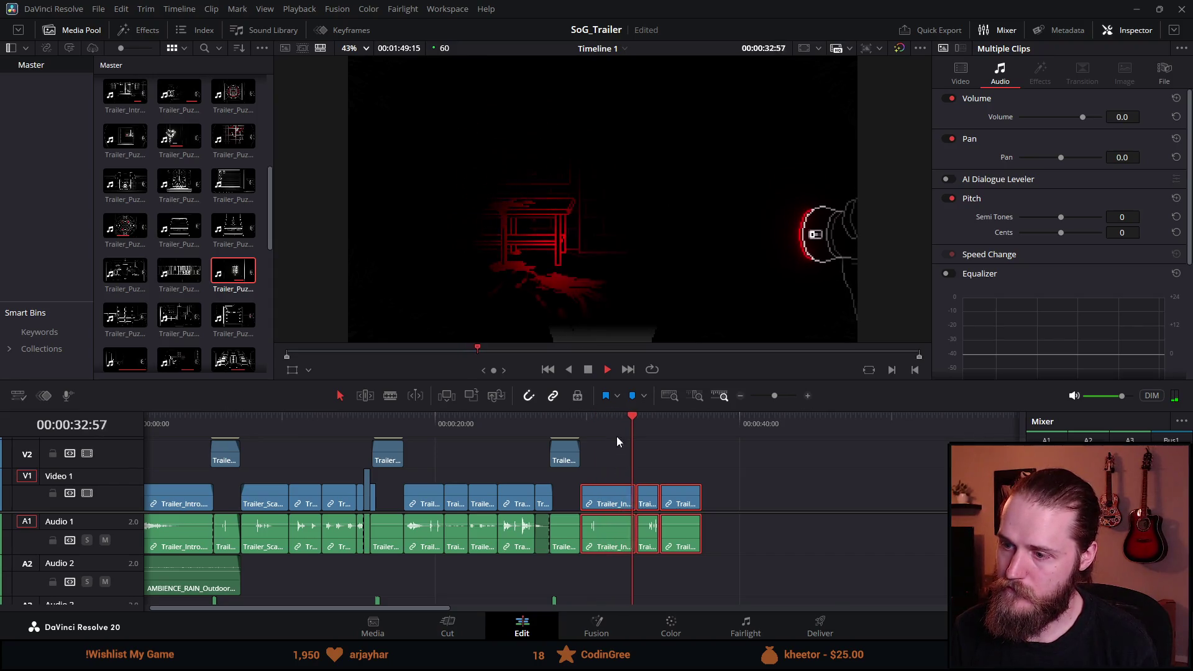
click(578, 421)
scroll(598, 442, up, 3)
key(space)
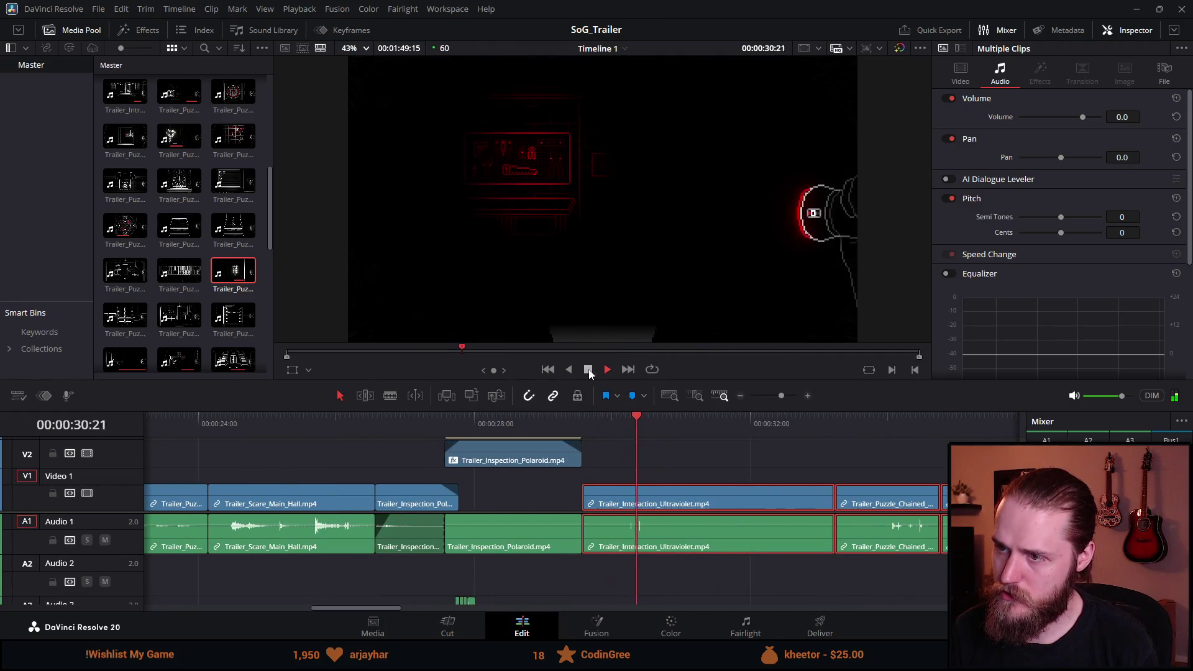
mouse_move(584, 419)
mouse_down()
mouse_move(628, 428)
mouse_move(607, 431)
mouse_up()
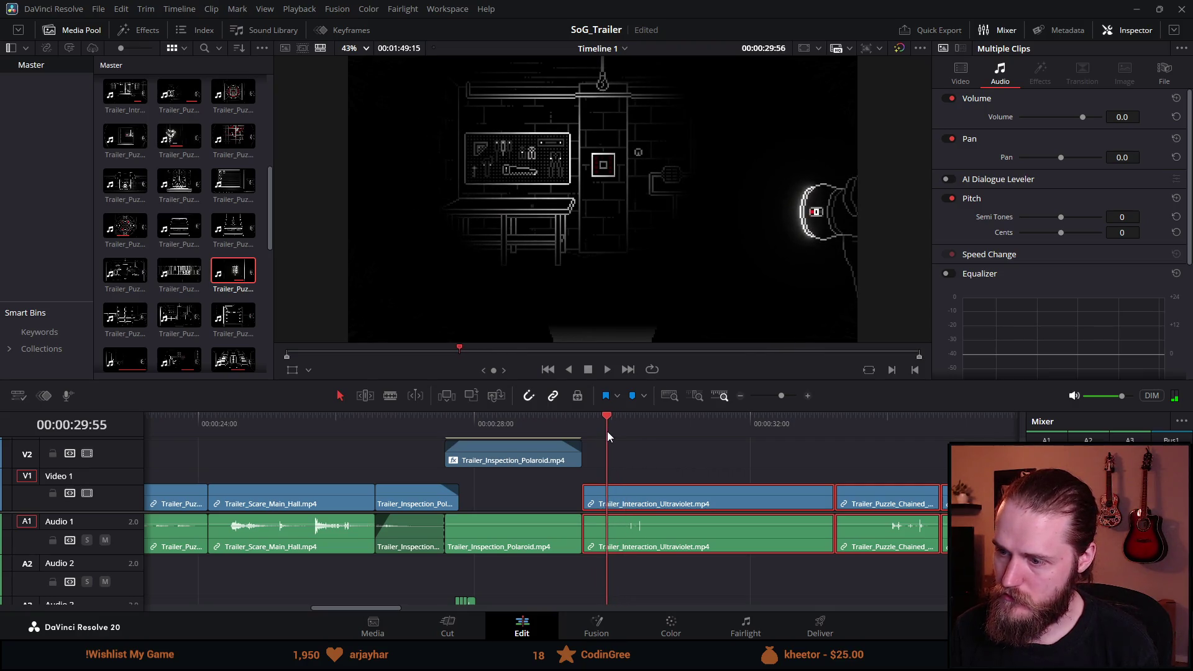
click(615, 456)
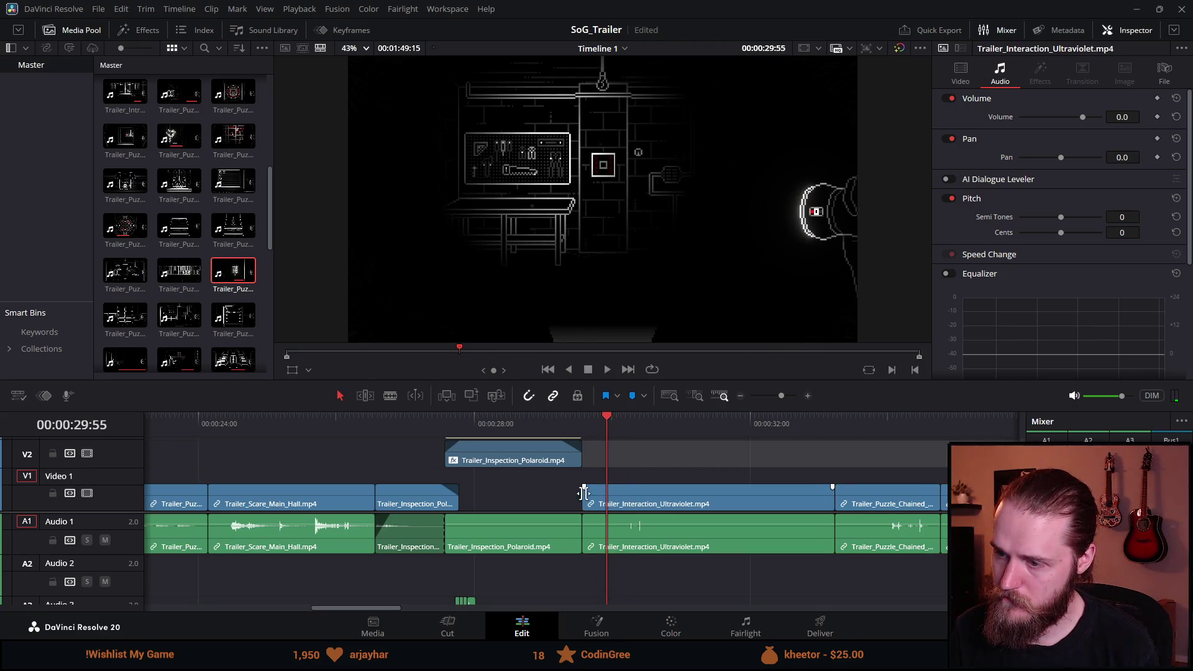
mouse_move(584, 493)
mouse_down()
mouse_move(625, 491)
mouse_move(608, 492)
mouse_up()
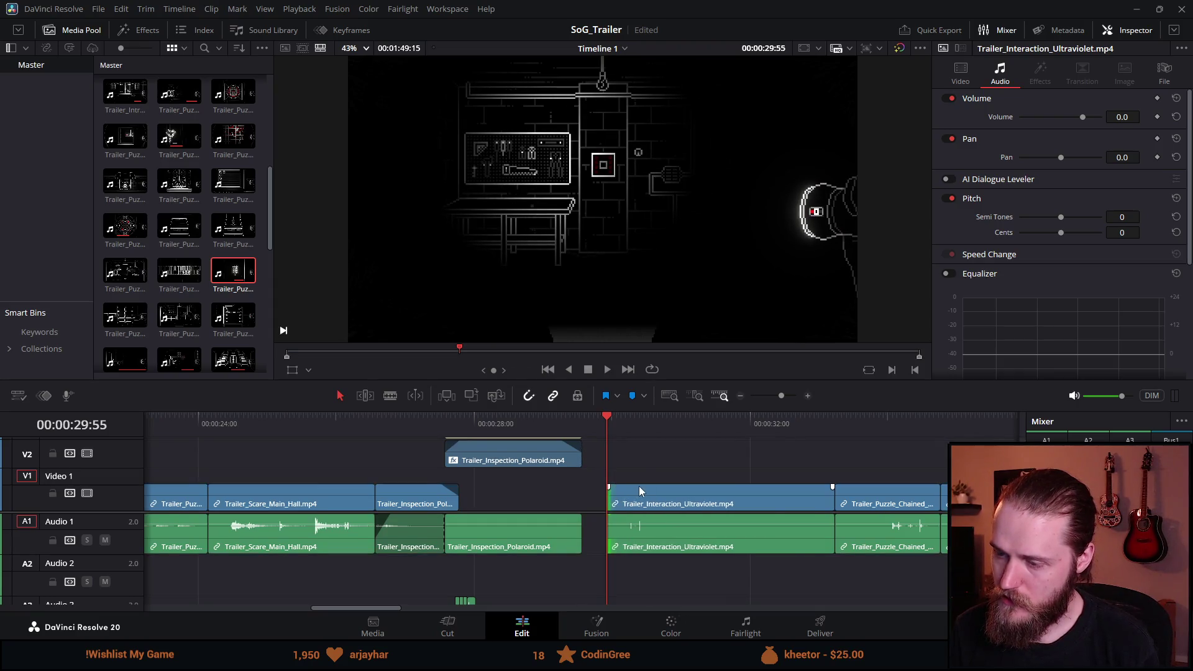
Step: Select the three clips from the playhead onward, shift them left, and replay the tightened sequence
key(ctrl+minus)
key(ctrl+minus)
mouse_move(747, 462)
mouse_down()
mouse_move(623, 556)
mouse_move(617, 518)
mouse_move(598, 503)
mouse_up()
click(564, 416)
key(space)
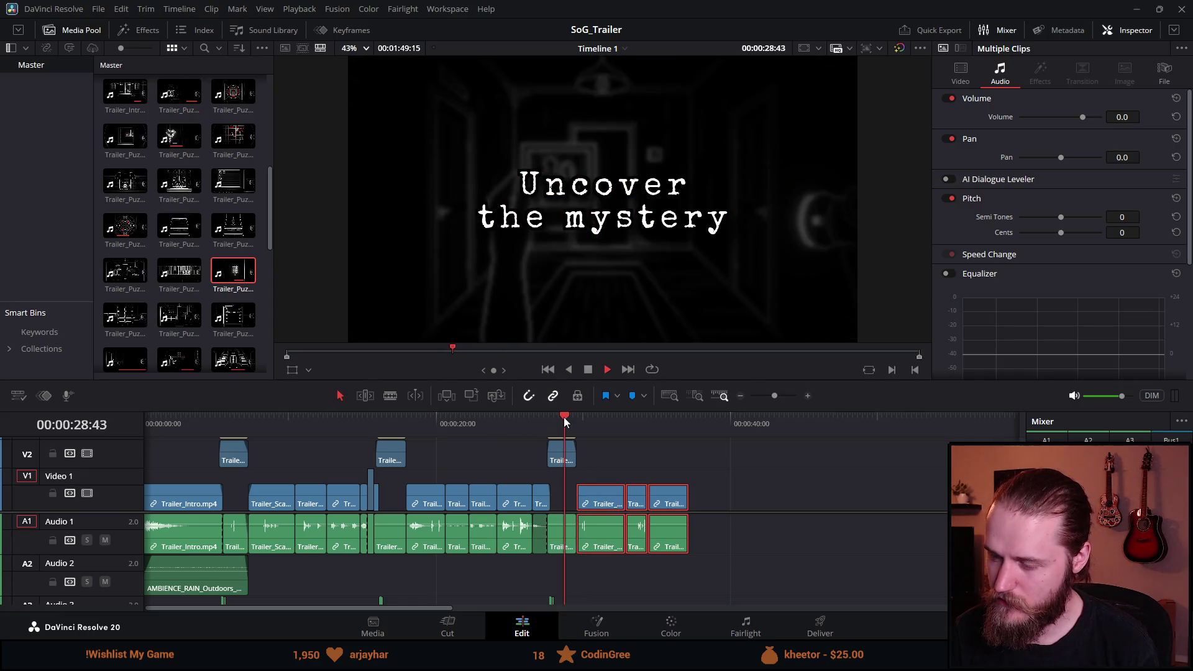
key(ctrl+equal)
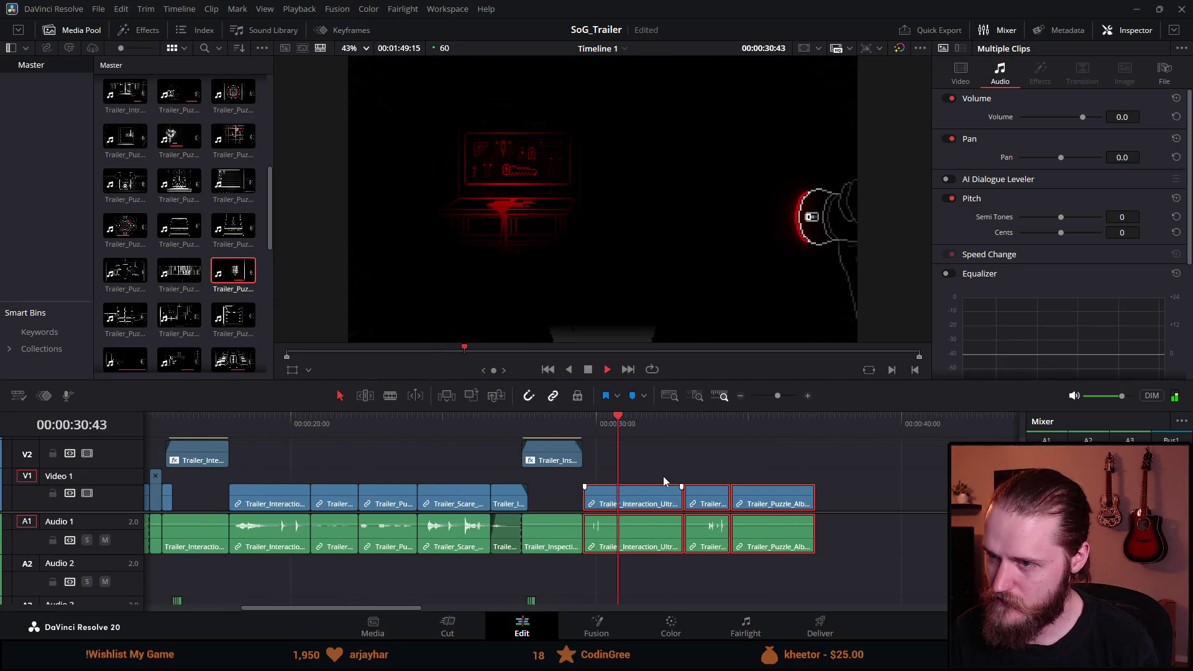
click(473, 416)
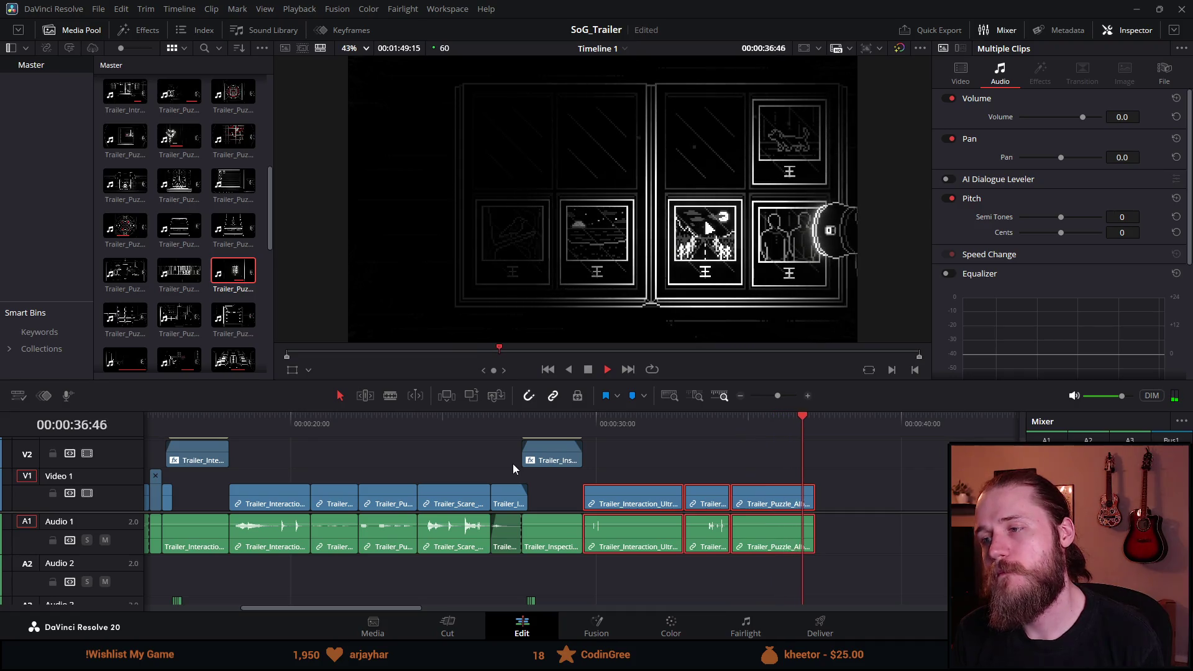
scroll(512, 463, down, 4)
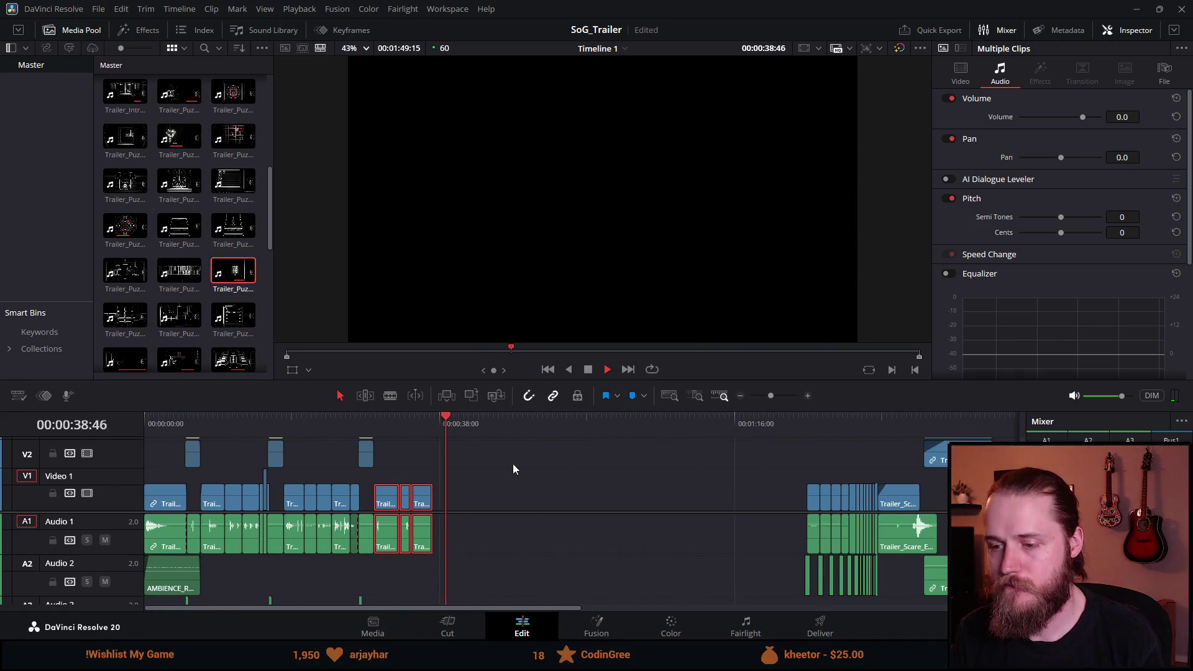
scroll(513, 463, up, 2)
scroll(405, 431, down, 3)
key(space)
click(416, 417)
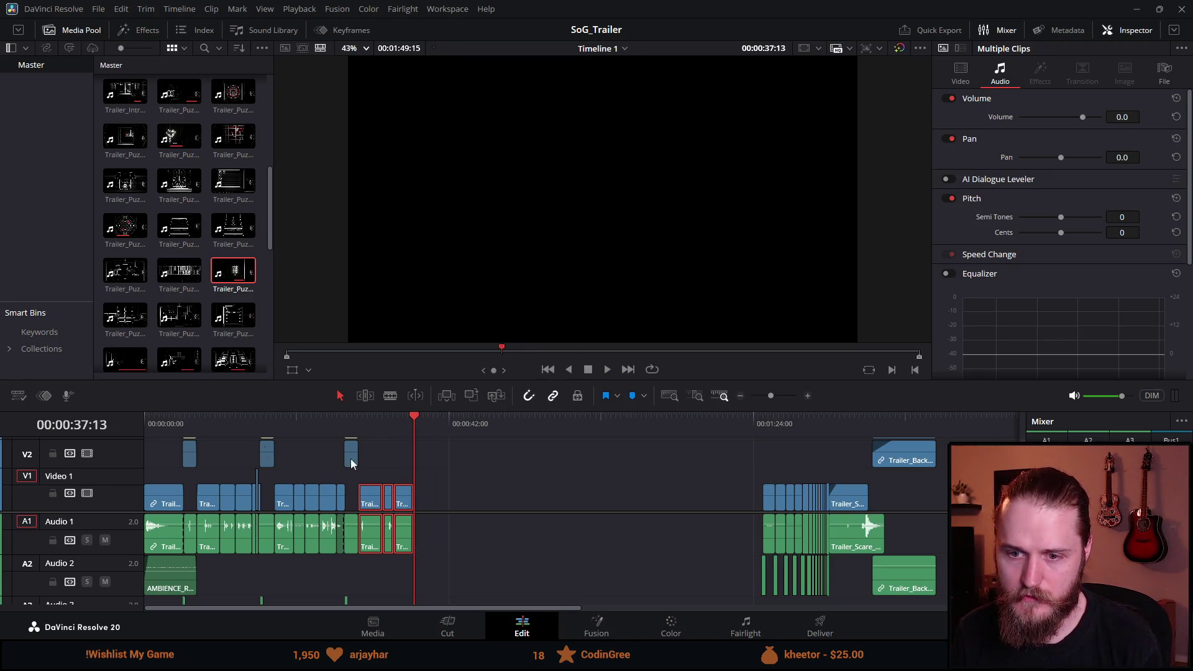
drag(415, 422, 116, 439)
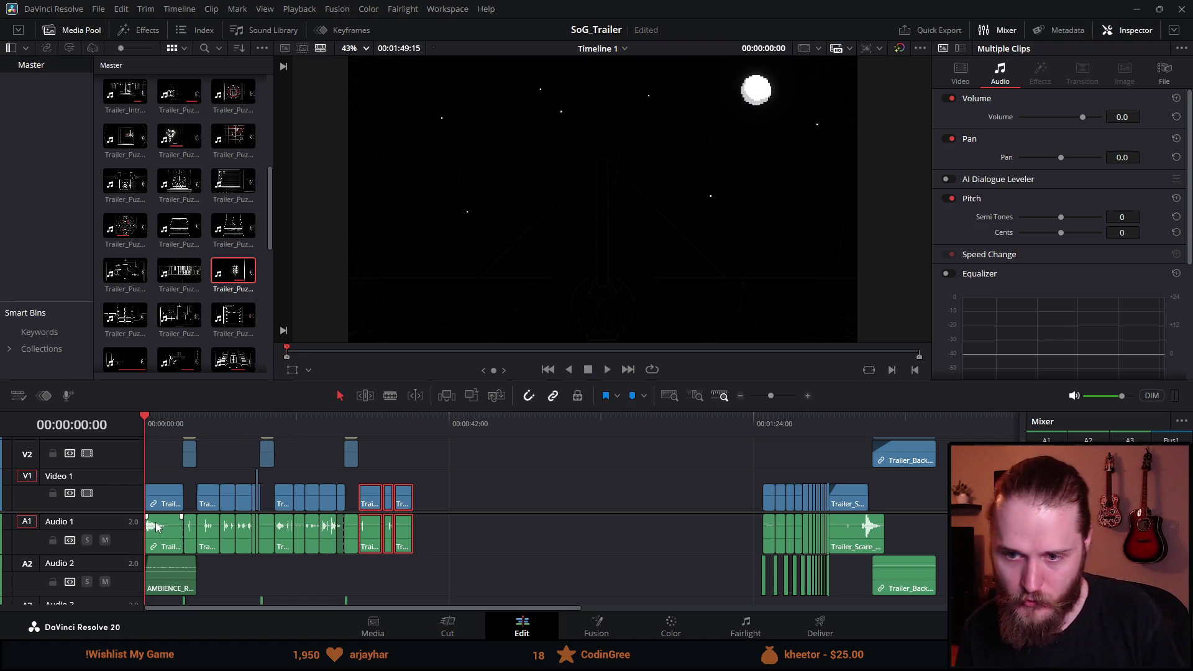
key(space)
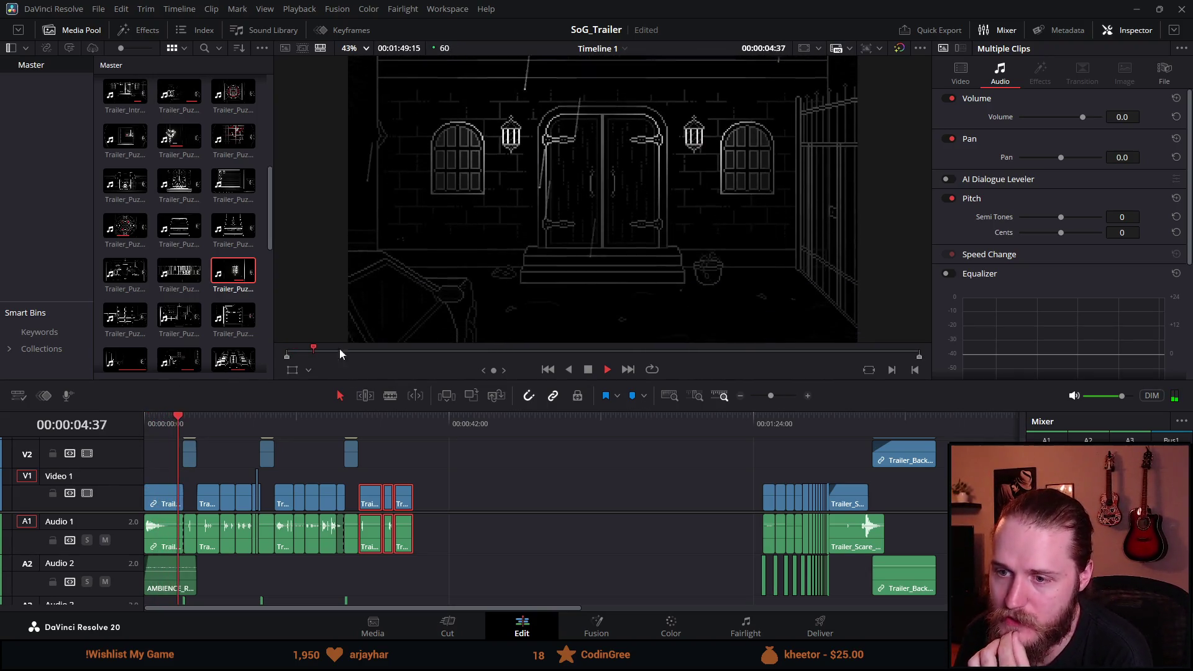
click(316, 346)
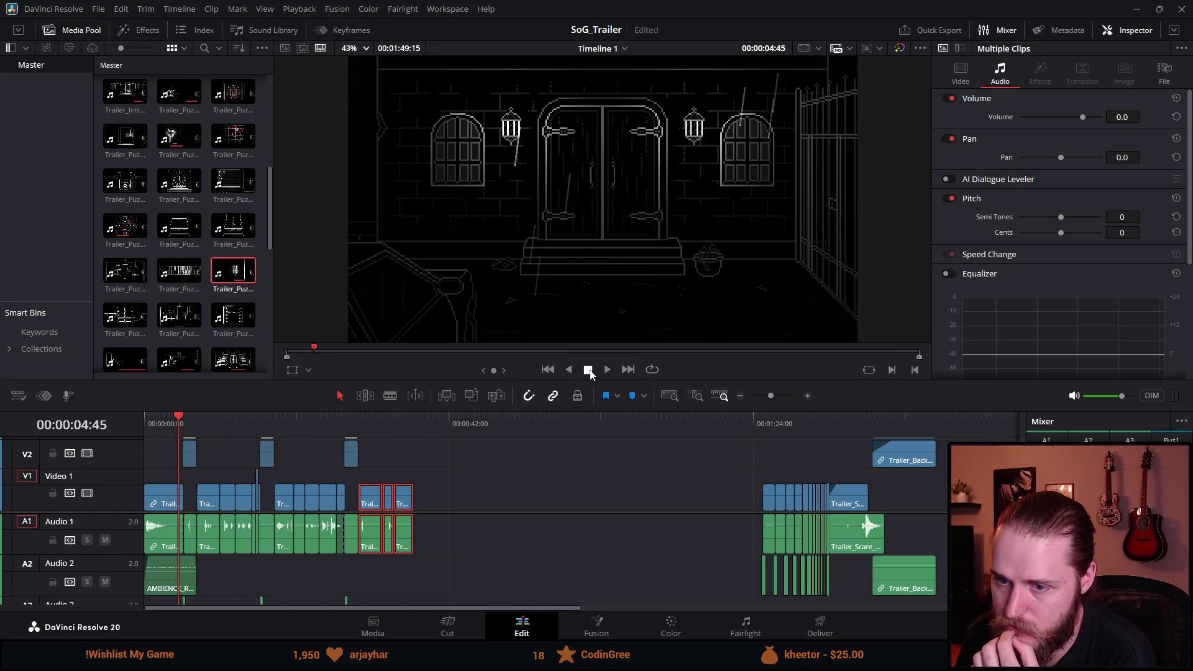
key(Home)
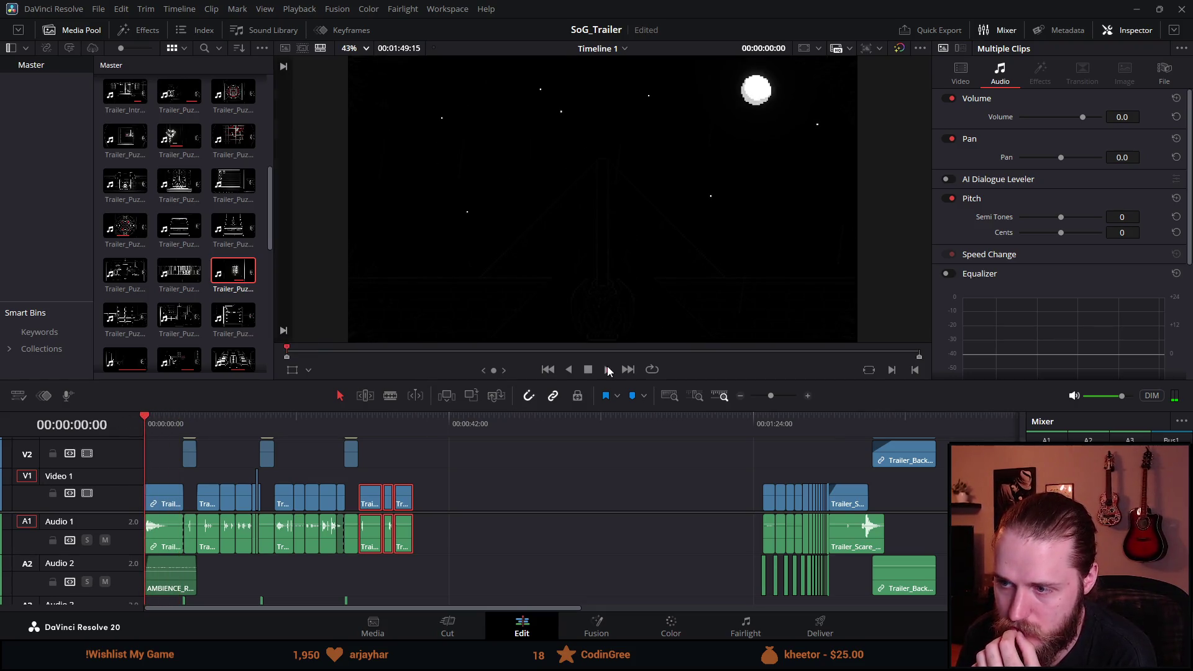
click(607, 369)
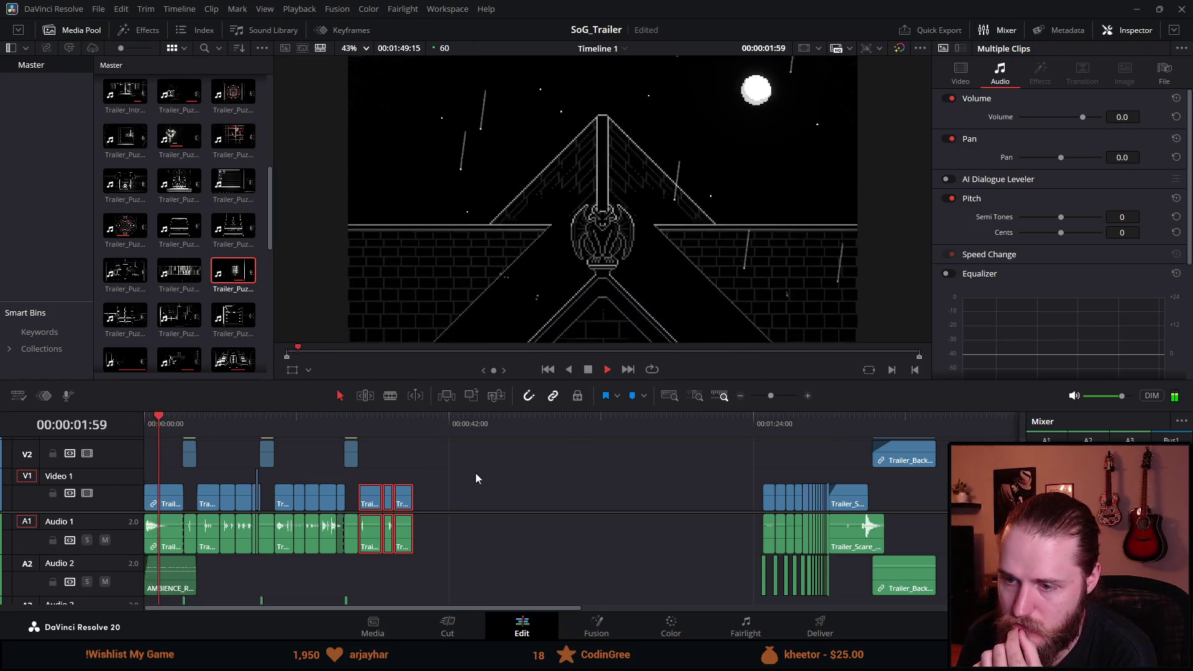
click(476, 469)
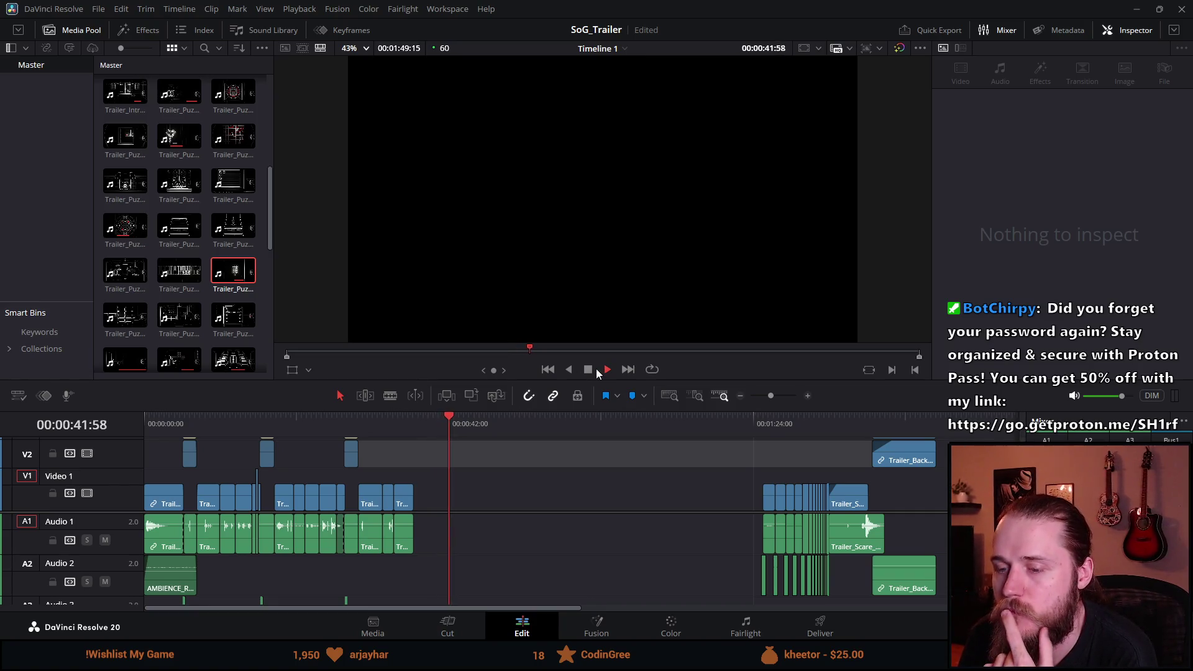
scroll(219, 314, down, 1)
scroll(219, 314, down, 1)
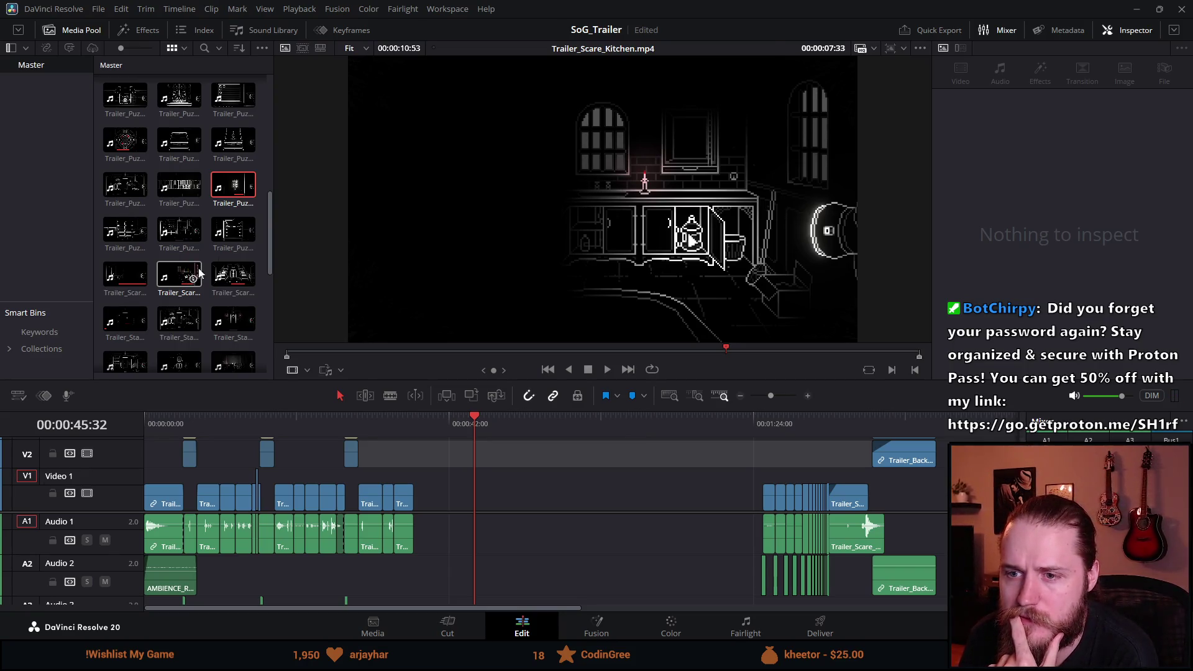
scroll(263, 275, down, 4)
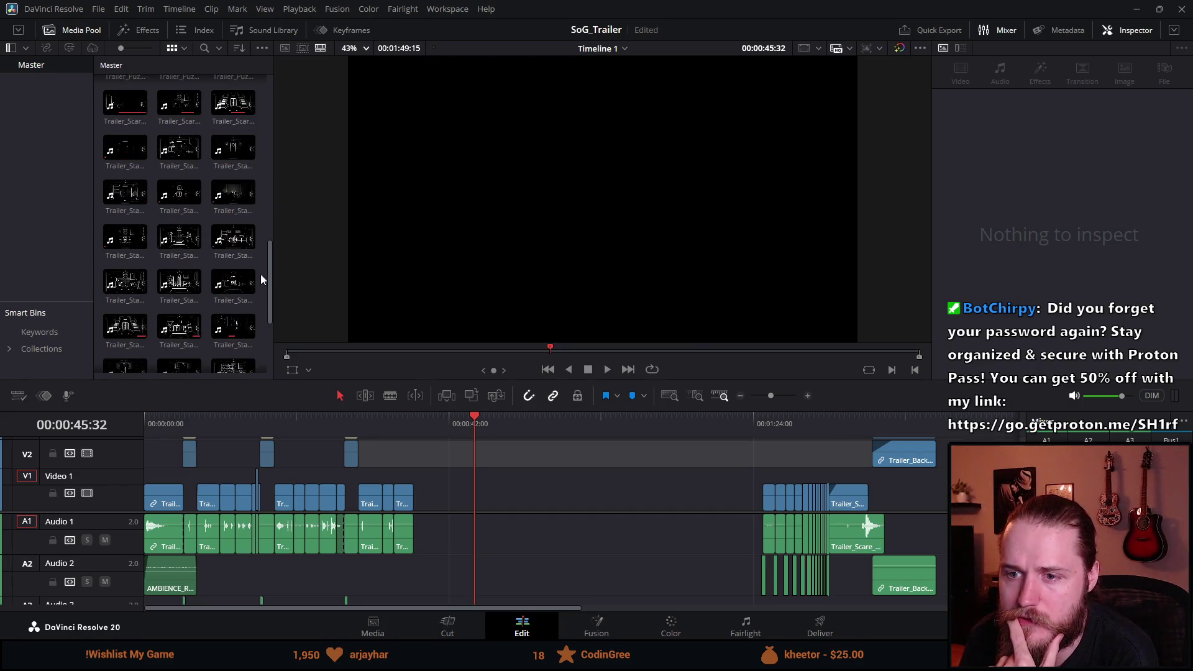
scroll(259, 274, down, 4)
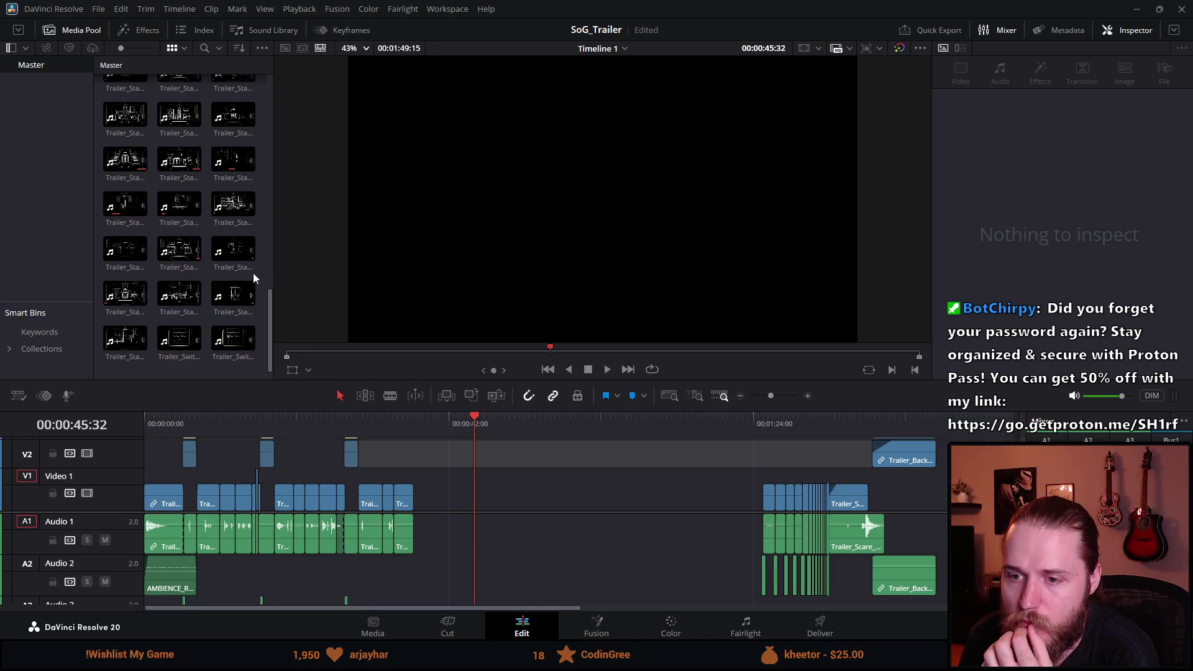
click(181, 341)
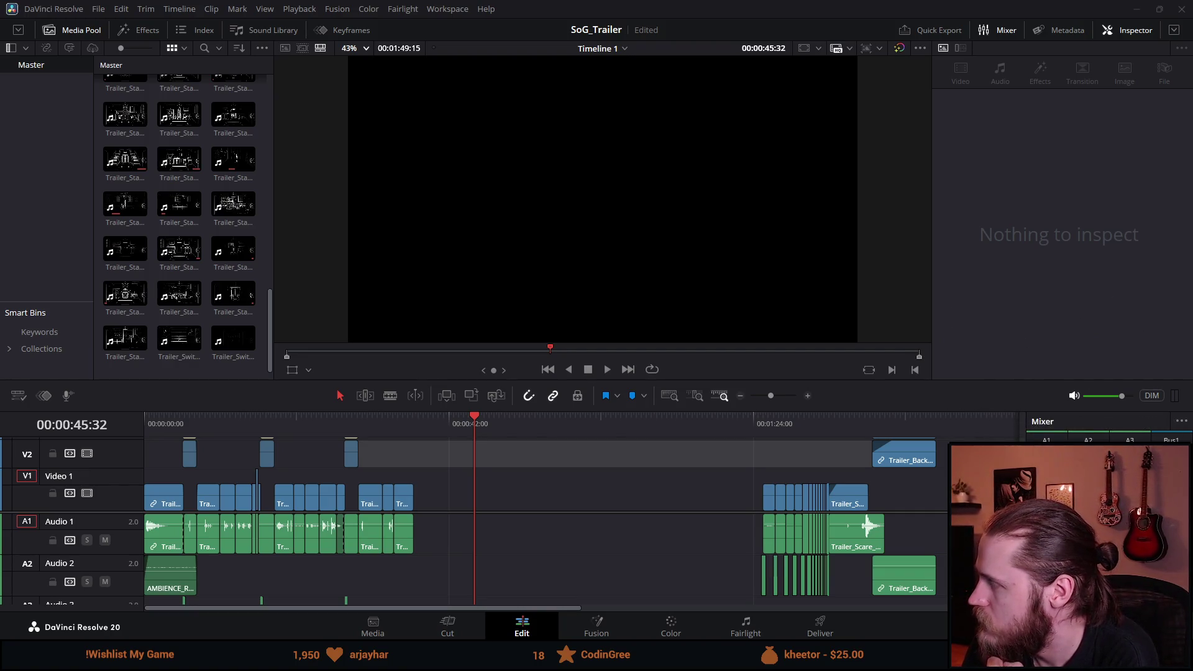
click(206, 427)
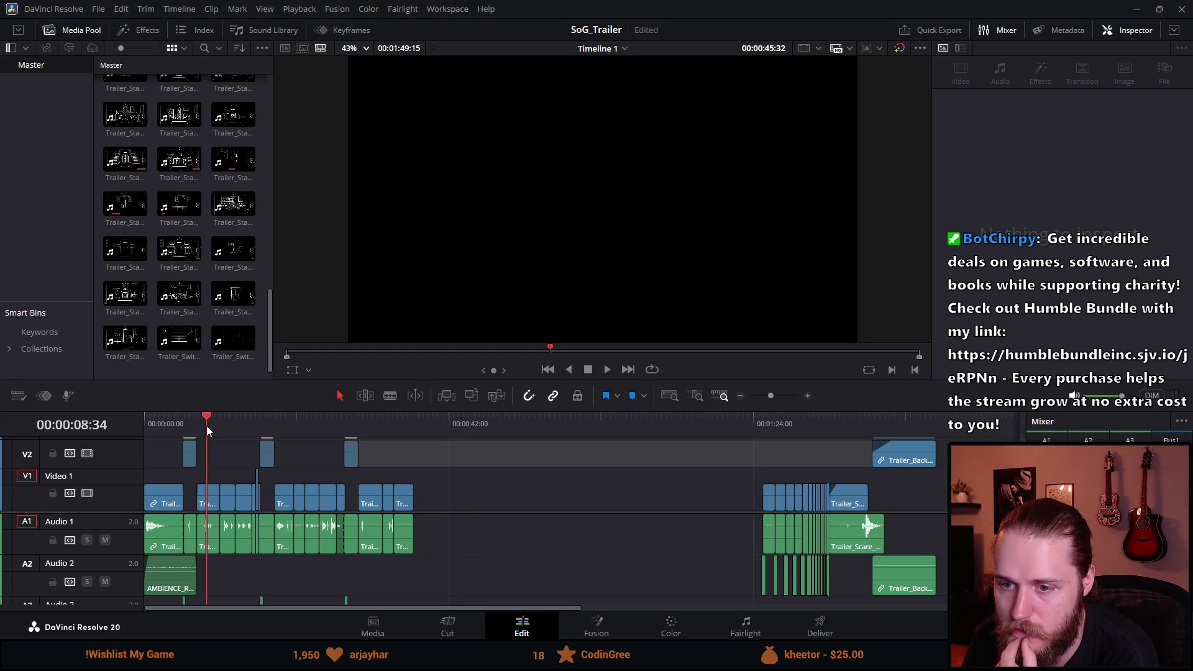
click(233, 425)
drag(231, 425, 402, 445)
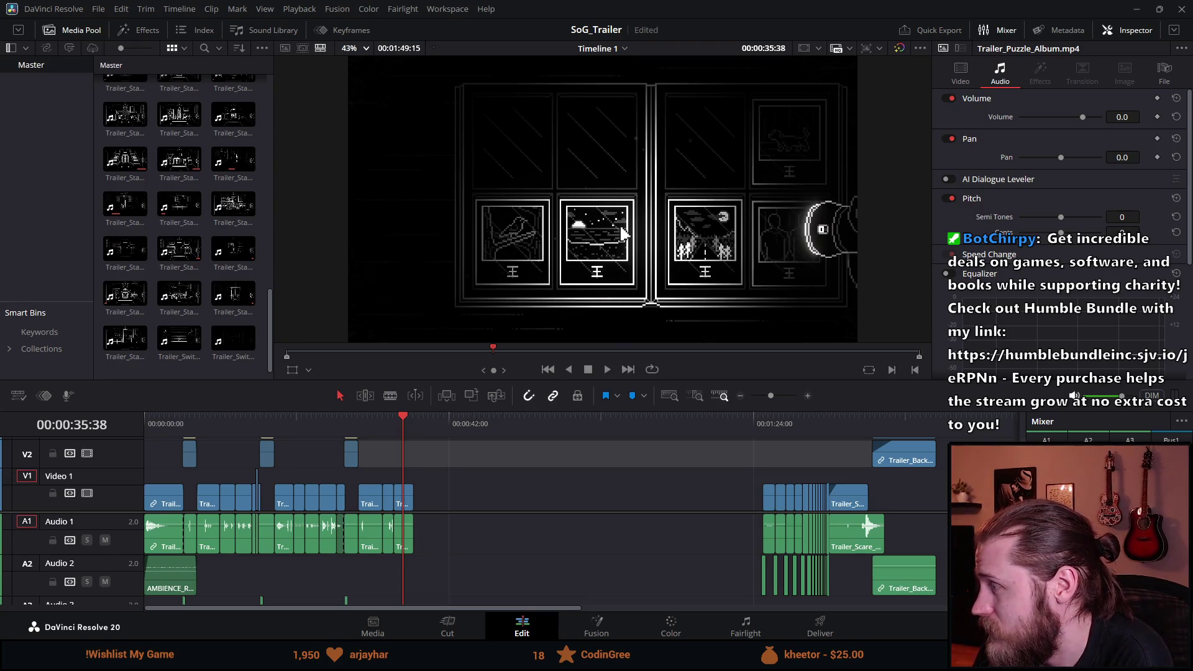
click(423, 426)
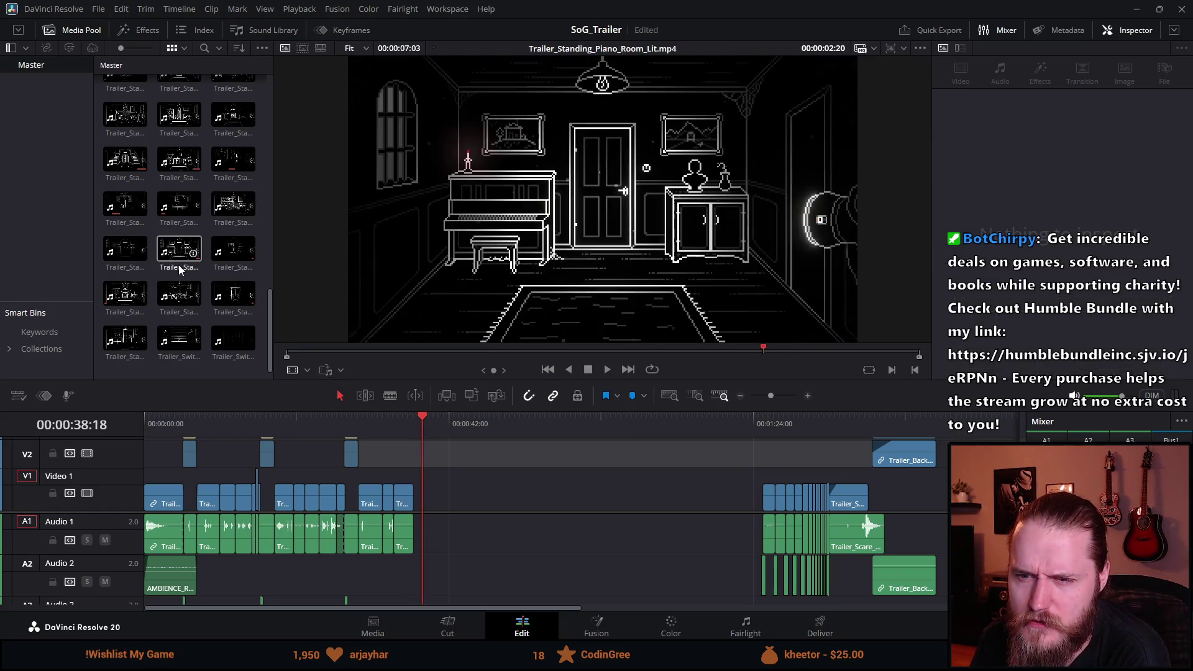
scroll(178, 266, up, 3)
scroll(179, 270, up, 5)
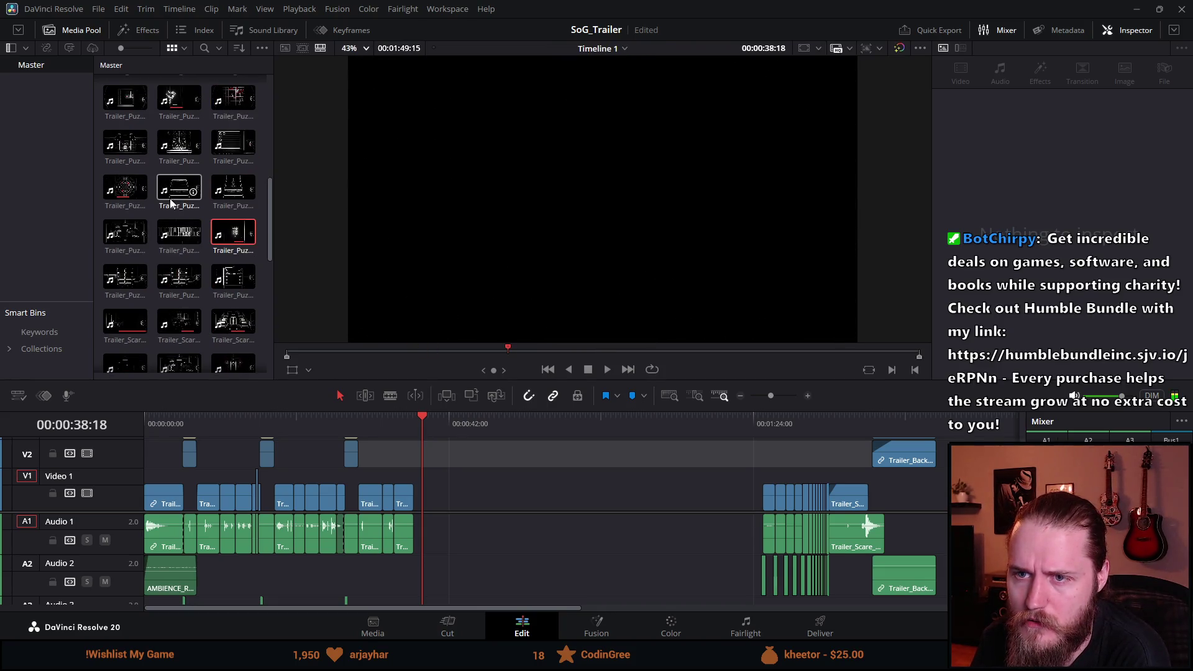
Step: Place Trailer_Puzzle_Clock in the gap after the puzzle clips and trim off its slow fade-in start
scroll(172, 195, up, 1)
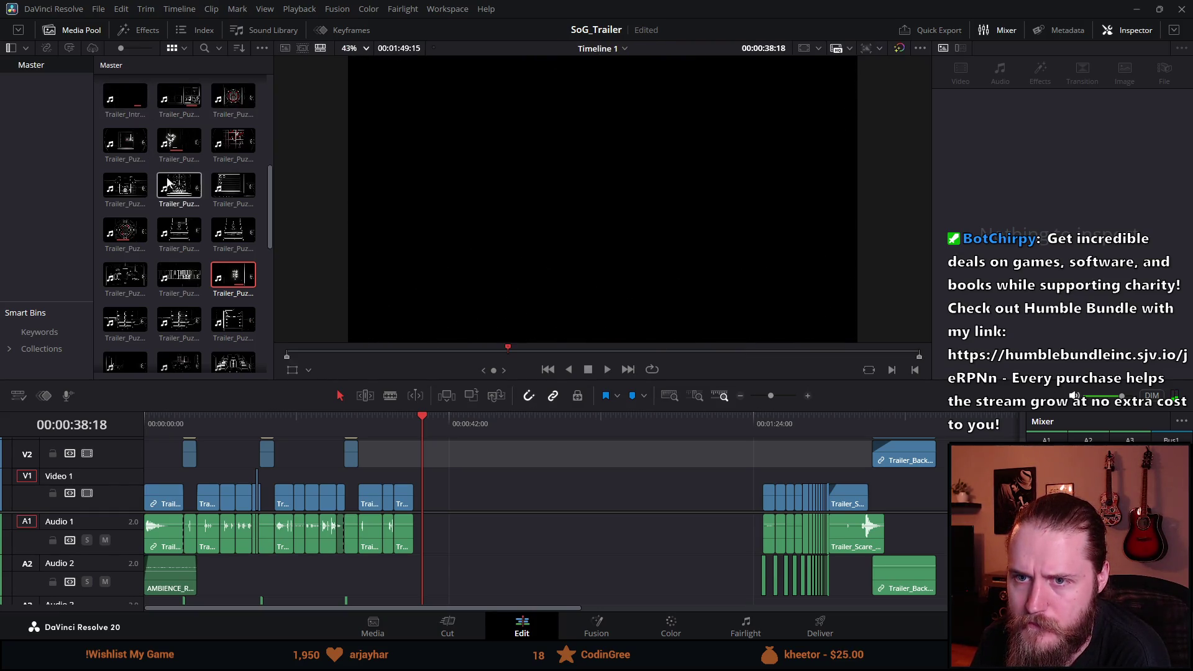
mouse_move(183, 195)
mouse_down()
mouse_move(399, 418)
mouse_move(458, 520)
mouse_move(475, 502)
mouse_up()
click(486, 426)
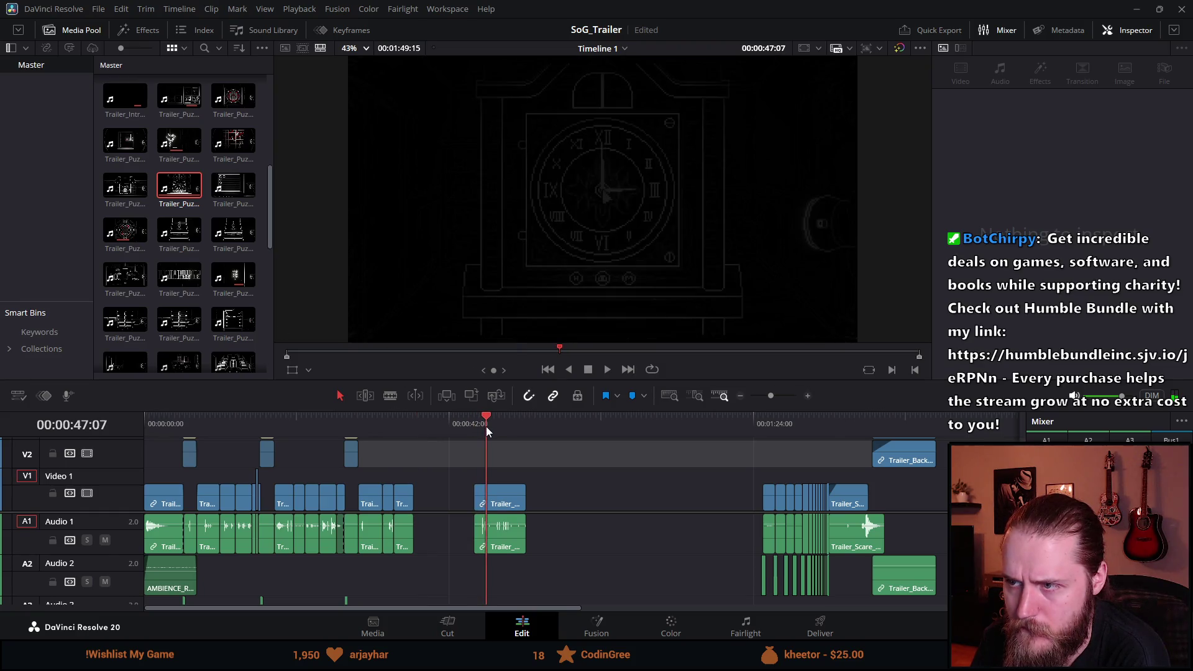
key(space)
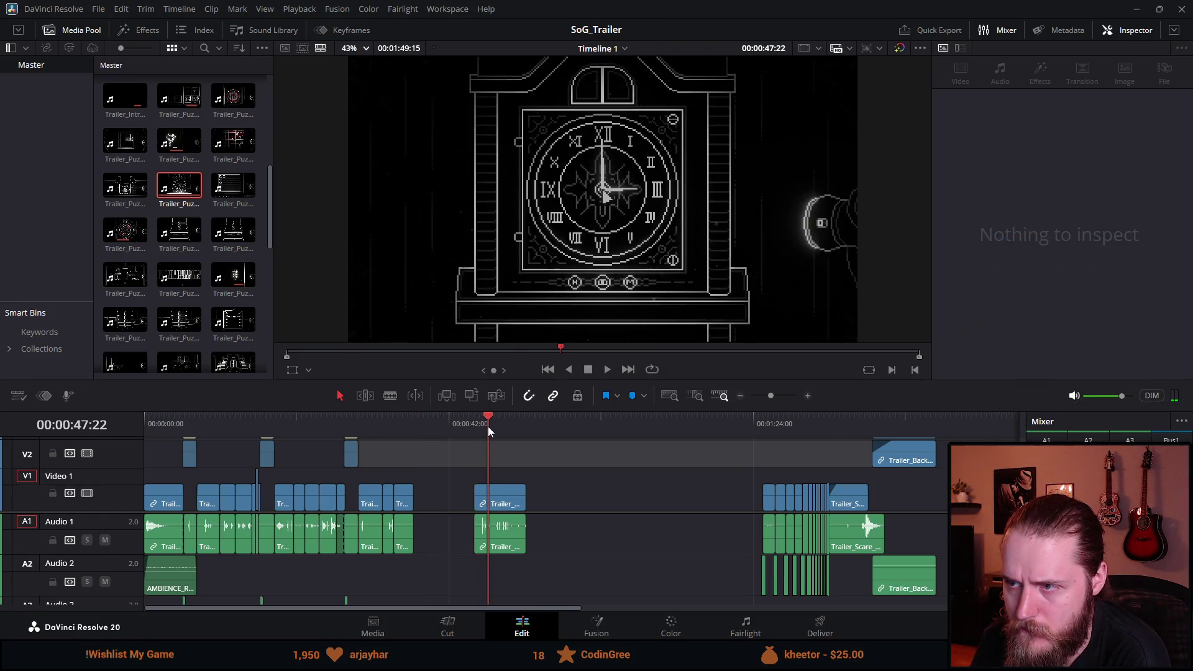
key(j)
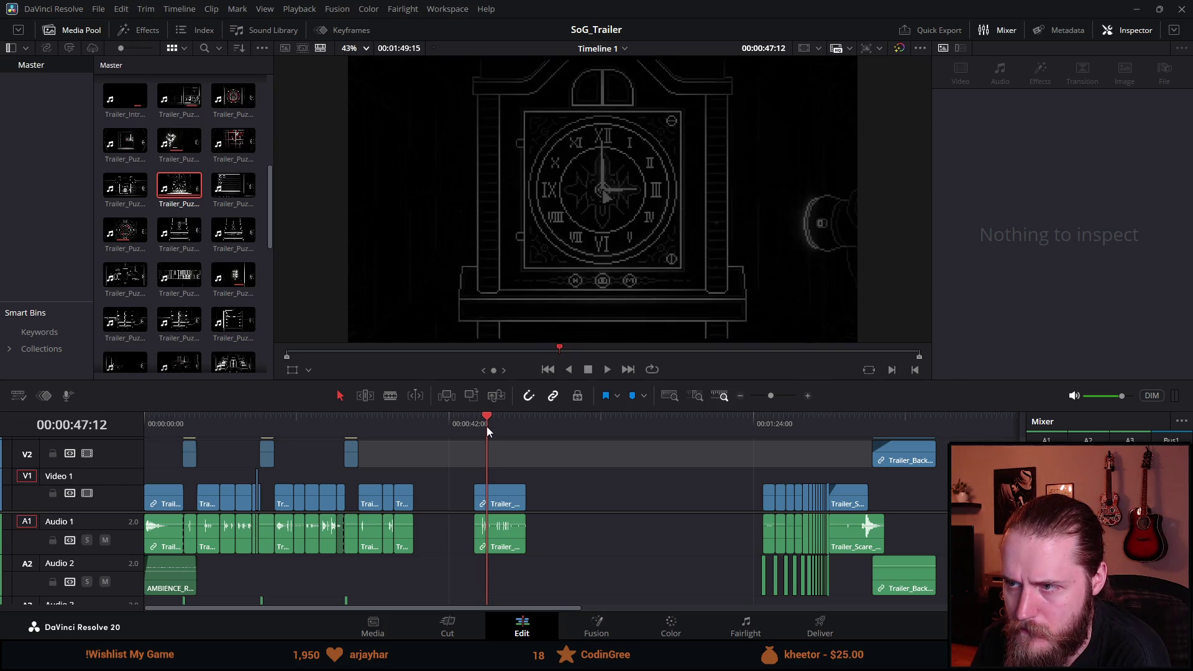
click(472, 498)
drag(472, 497, 486, 498)
click(608, 369)
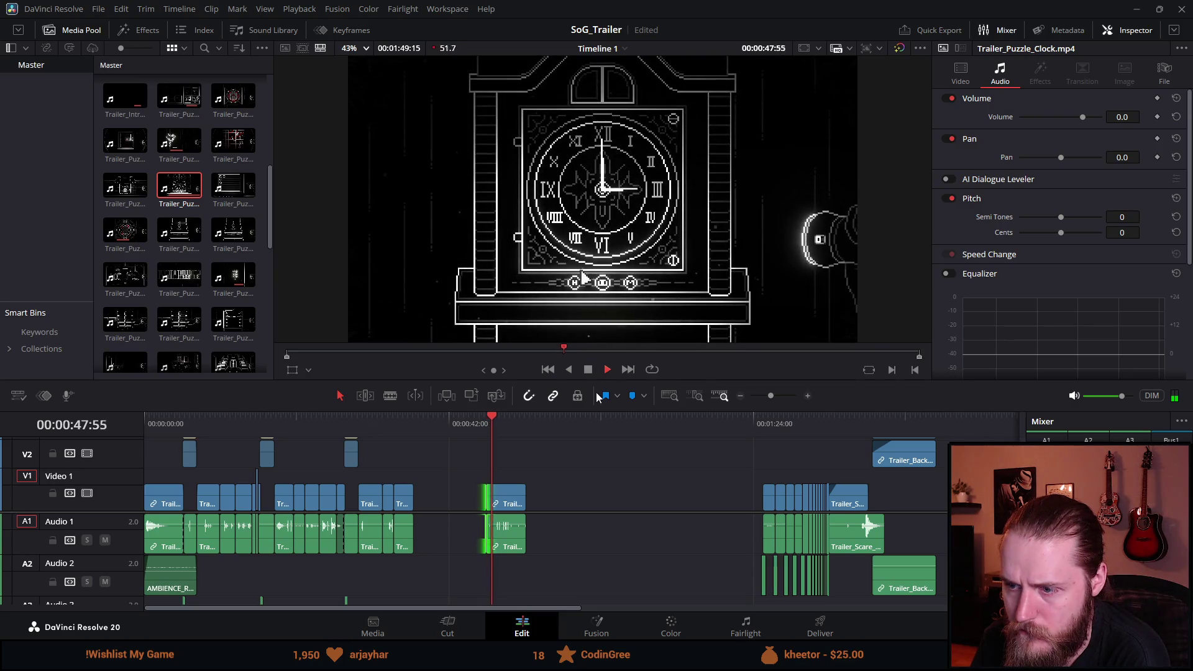
click(532, 419)
scroll(528, 472, up, 3)
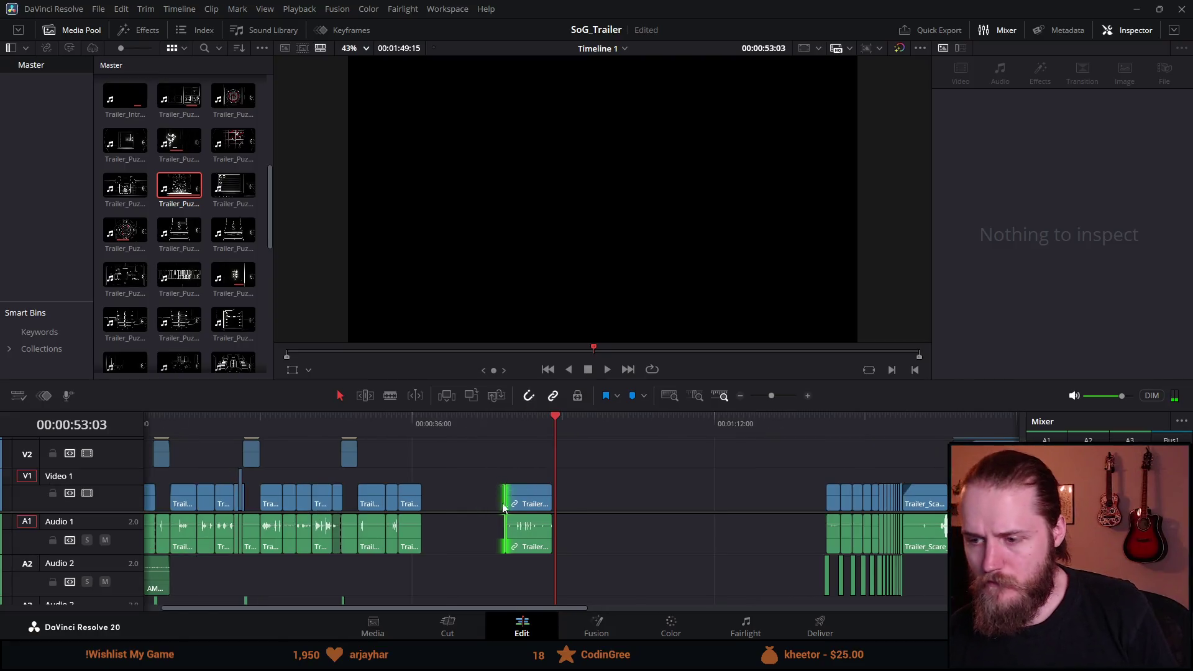
Step: Slide the clock clip left so it butts against the puzzle clips, then play the join
drag(527, 504, 398, 503)
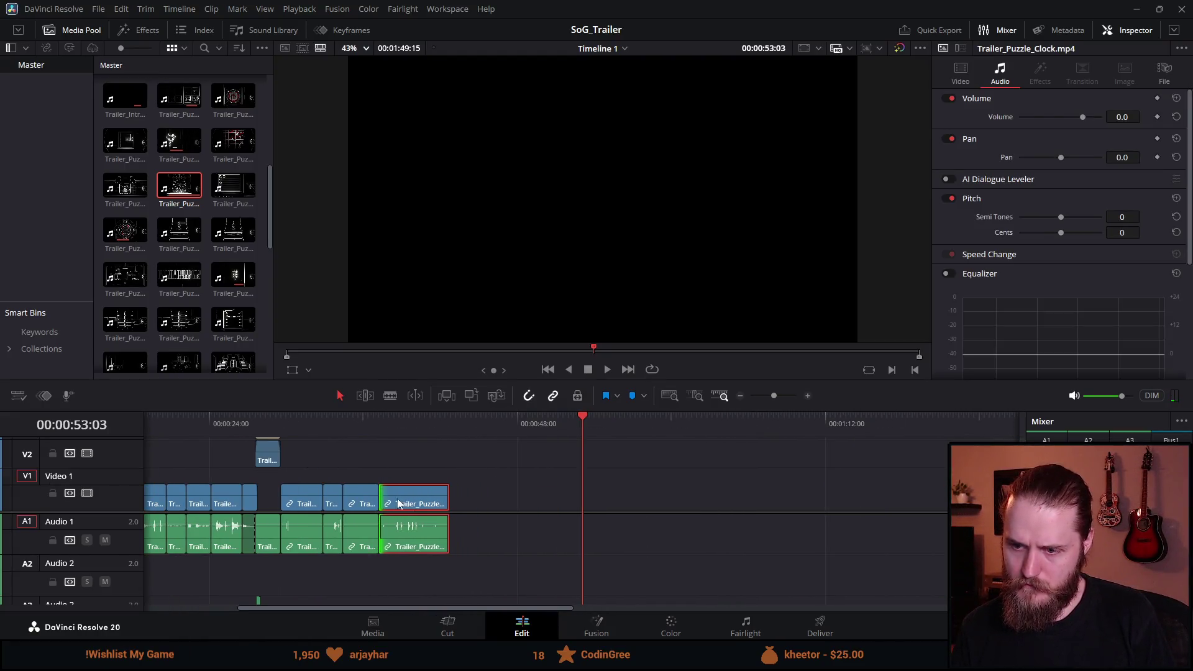
key(space)
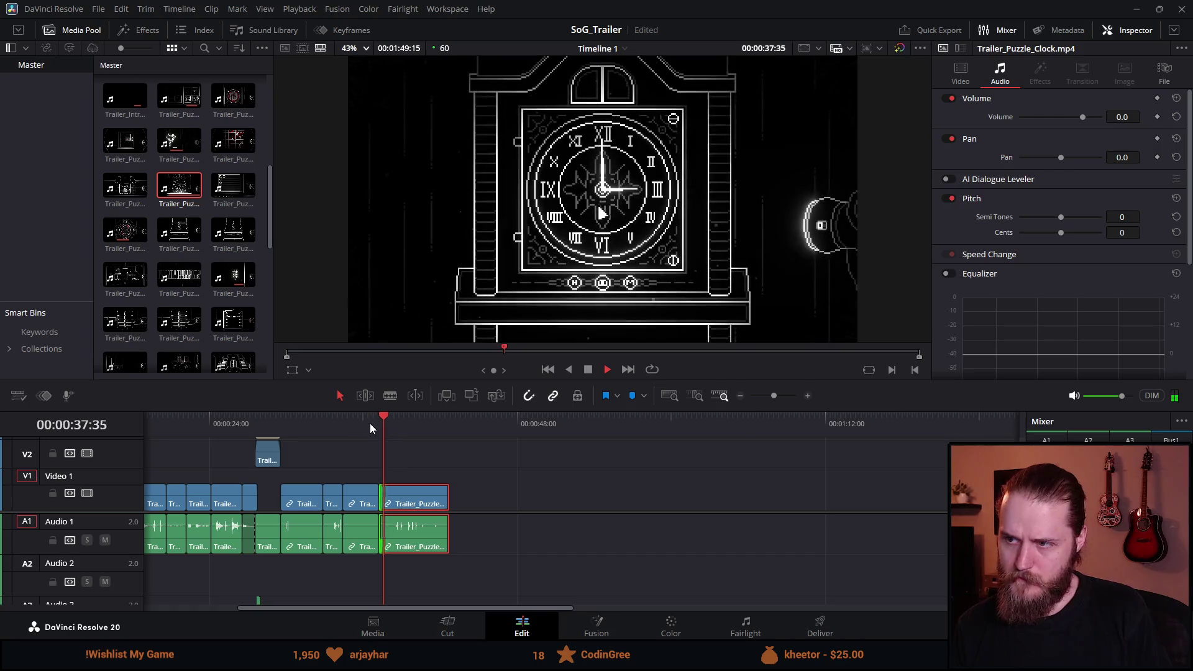
click(590, 371)
key(ctrl+equal)
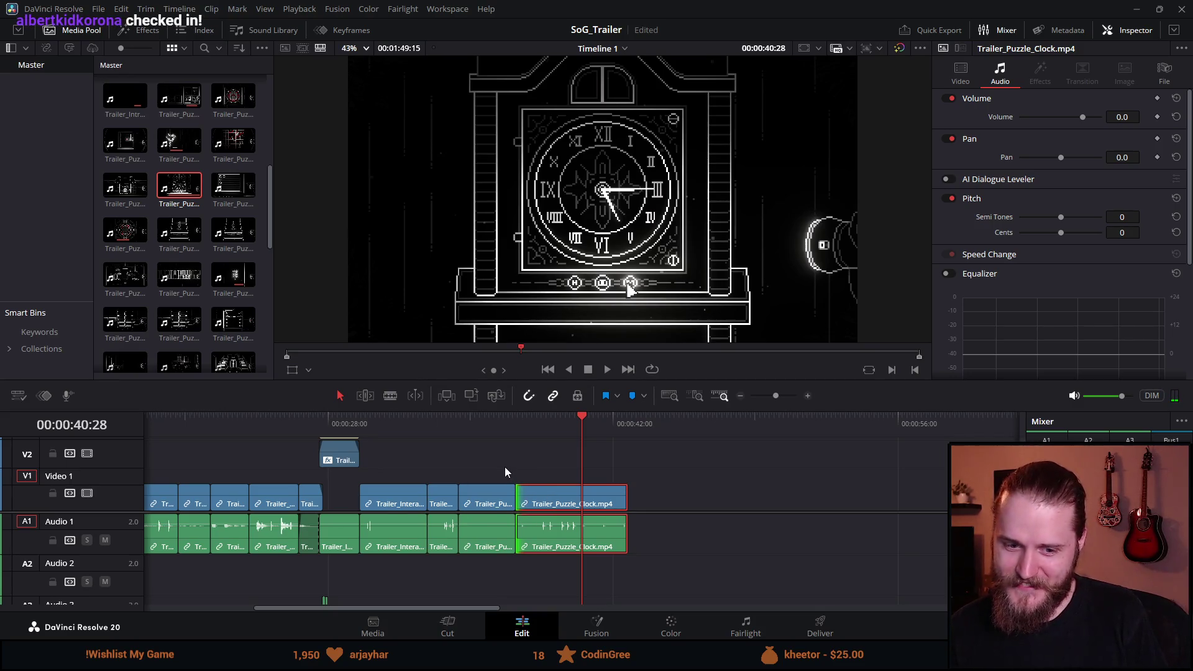
Step: Trim more off the clock clip's start and review the cut from the album clip
click(503, 416)
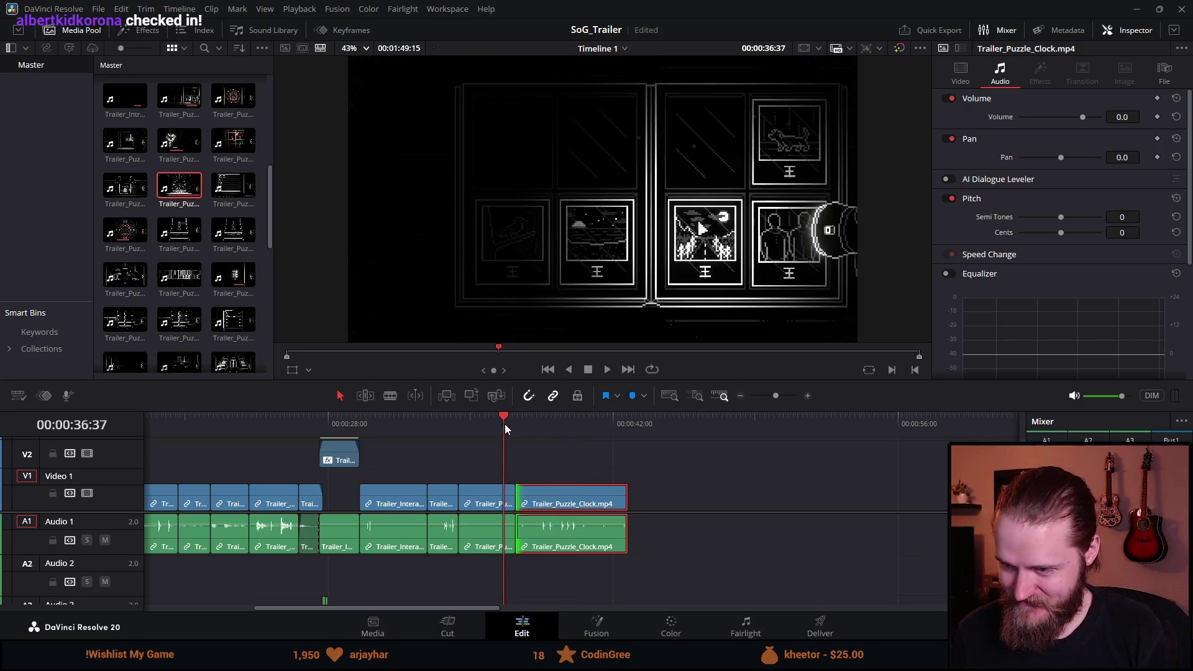
drag(531, 415, 481, 426)
click(482, 466)
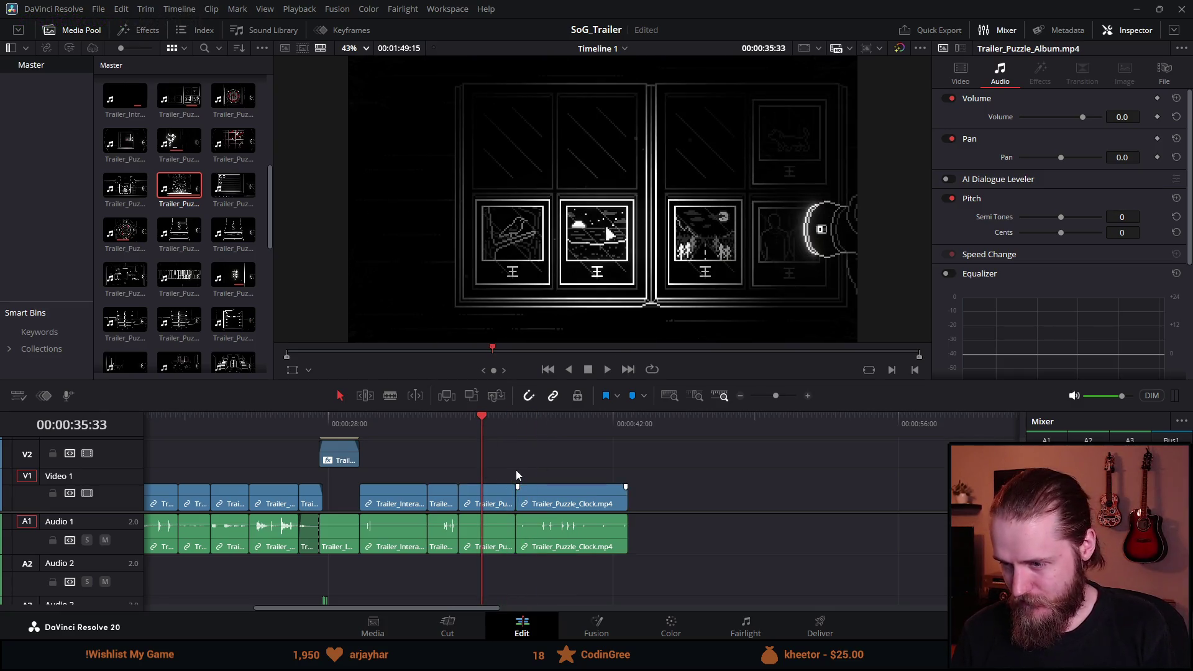
drag(514, 430, 557, 429)
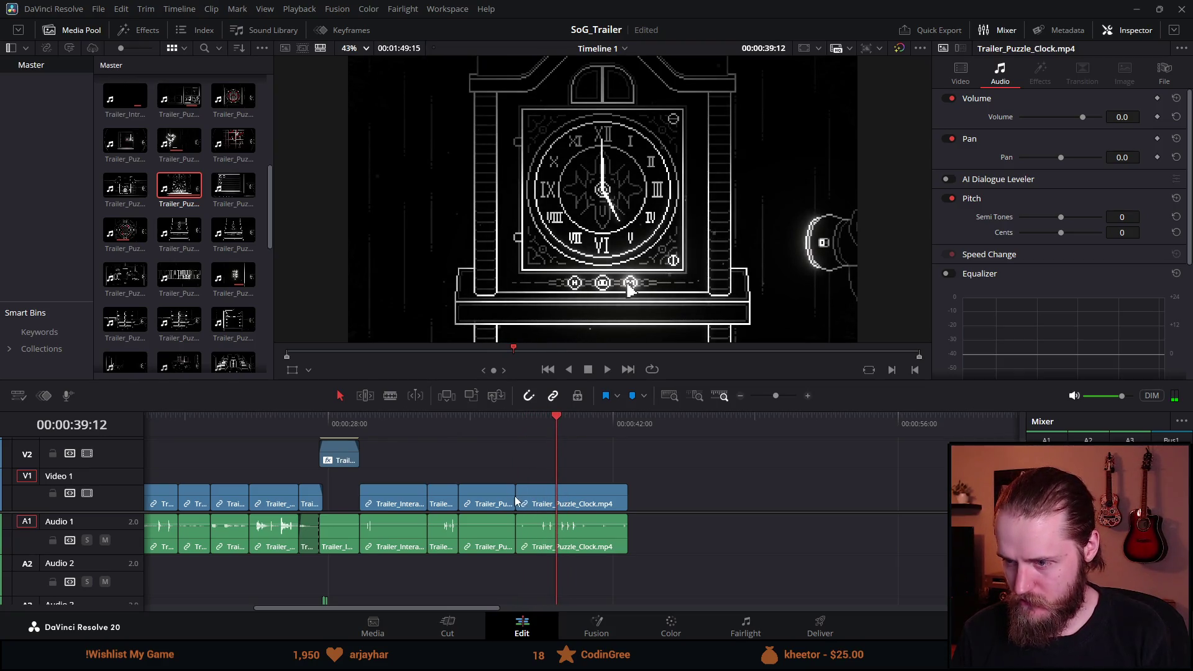
mouse_move(521, 488)
mouse_down()
mouse_move(556, 488)
mouse_move(534, 526)
mouse_up()
click(497, 428)
key(space)
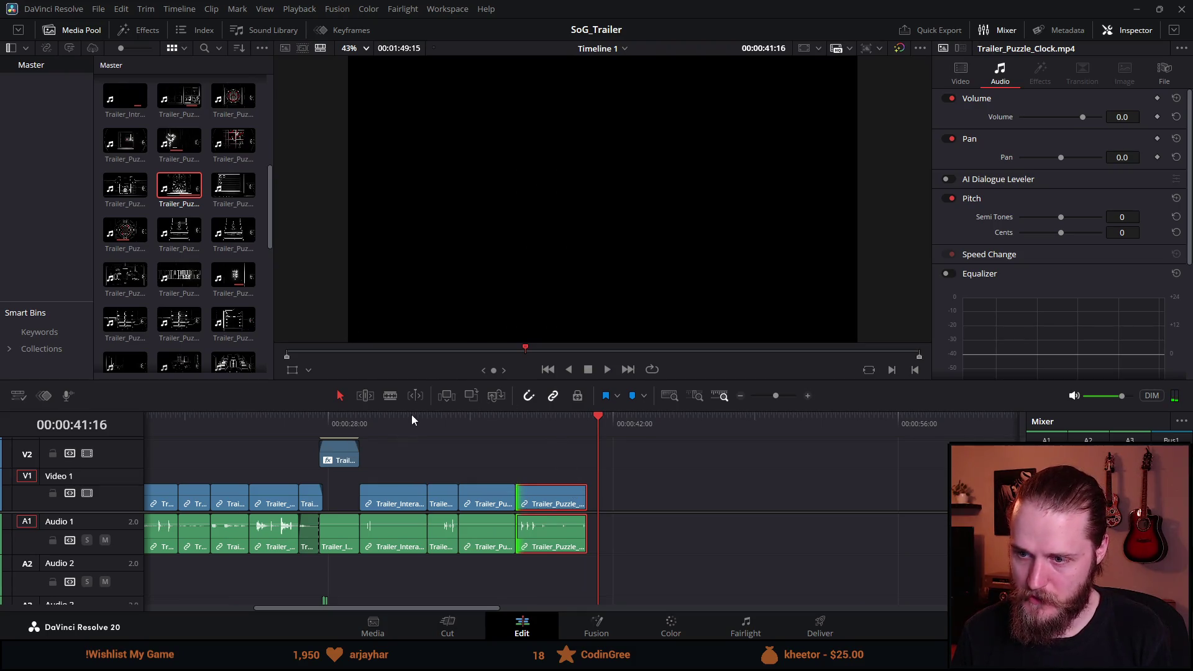
drag(413, 409, 403, 318)
Step: Paste a copy of the V3 Drop In title and A3 sound over the clock clip
click(341, 376)
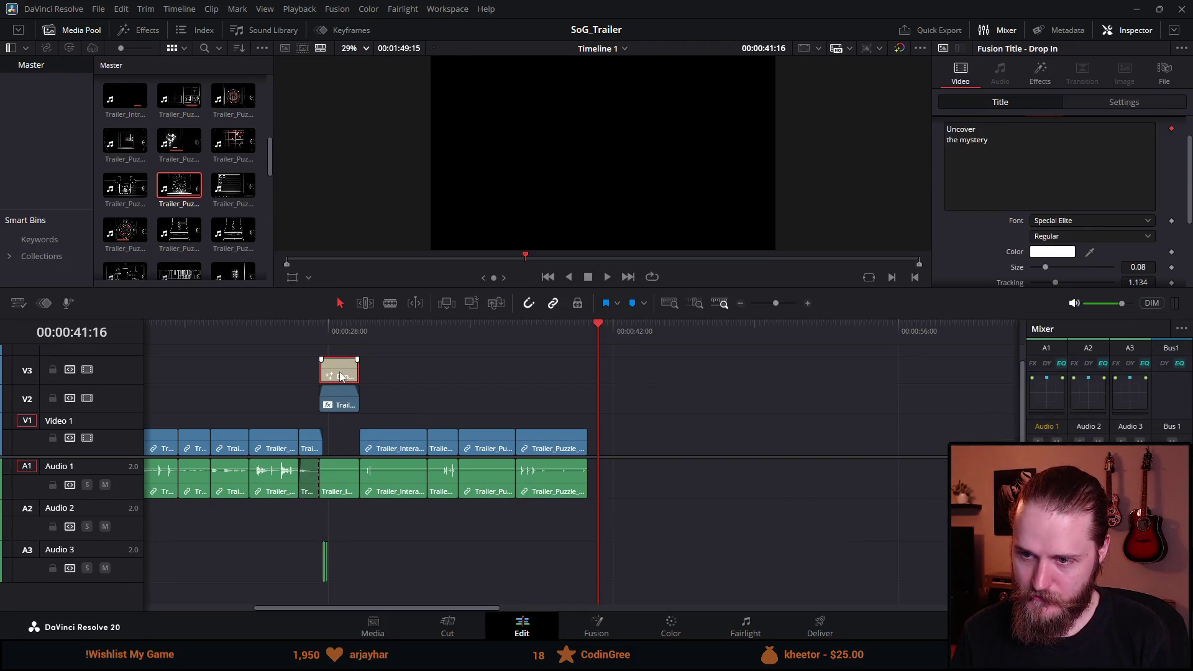
drag(376, 551, 312, 591)
drag(566, 331, 554, 327)
key(ctrl+v)
drag(573, 385, 569, 382)
click(518, 336)
key(space)
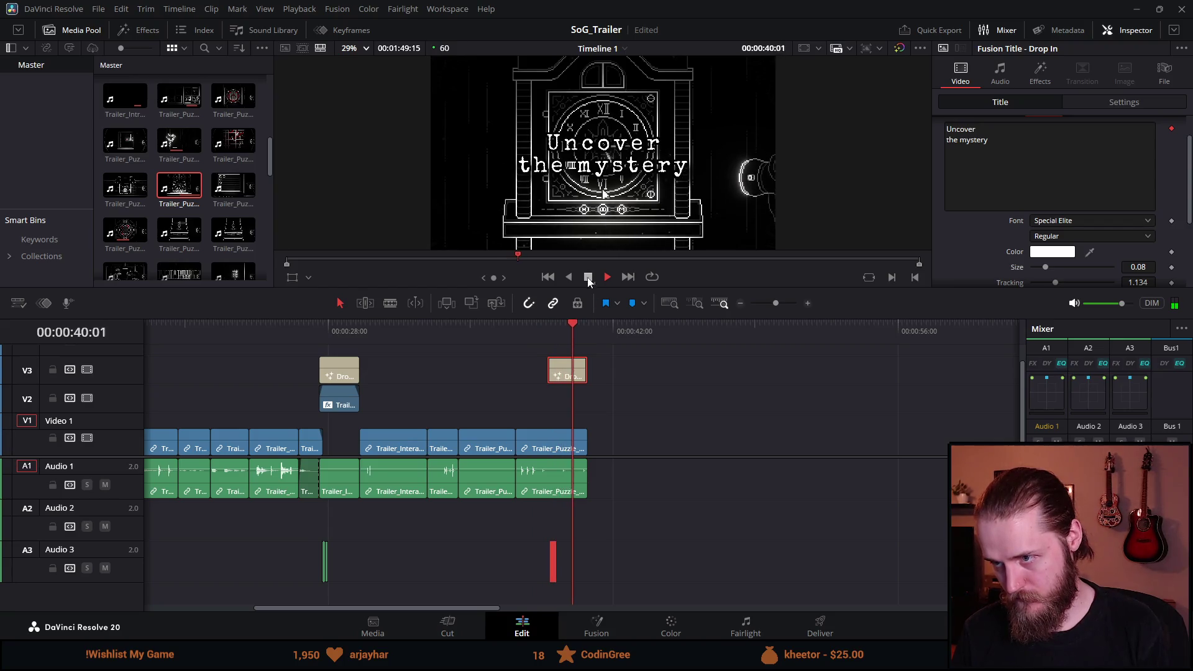
Step: Replace the pasted title's 'Uncover the mystery' text with 'Solve puzzles'
click(1018, 160)
key(ctrl+a)
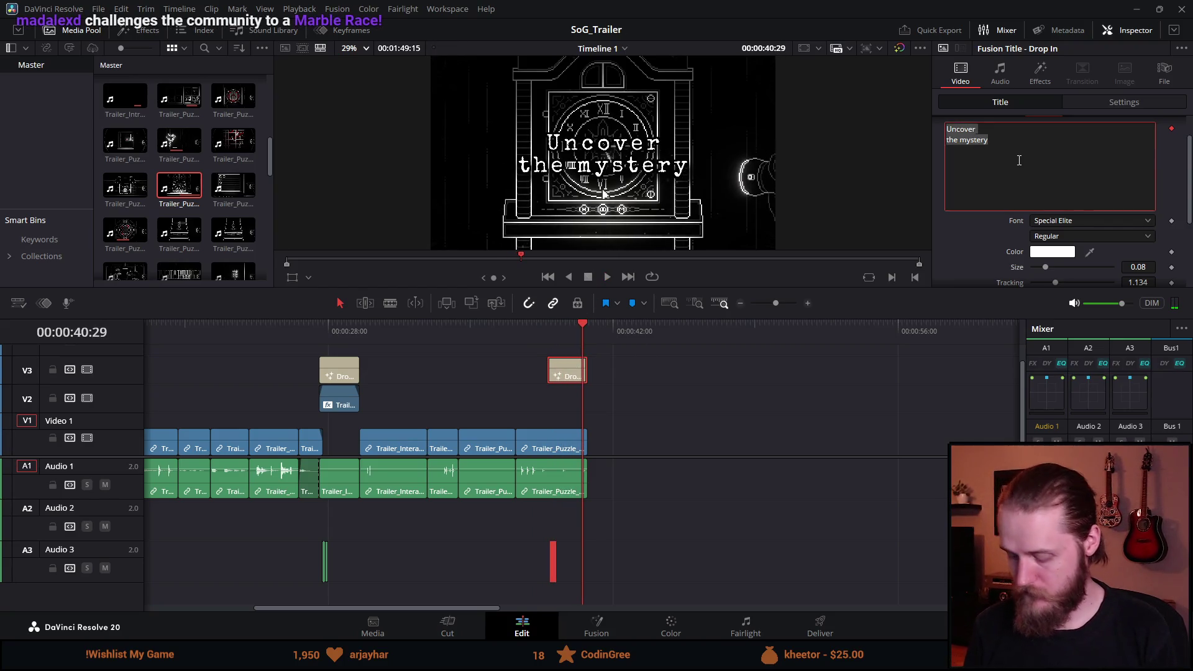
text(Solve)
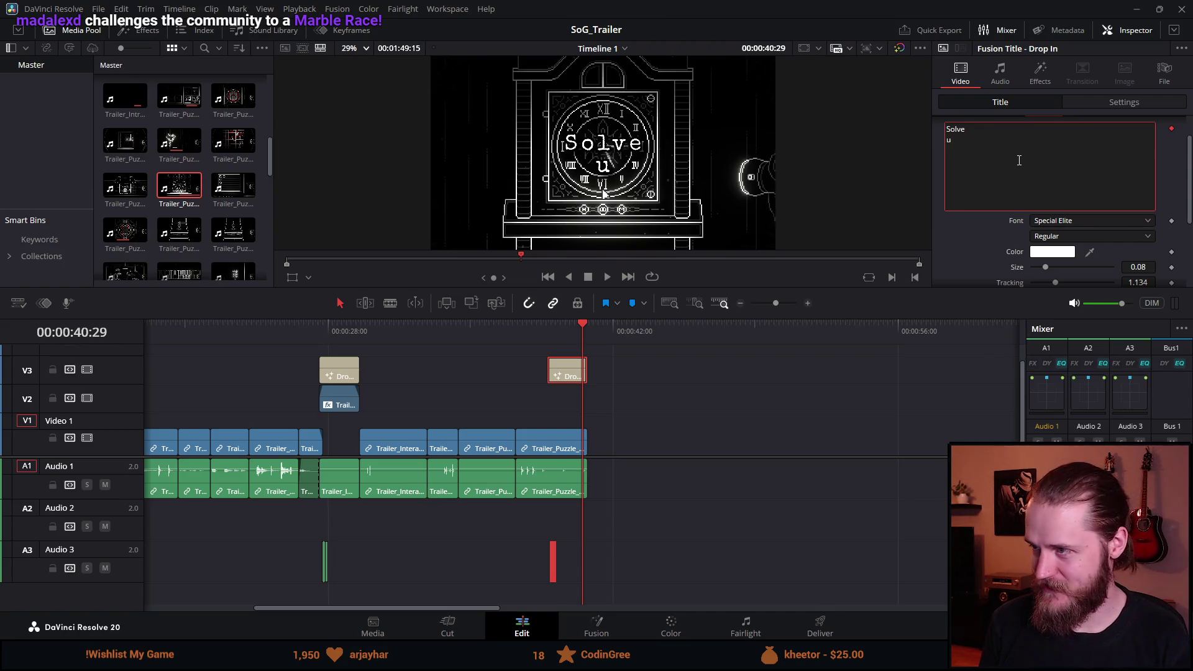
text(zles)
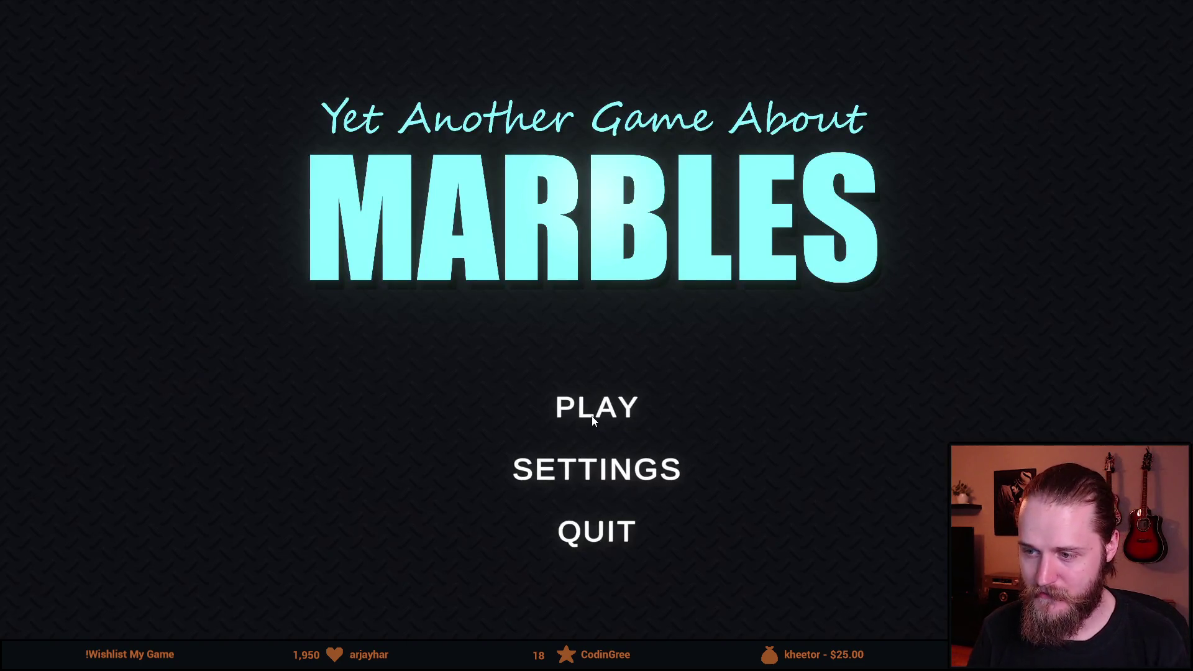
Step: Choose Play from the main menu and pick The Descent map to open its join lobby
click(592, 417)
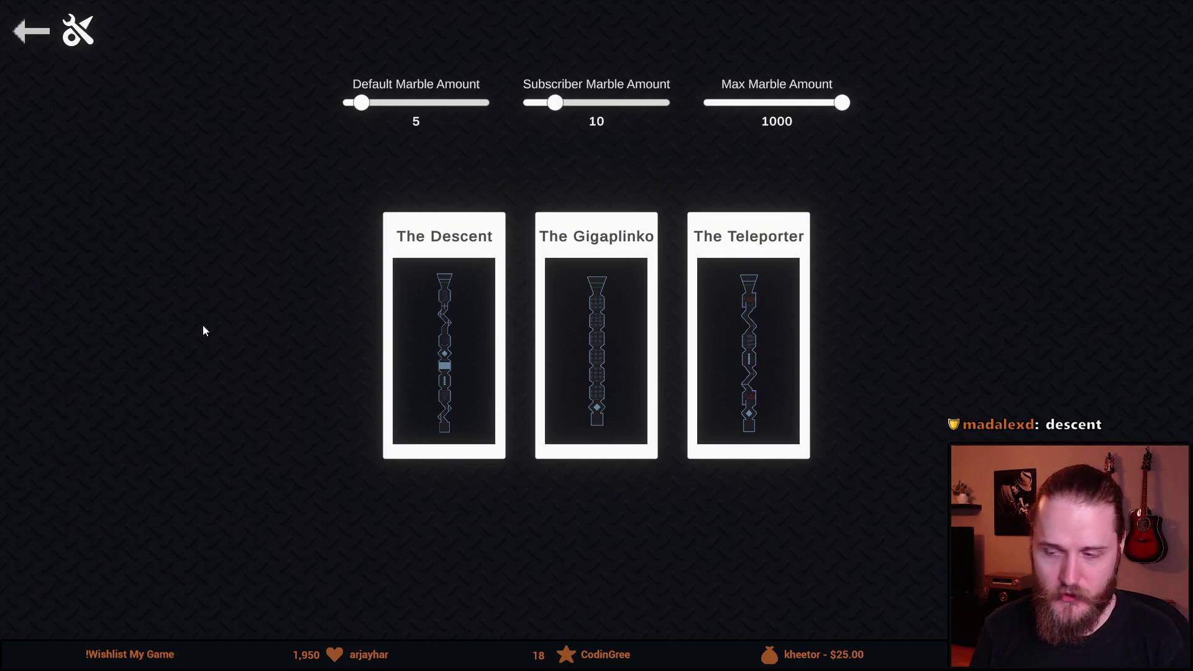
click(437, 283)
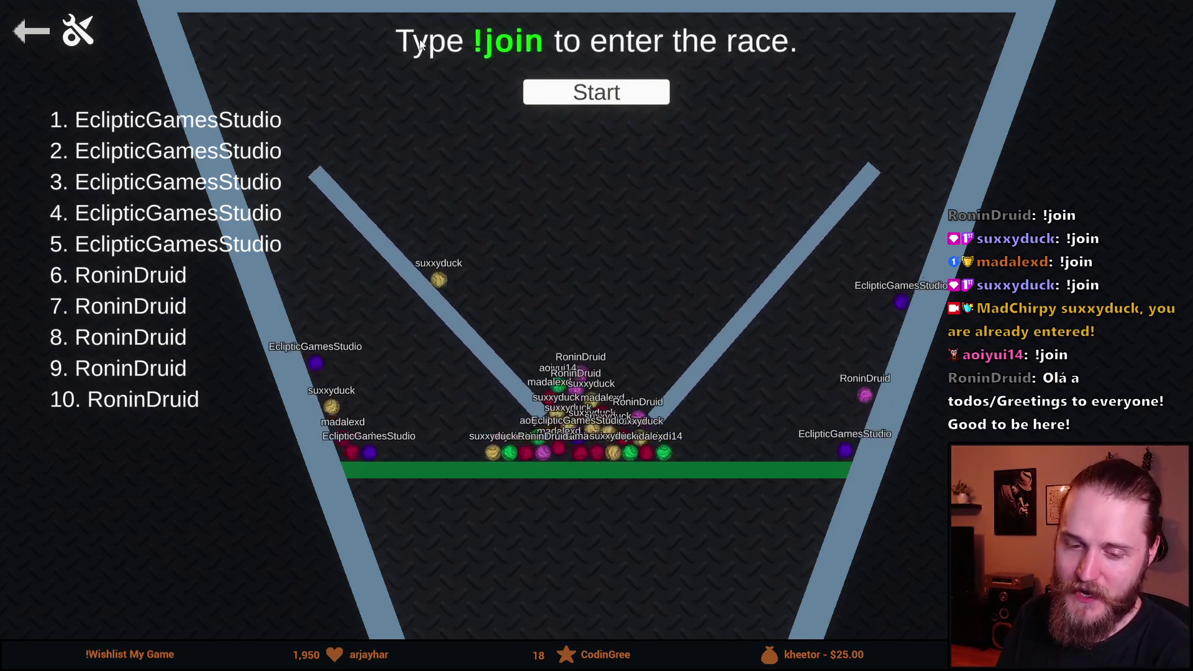
Step: Start the countdown on The Descent and let the race run to the final standings
click(583, 98)
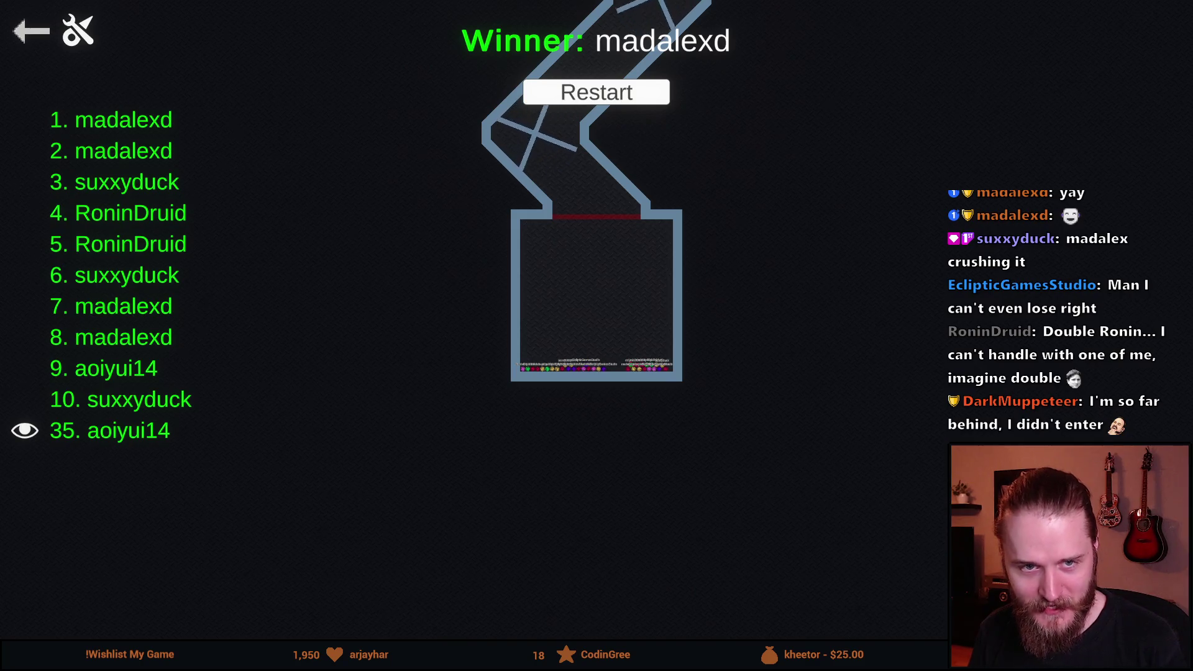
Step: Back out twice to the main menu, then quit the game and confirm with Yes
click(32, 37)
click(33, 38)
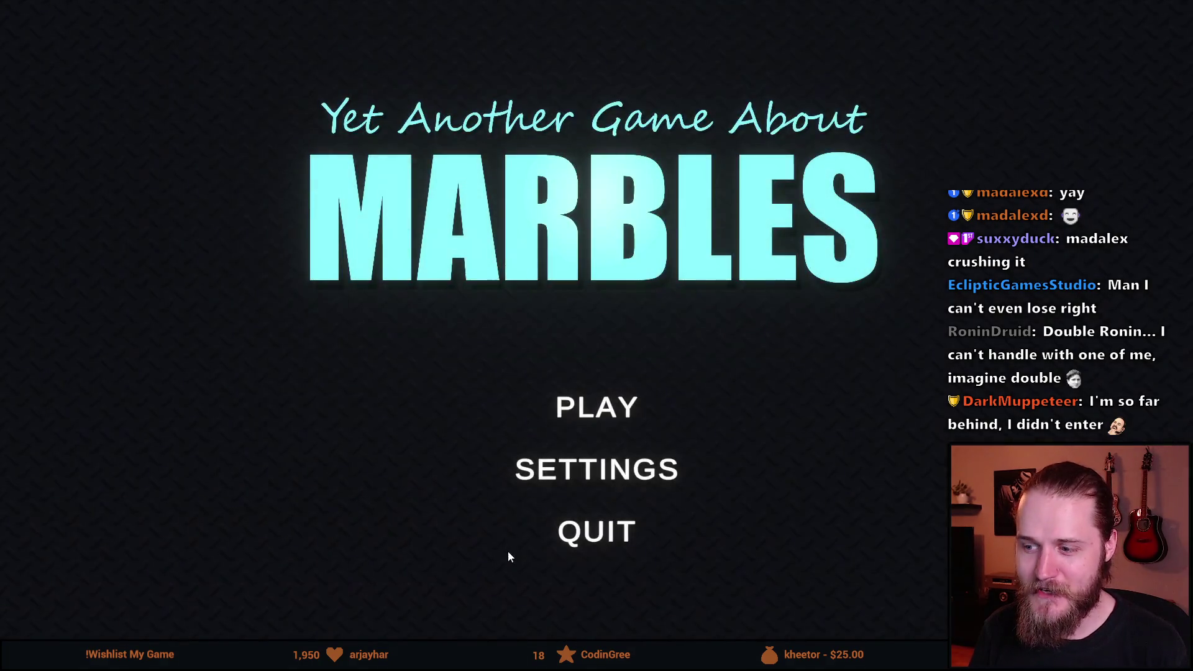
click(595, 533)
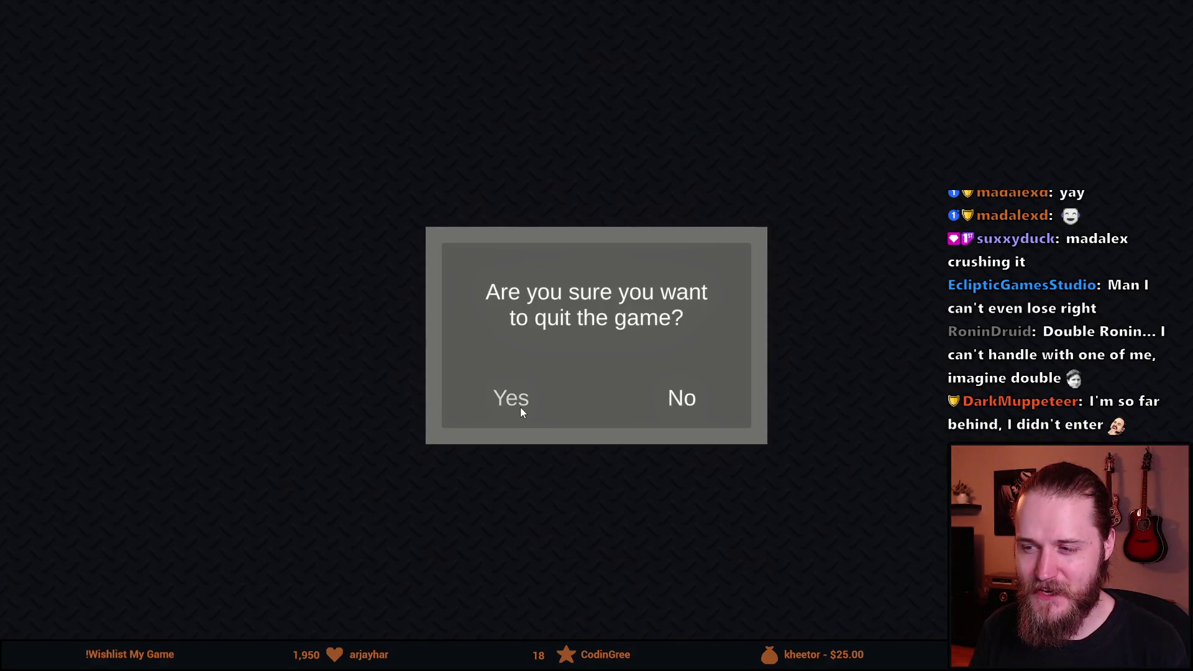
click(521, 408)
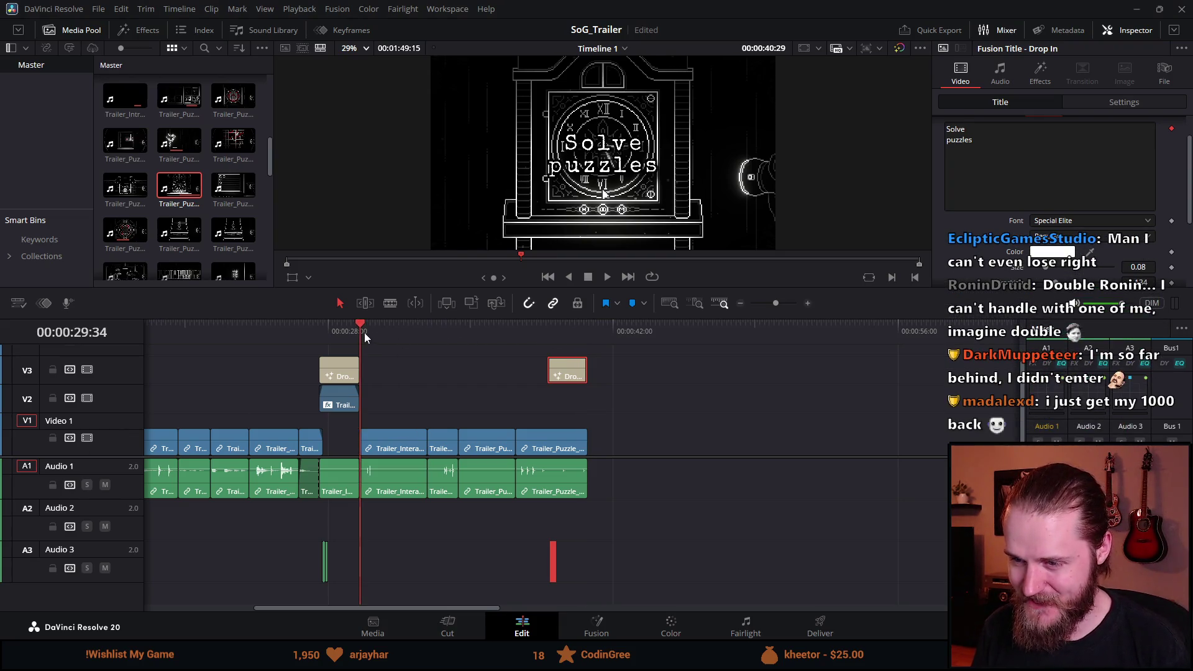
Step: Play the trailer from the Solve puzzles title and select the Trailer_Puzzle_Clock clip
key(space)
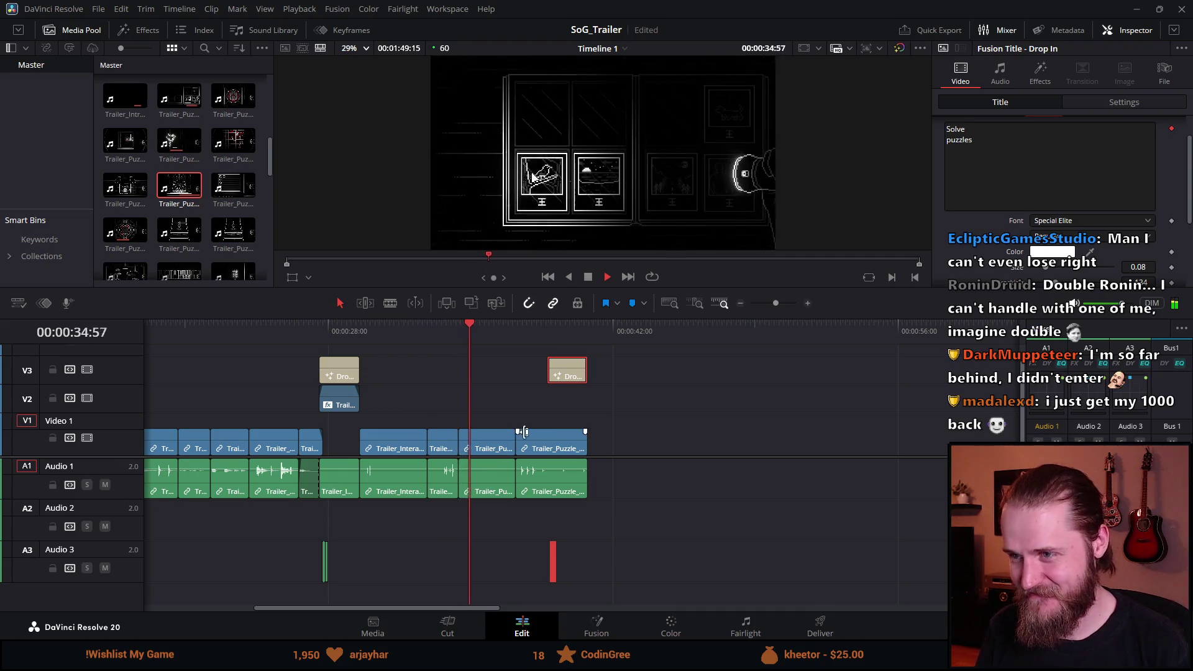
scroll(569, 411, up, 5)
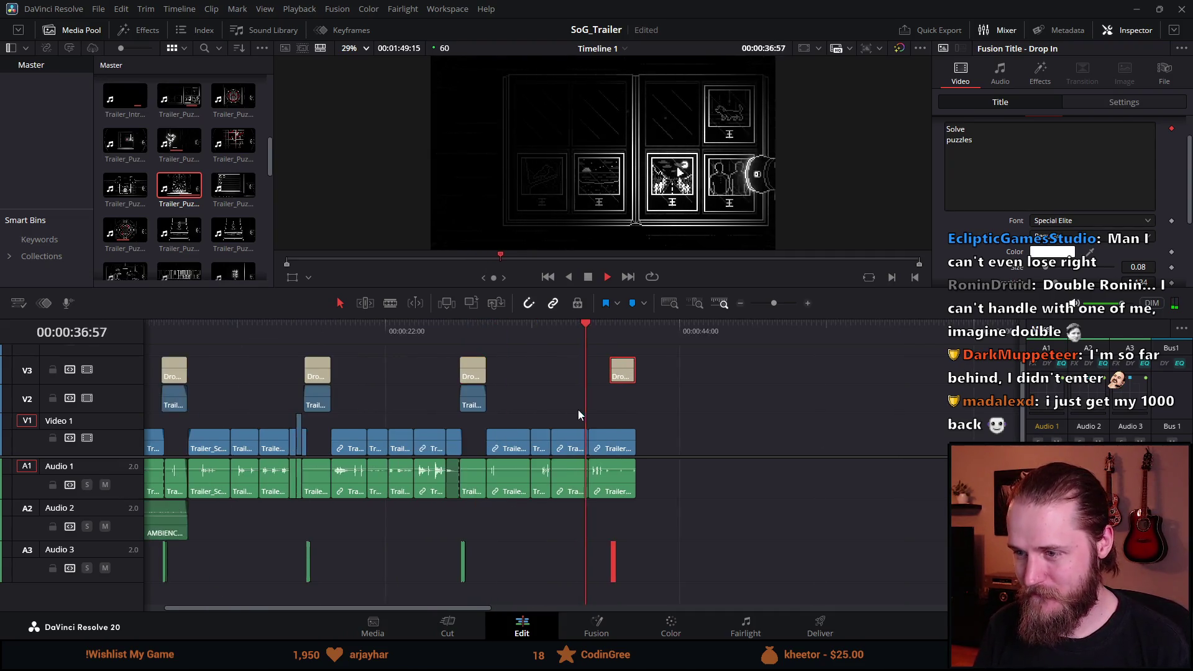
click(646, 438)
right_click(646, 438)
Step: Unlink the Clock clip's video from its audio and paste a copy of the video
click(720, 469)
click(602, 278)
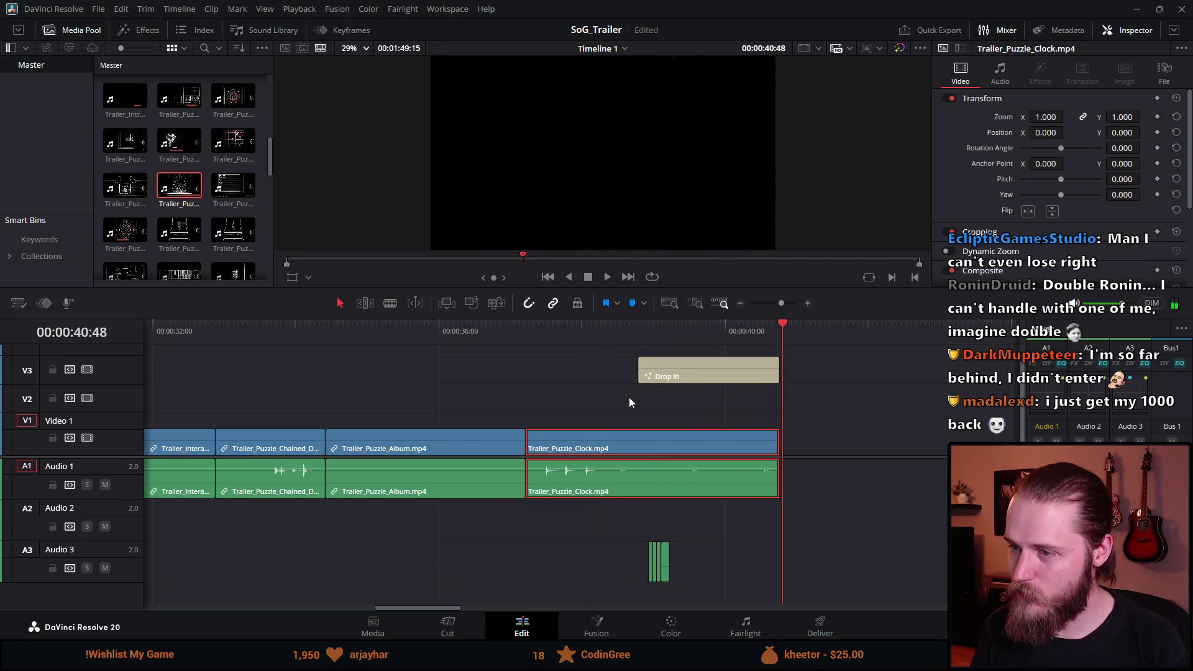
click(623, 446)
click(523, 333)
click(846, 336)
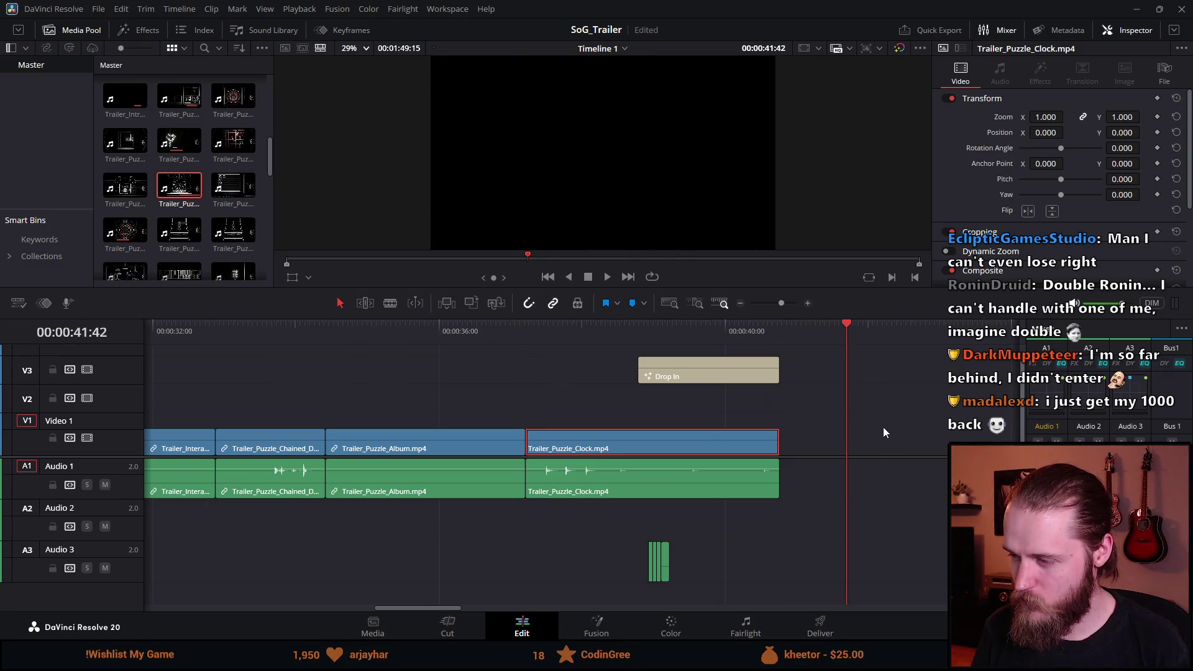
key(ctrl+v)
Step: Position the Clock copy on V2 exactly above the original clip
scroll(434, 452, down, 3)
mouse_move(493, 455)
mouse_down()
mouse_move(419, 386)
mouse_move(402, 414)
mouse_up()
key(Escape)
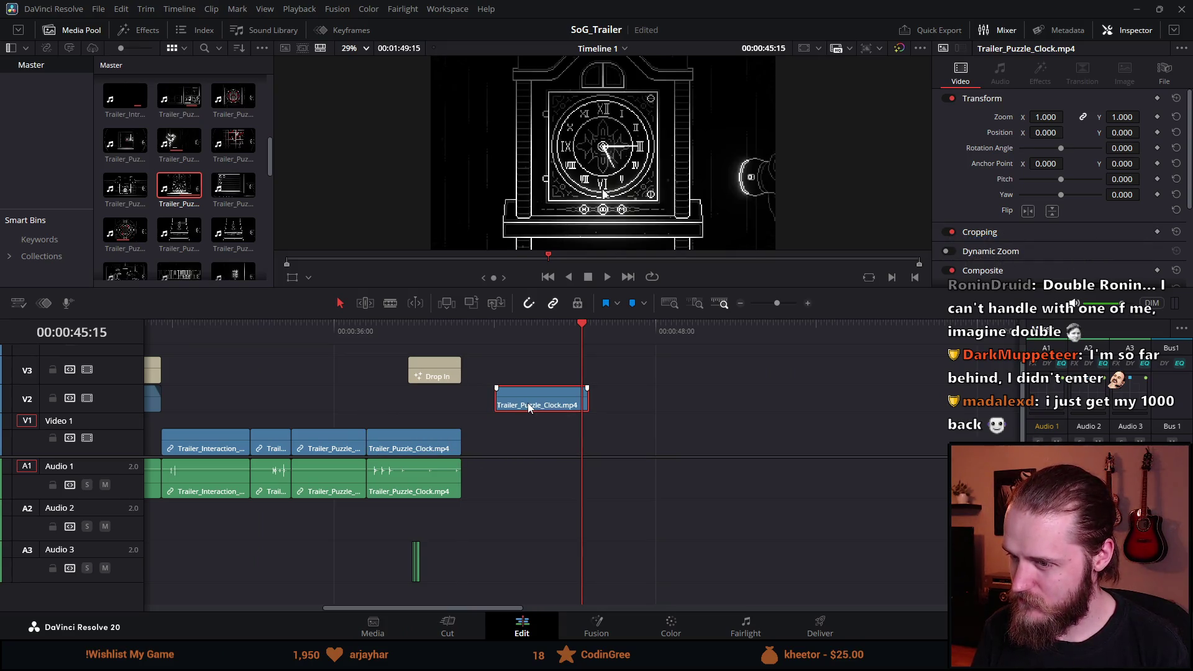
scroll(400, 433, up, 2)
drag(473, 457, 472, 472)
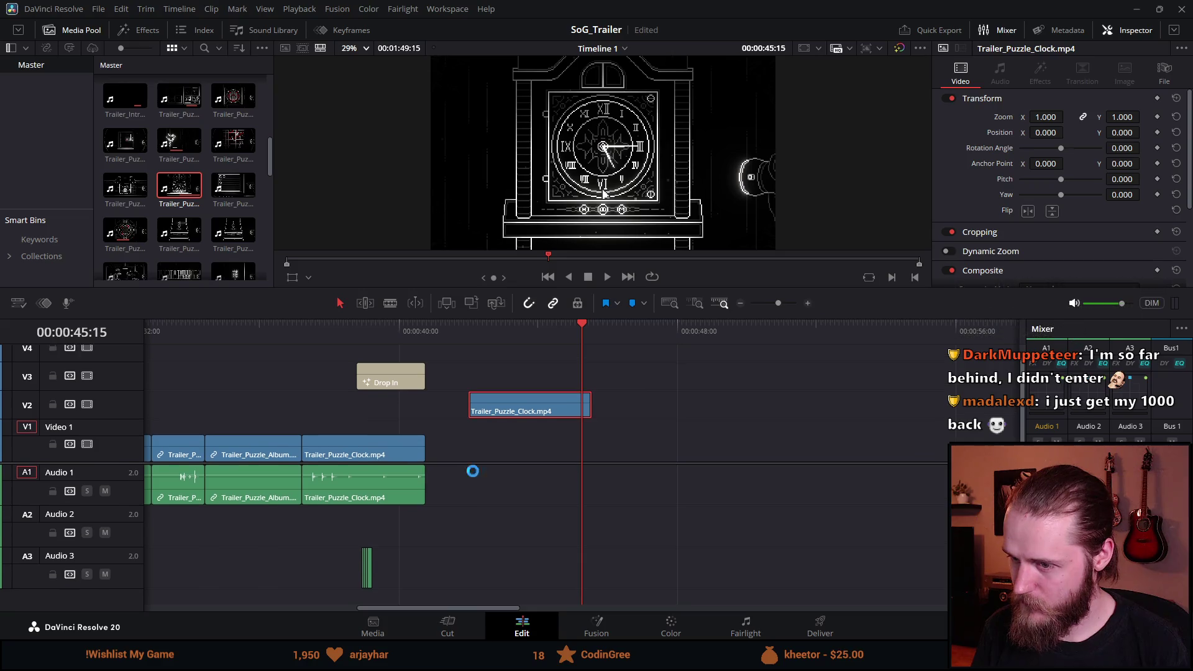
drag(491, 424, 328, 423)
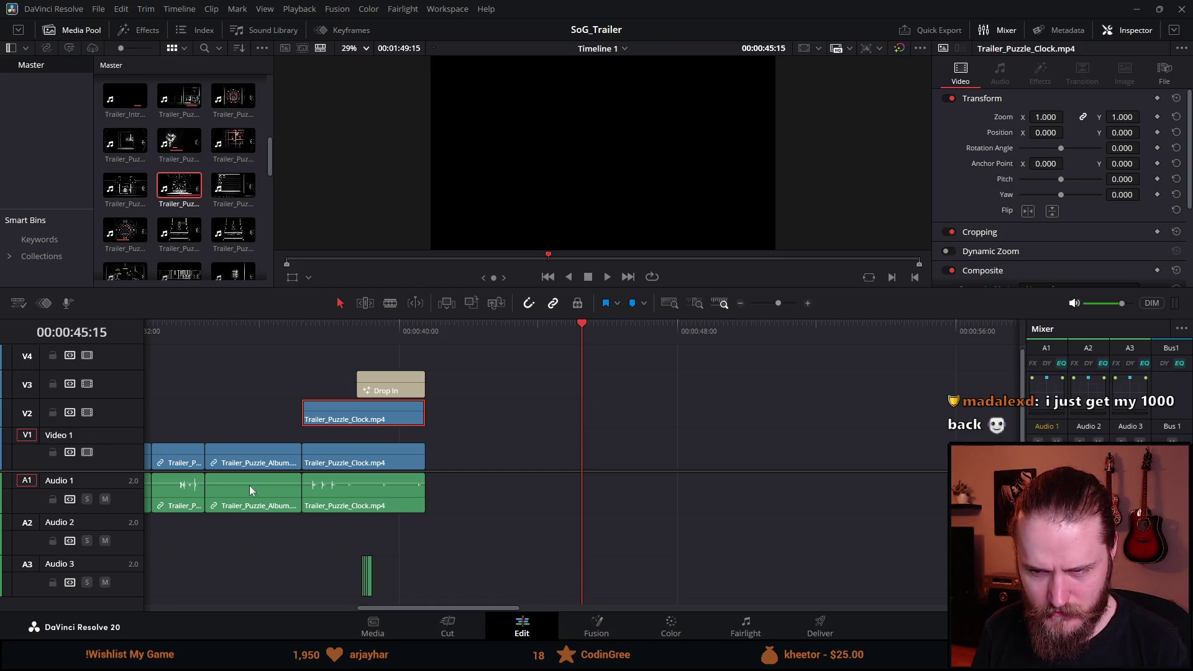
mouse_move(475, 607)
mouse_down()
mouse_move(382, 611)
mouse_move(432, 605)
mouse_up()
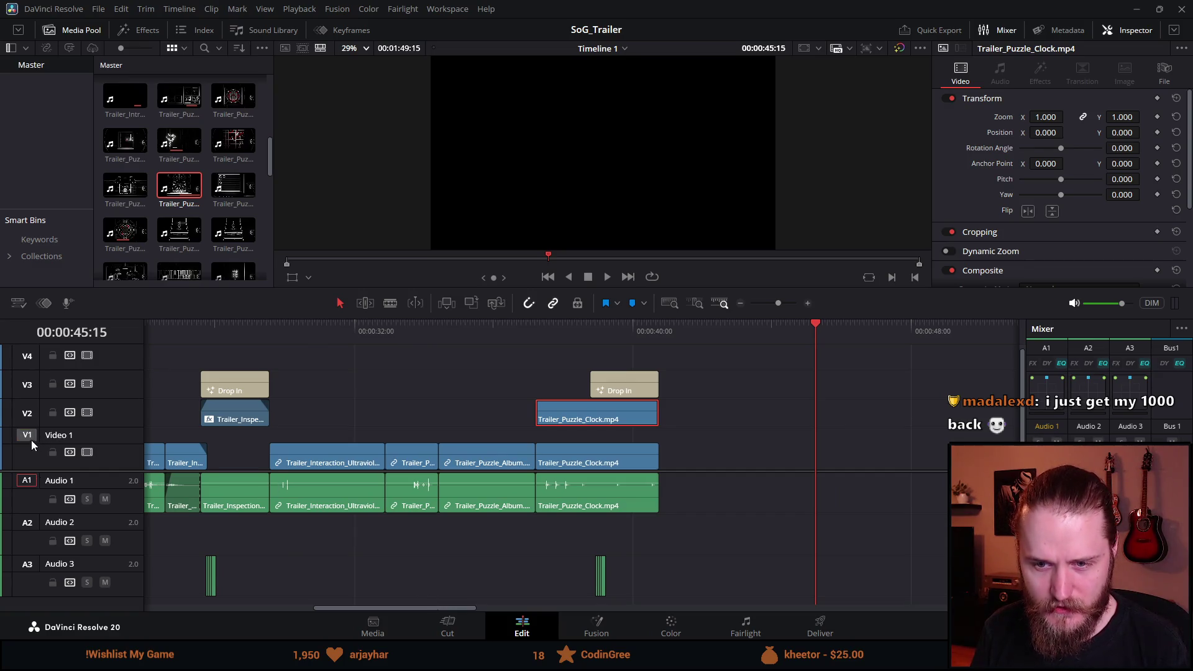
Step: Check the context options for the V1 track and the Trailer_Interaction clip, then dismiss them
right_click(107, 447)
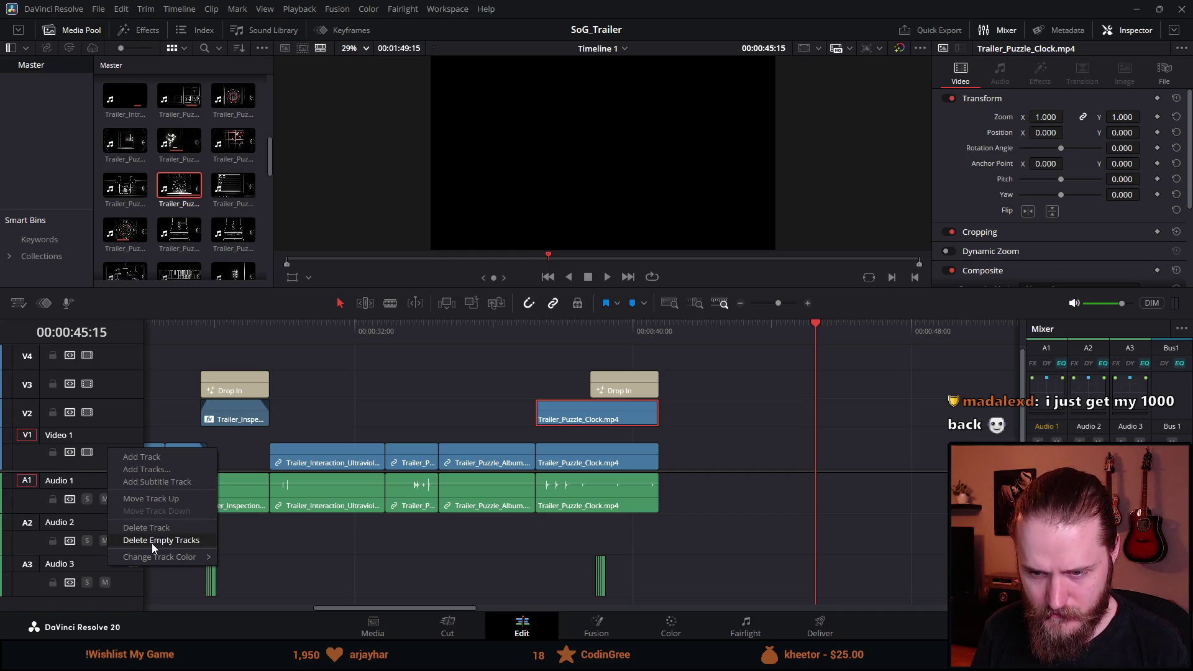
right_click(291, 441)
right_click(296, 432)
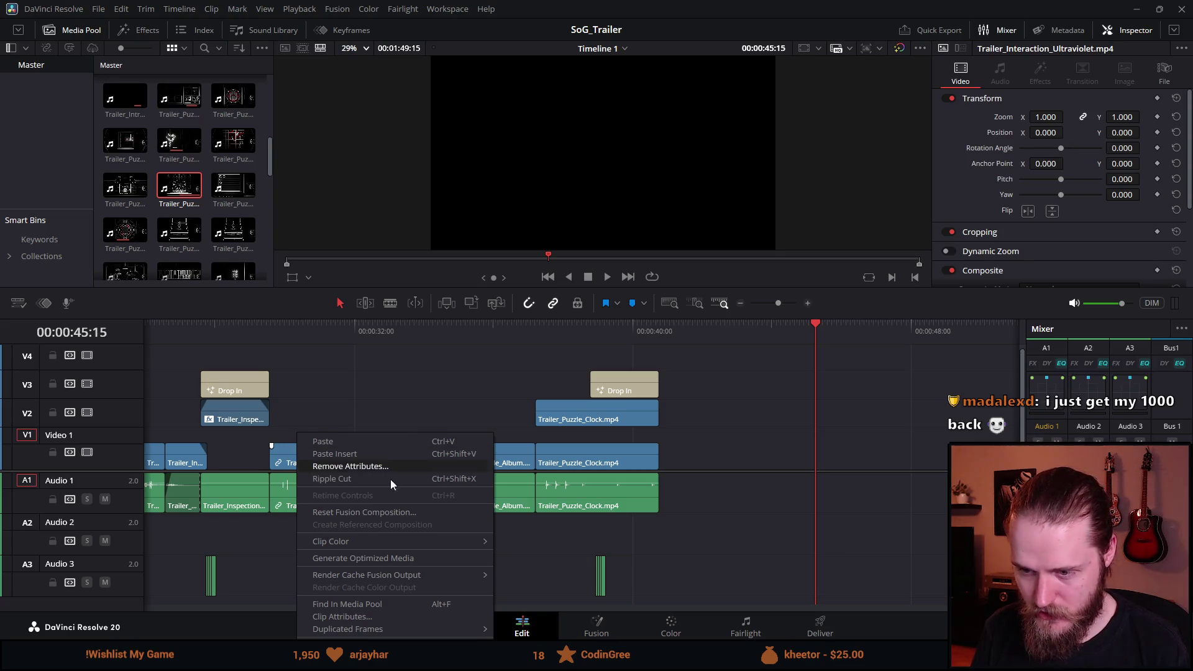
click(759, 523)
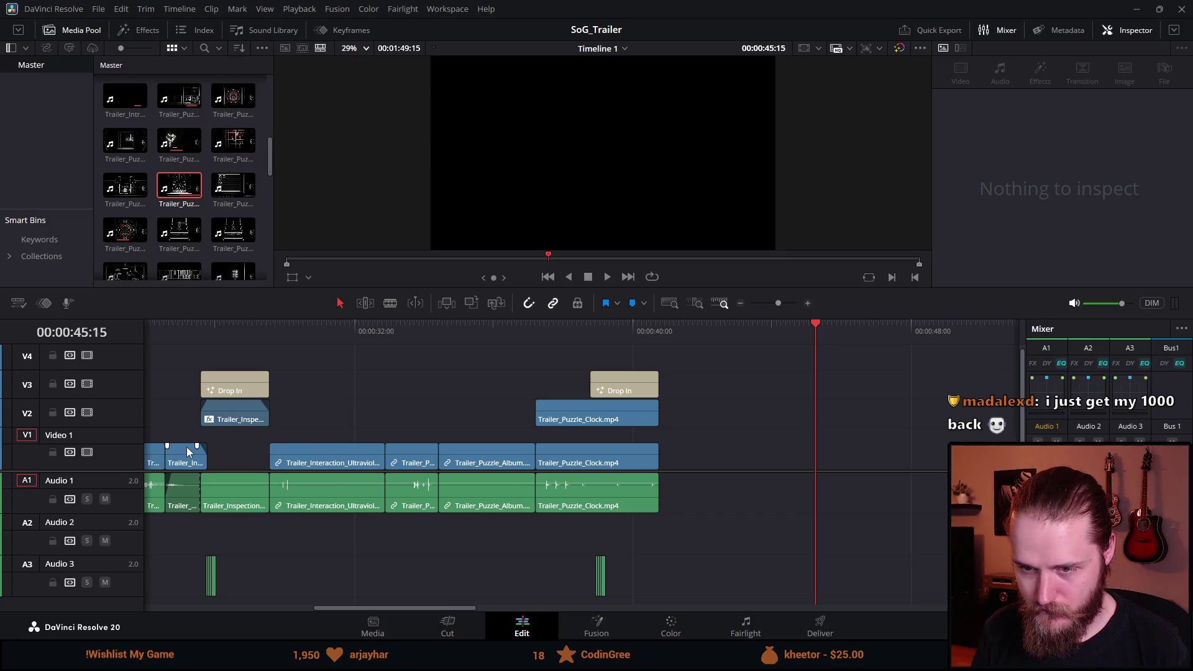
Step: Play the Clock section and trim the V2 Clock copy to start just before the Solve puzzles title
click(537, 339)
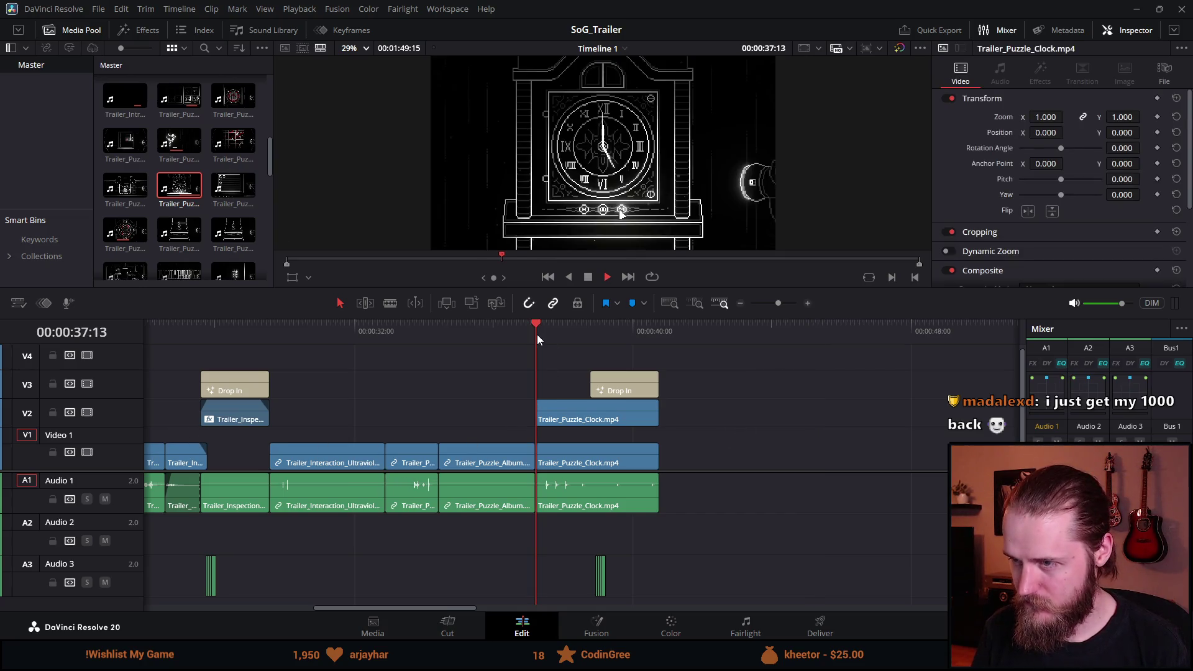
key(ctrl+equal)
key(space)
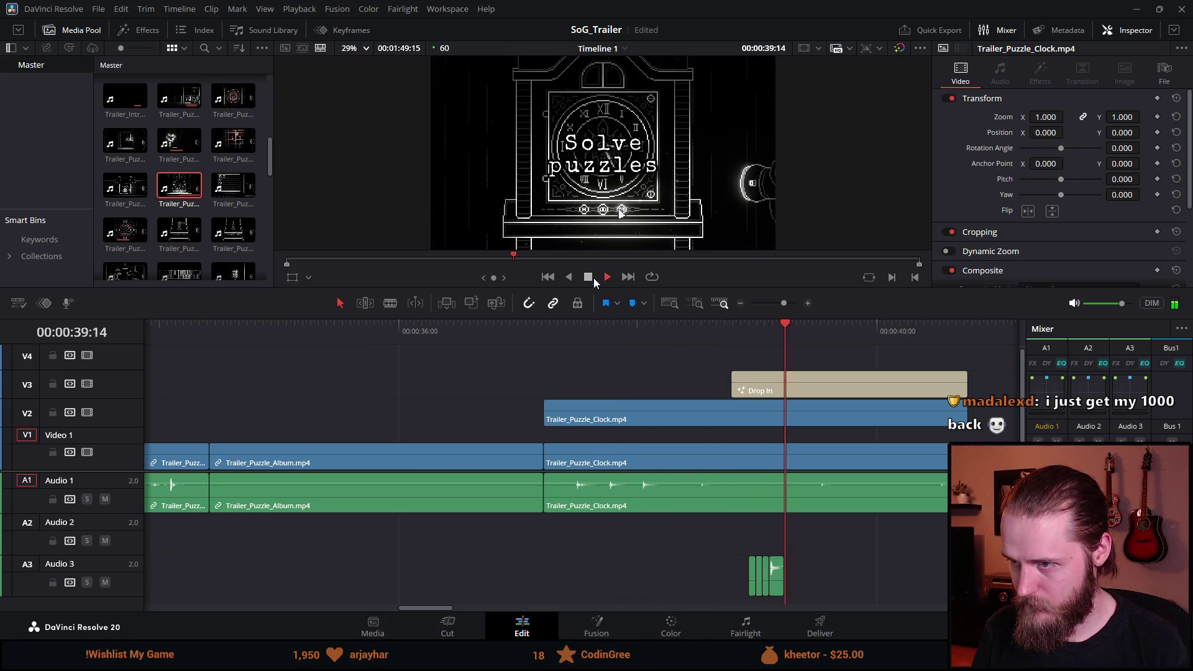
click(594, 278)
scroll(748, 405, right, 5)
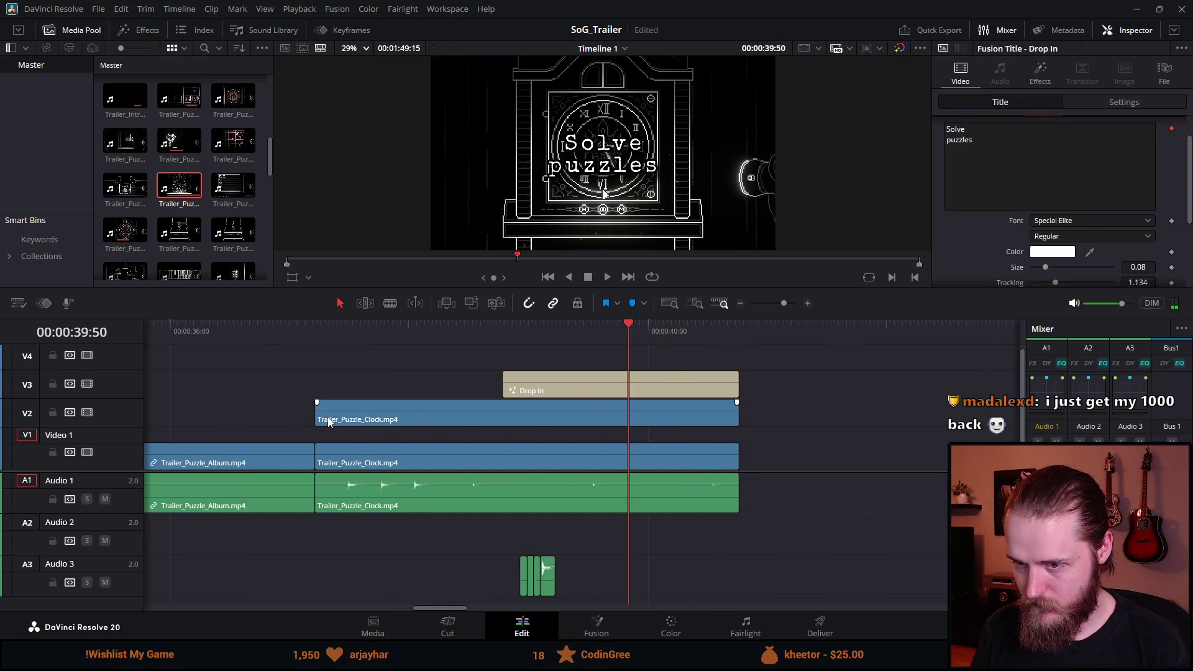
mouse_move(313, 416)
mouse_down()
mouse_move(489, 422)
mouse_move(517, 404)
mouse_up()
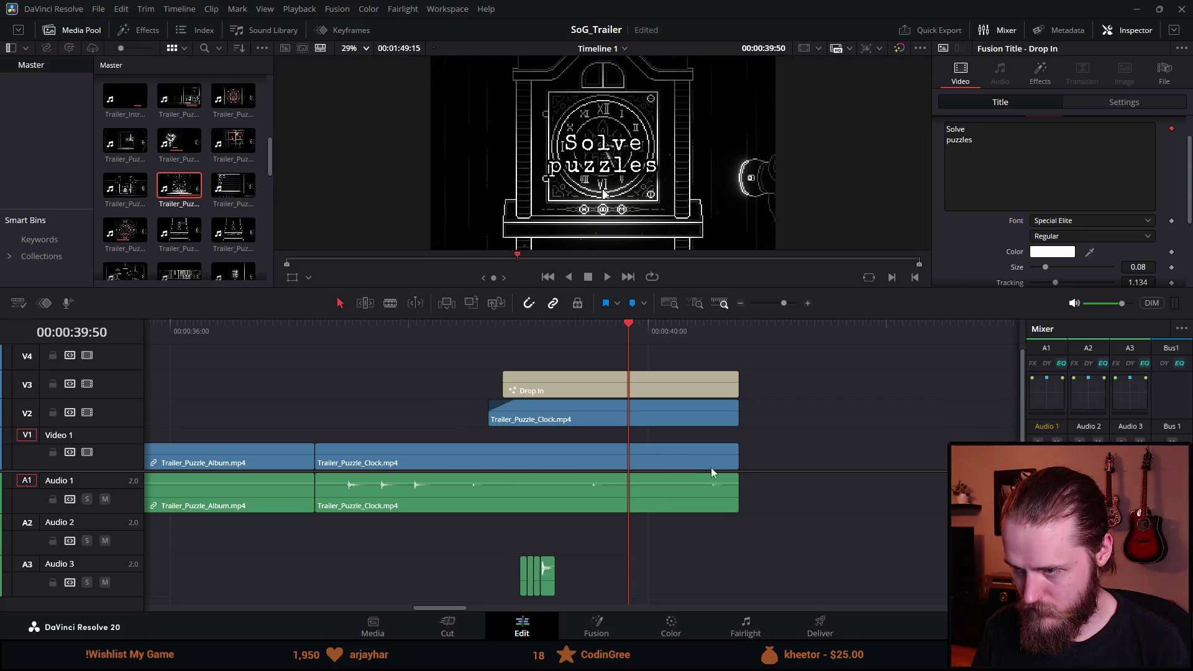
Step: Shorten the original V1 Clock video so it ends where the V2 copy begins
click(737, 459)
mouse_move(737, 450)
mouse_down()
mouse_move(514, 457)
mouse_move(487, 447)
mouse_up()
click(562, 405)
click(683, 384)
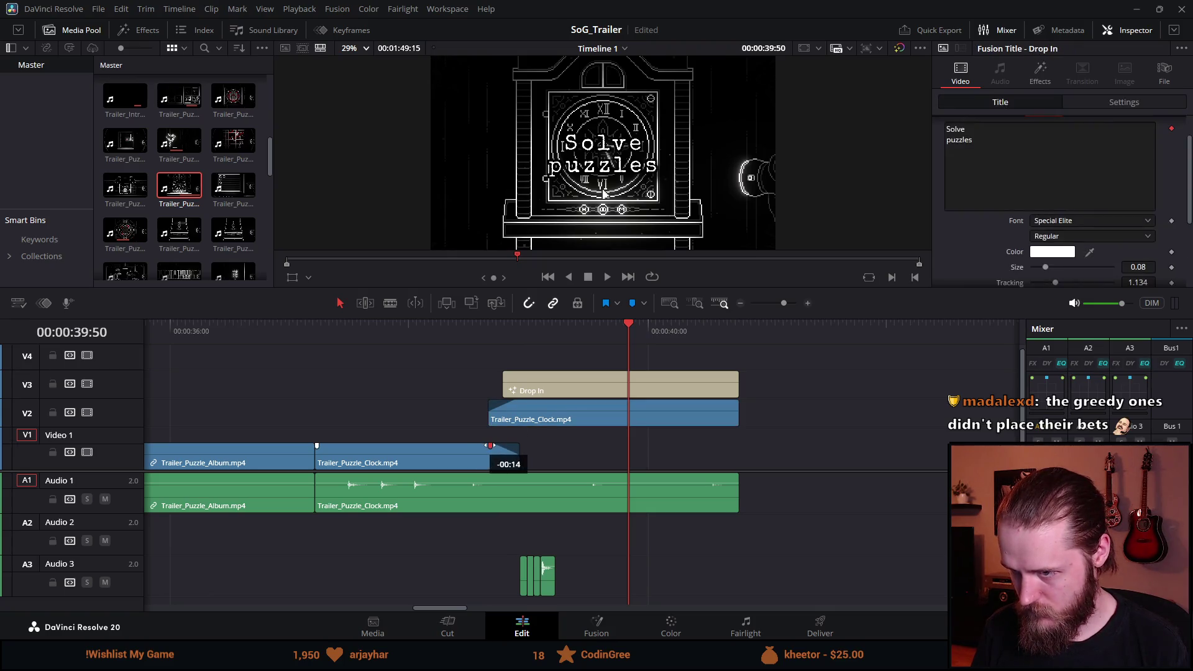
Step: Set the V2 Clock copy's opacity to about 50 and apply Gaussian Blur to it
click(567, 429)
scroll(1068, 255, down, 2)
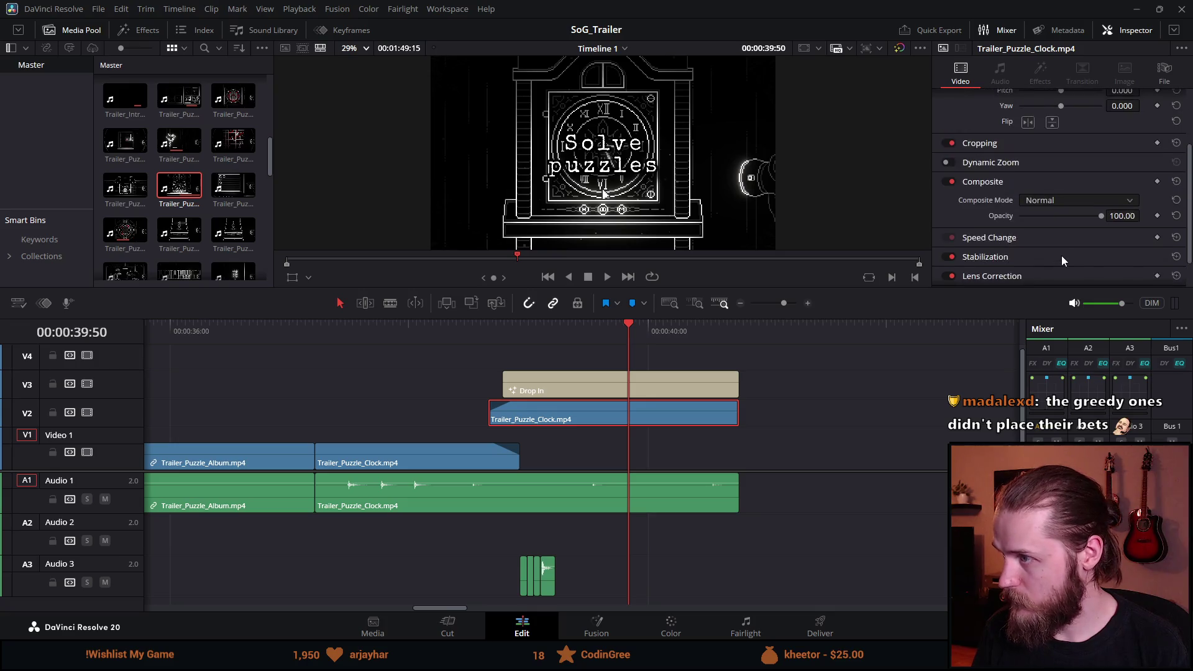
drag(1060, 215, 1056, 216)
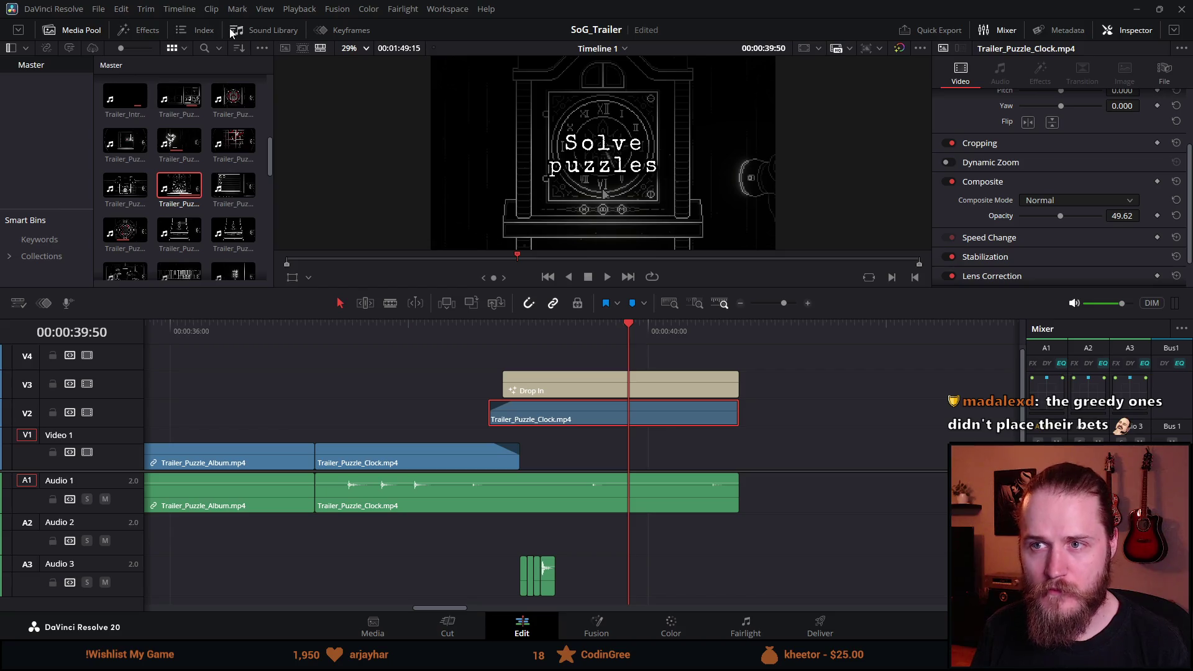
click(144, 30)
drag(171, 138, 621, 417)
Step: Play back and scrub through the blurred Solve puzzles title section to review it
click(470, 334)
key(space)
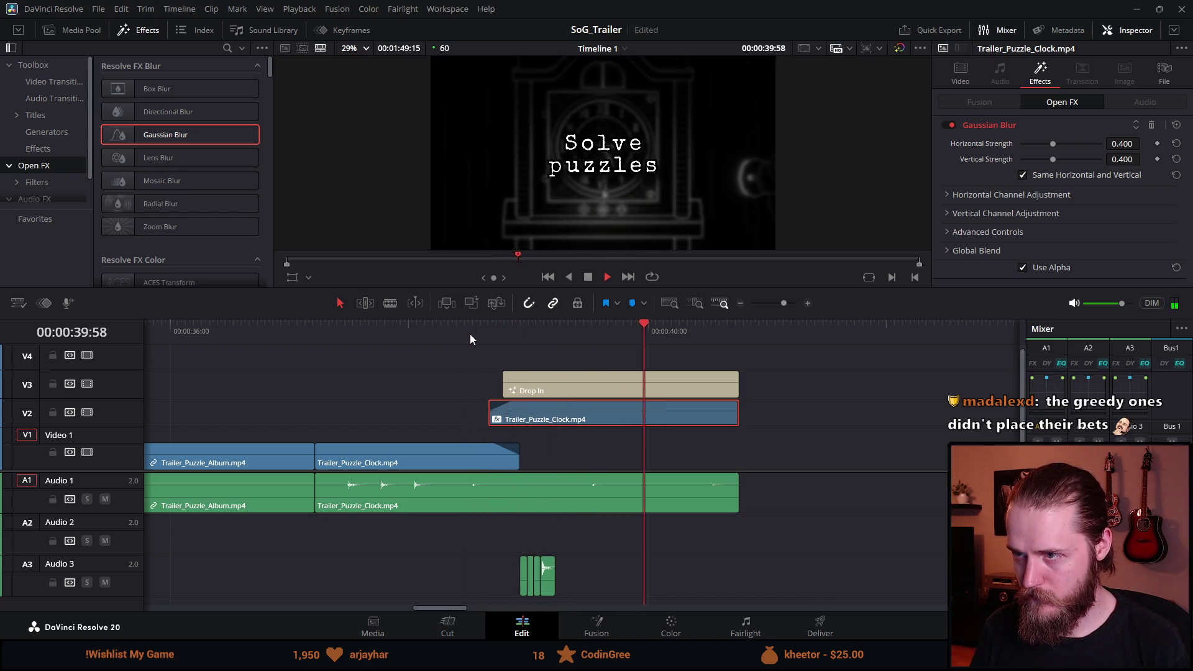
click(588, 277)
scroll(696, 404, down, 1)
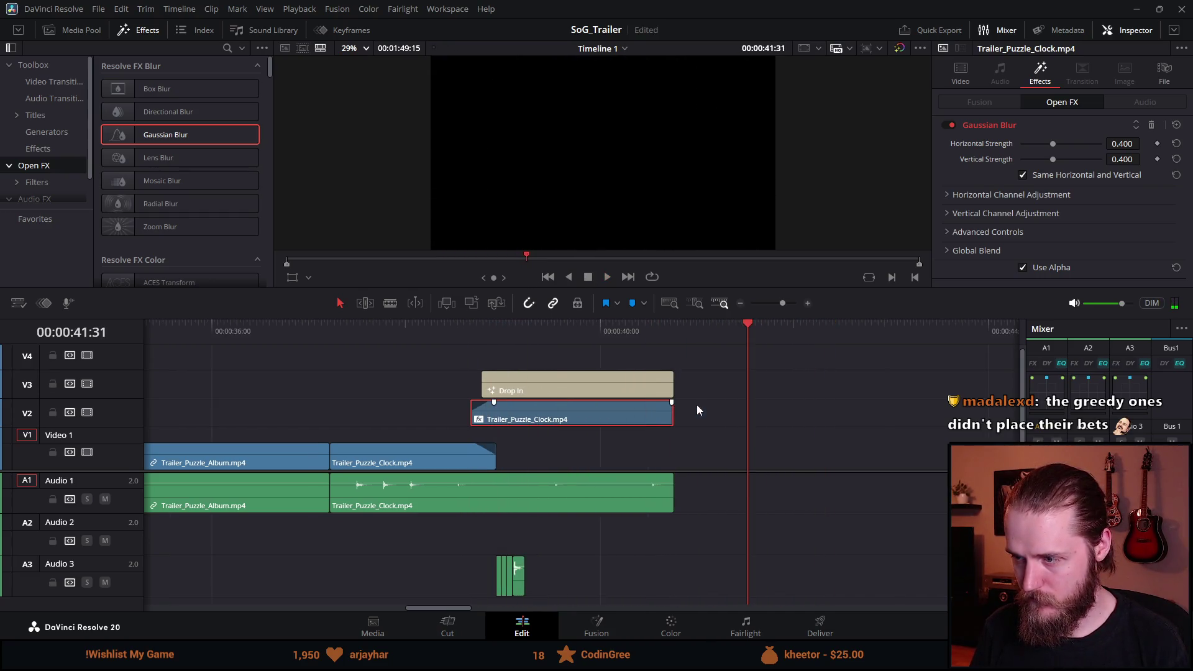
scroll(696, 405, up, 1)
click(561, 330)
key(space)
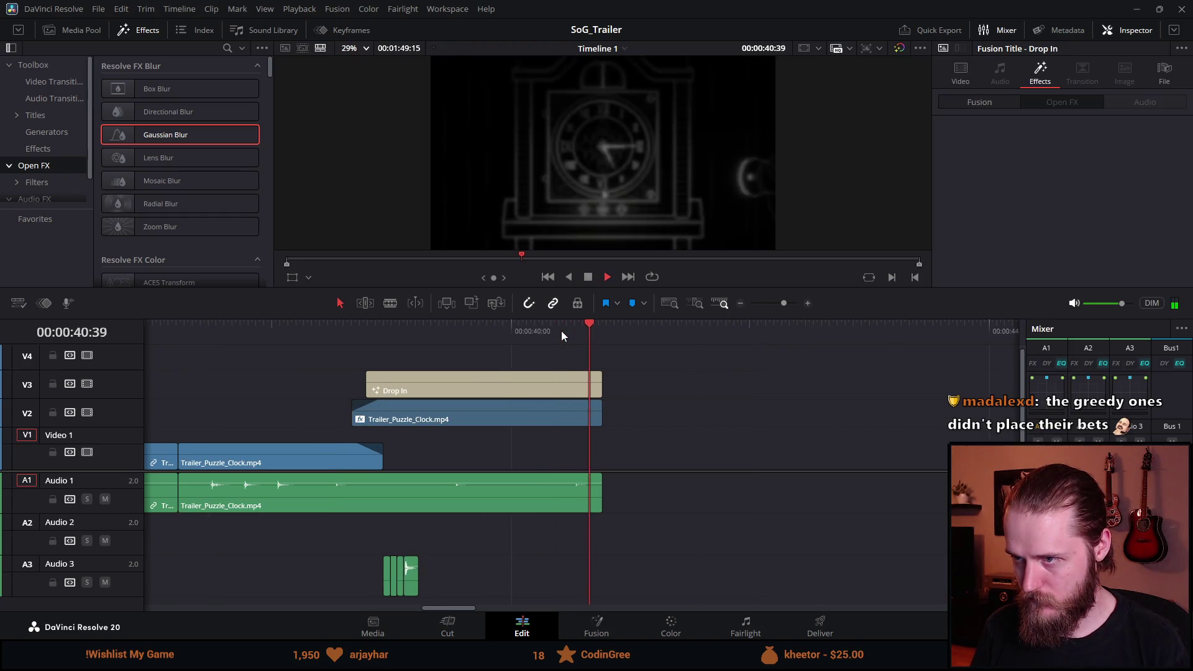
click(561, 330)
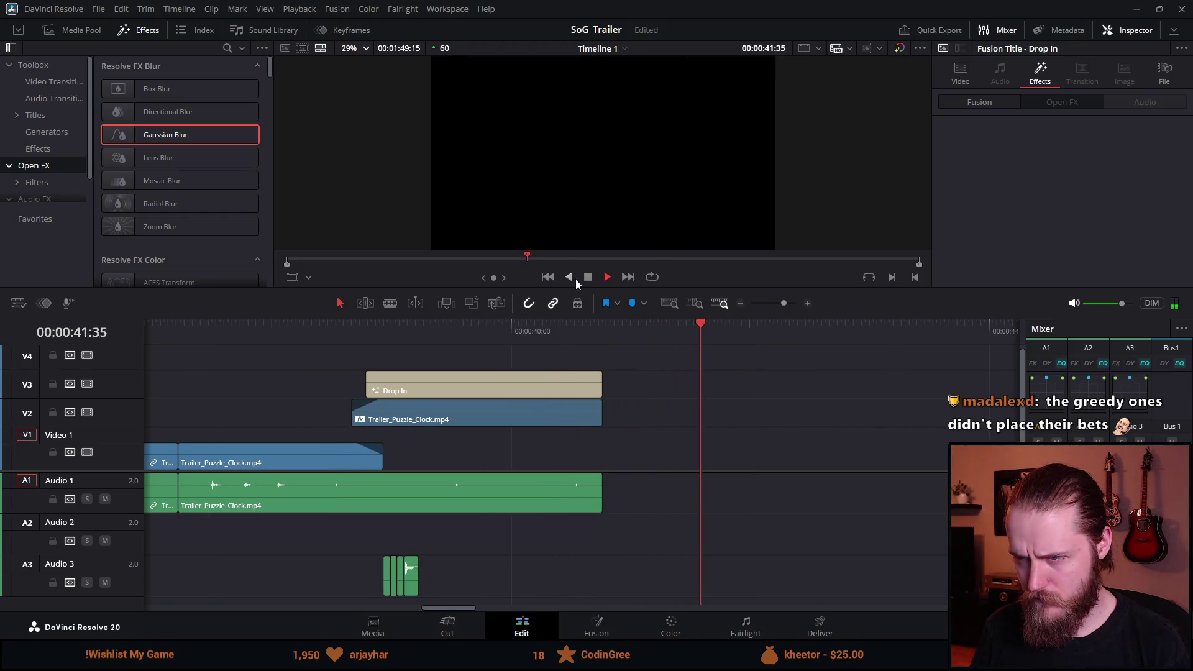
click(515, 355)
drag(518, 339, 591, 337)
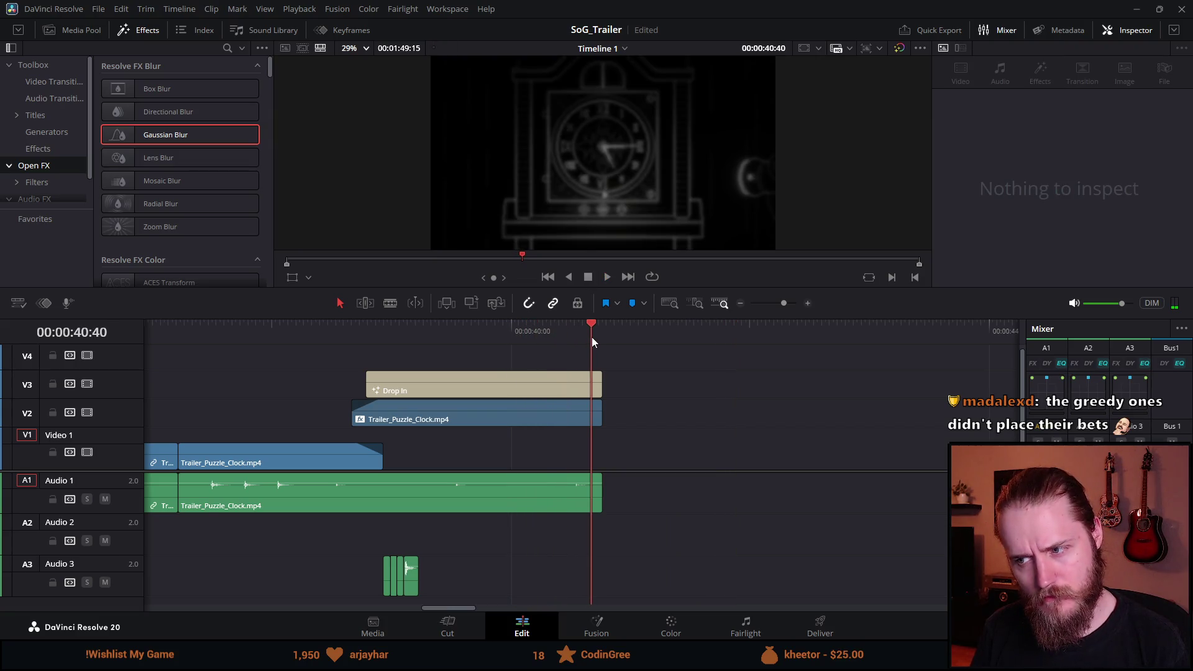
mouse_move(582, 318)
mouse_down()
mouse_move(582, 238)
mouse_move(578, 250)
mouse_up()
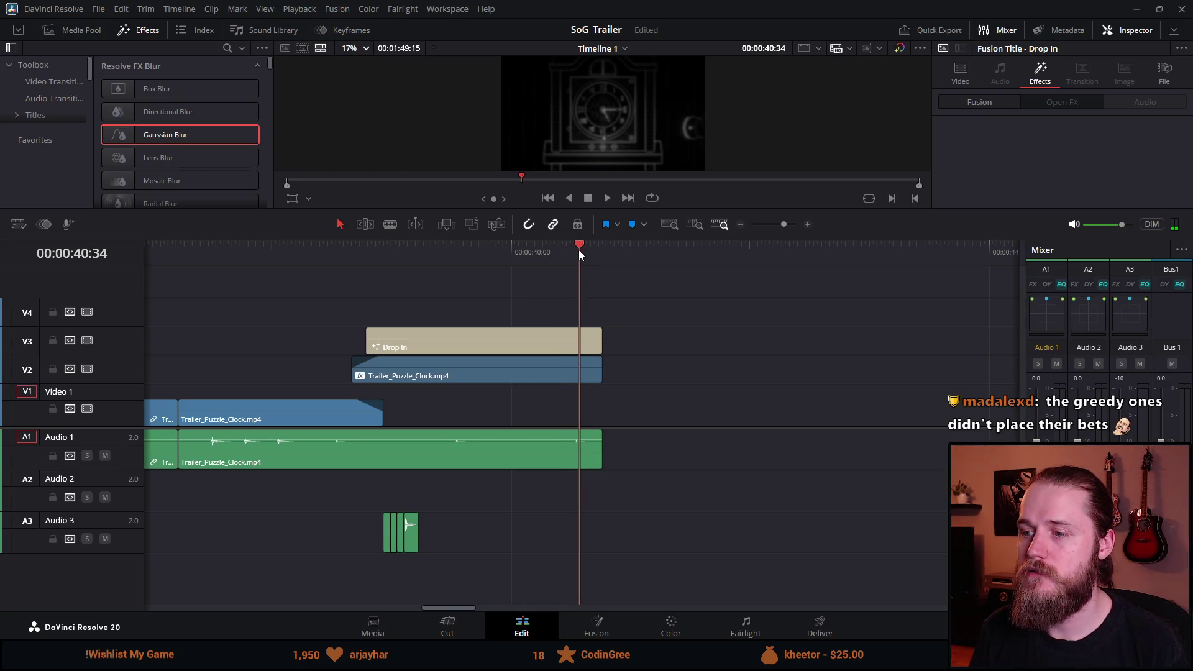
Step: Add a 10-frame fade-out to the V2 Clock copy's end, check it, then show the Media Pool
click(369, 252)
key(space)
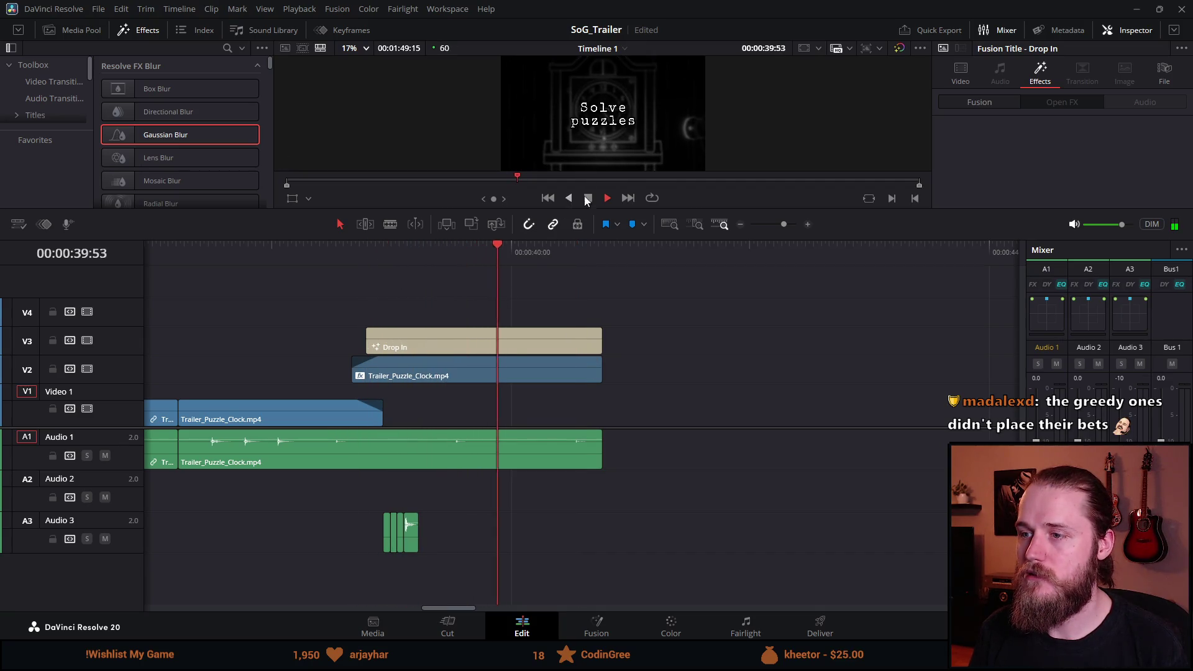
click(587, 199)
drag(586, 252, 597, 252)
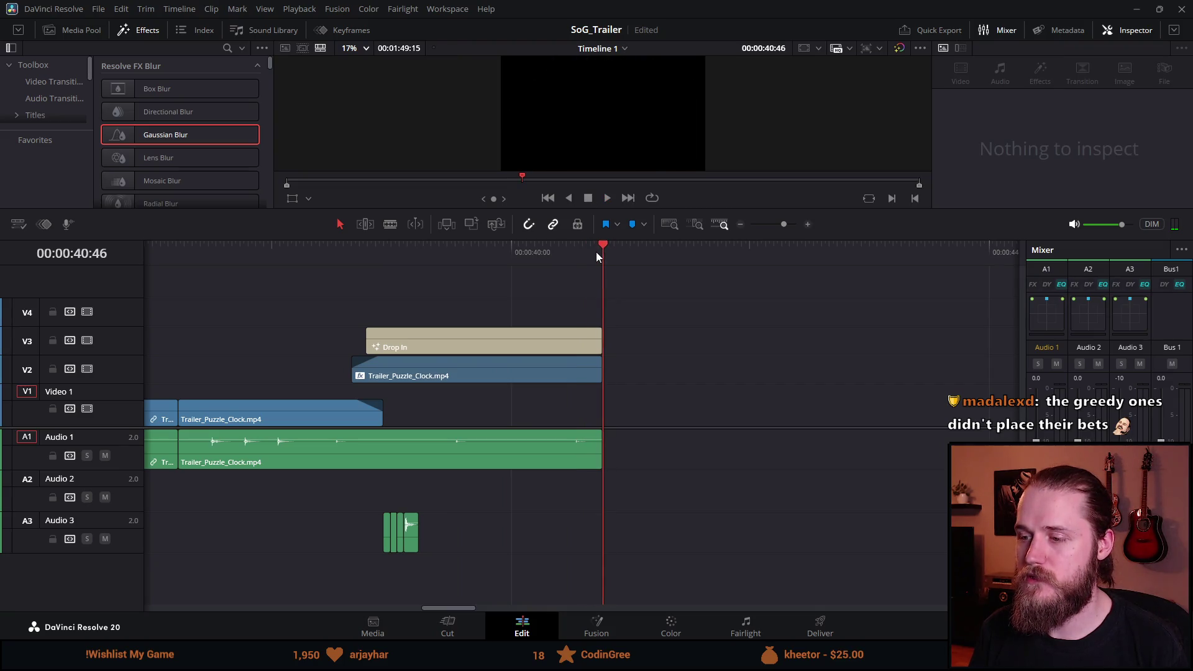
drag(601, 360, 580, 359)
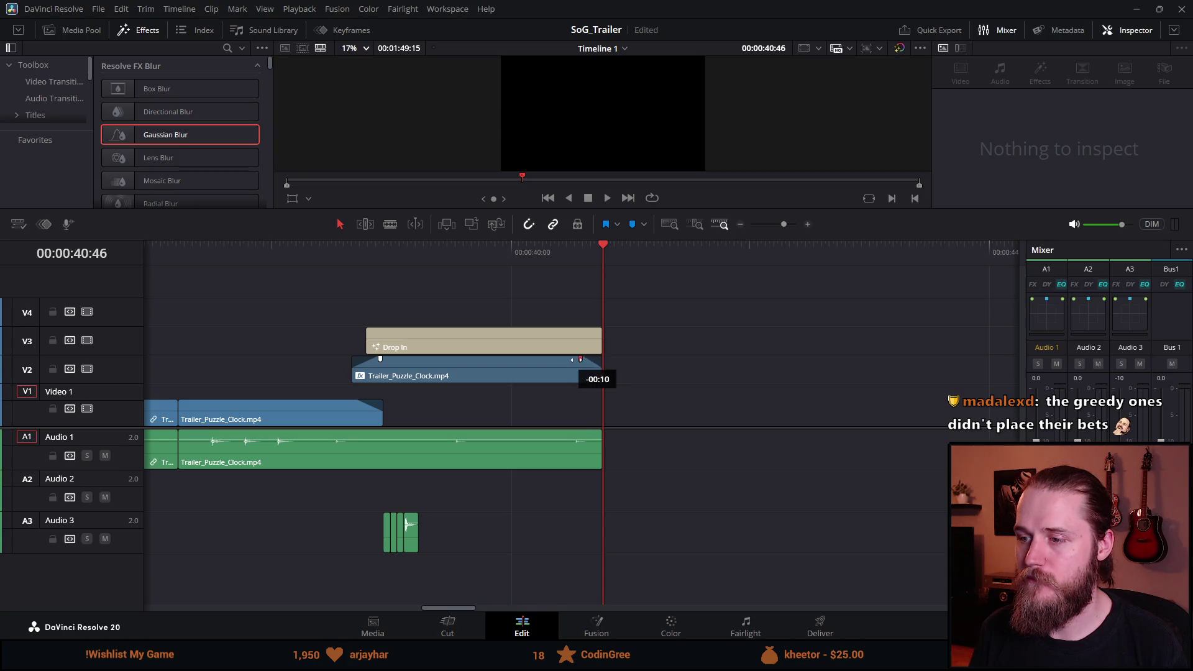
click(539, 251)
key(space)
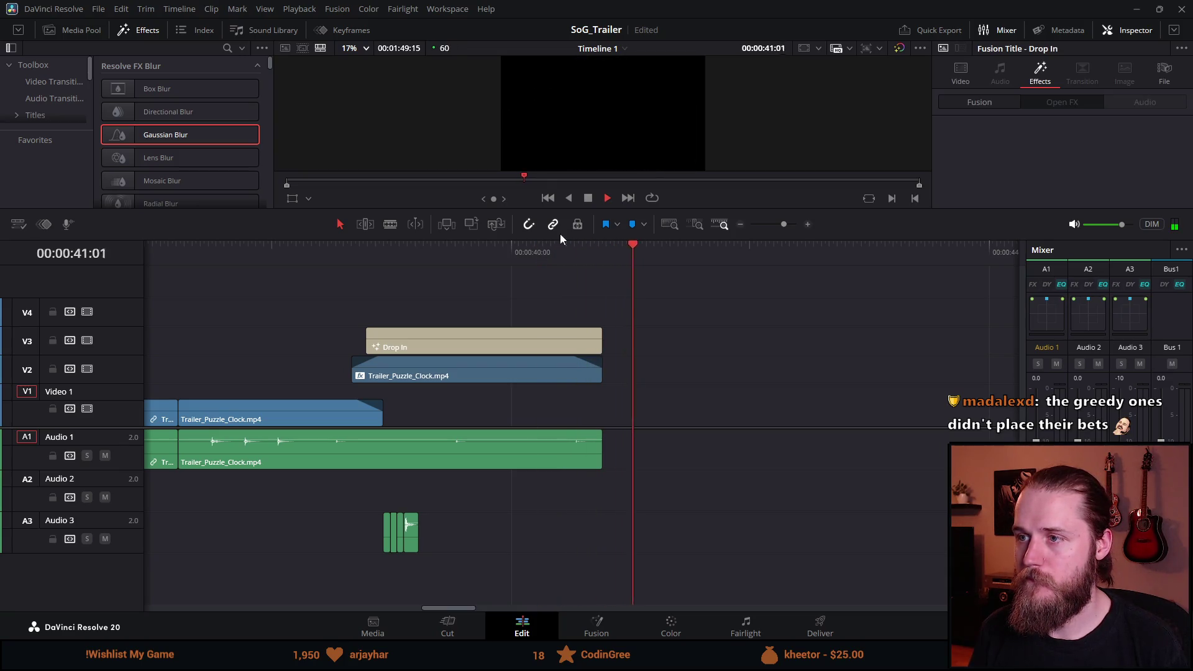
click(539, 251)
click(549, 253)
click(586, 199)
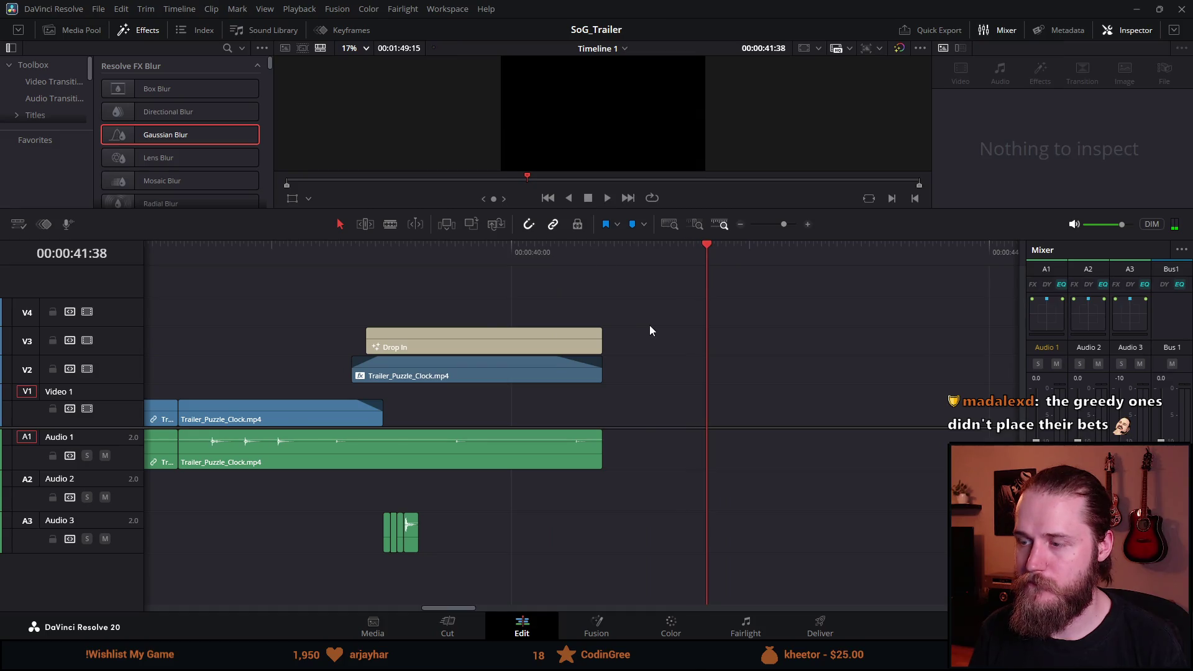
key(ctrl+minus)
click(80, 31)
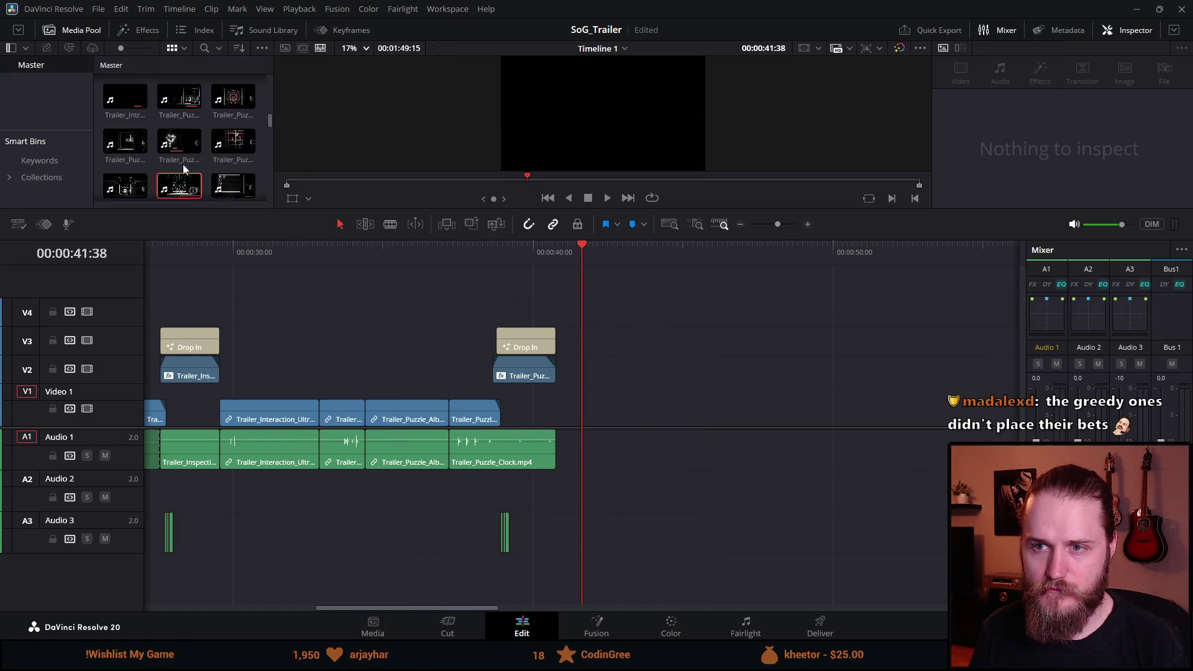
Step: Enlarge the viewer and Media Pool, then add Trailer_Puzzle_Panel to the timeline after the clock section
drag(258, 234, 258, 388)
scroll(209, 226, up, 1)
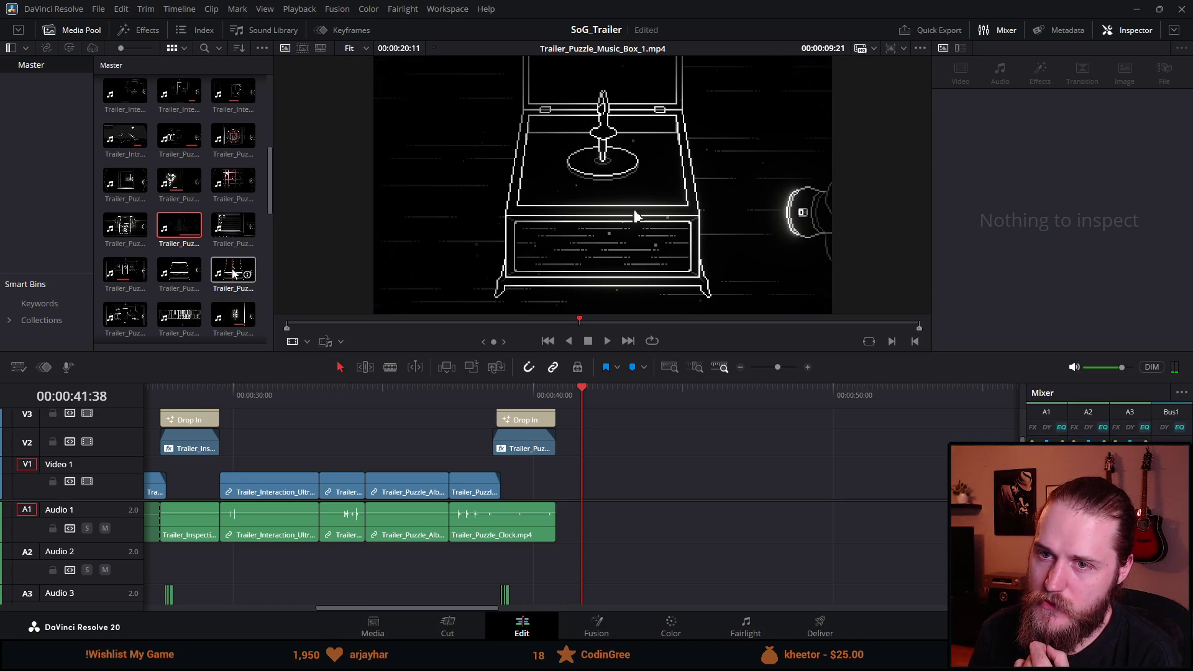
scroll(234, 273, down, 1)
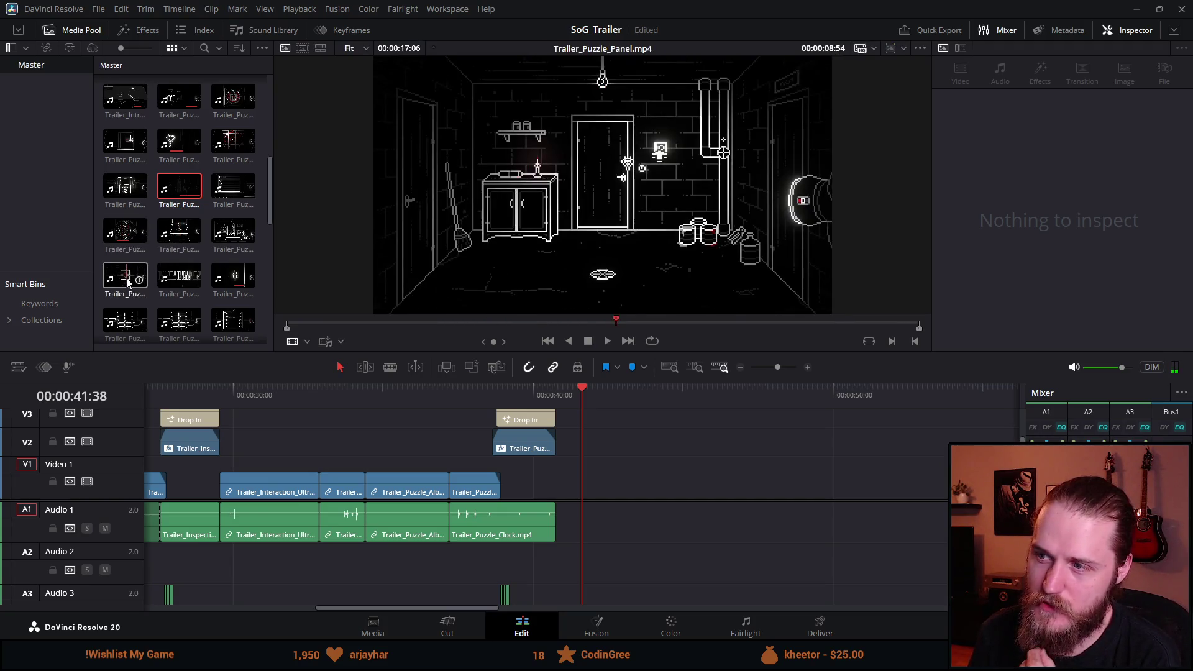
mouse_move(132, 283)
mouse_down()
mouse_move(638, 490)
mouse_move(600, 489)
mouse_up()
Step: Trim the start of the Trailer_Puzzle_Panel clip and play it back
key(ctrl+minus)
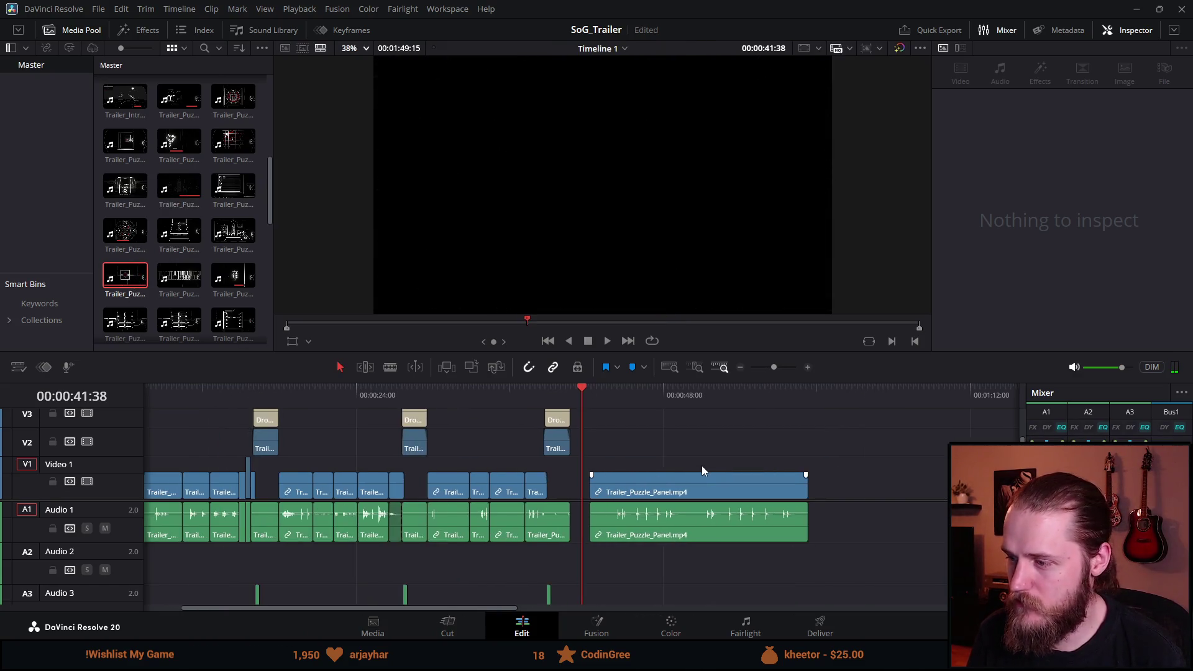
mouse_move(622, 401)
mouse_down()
mouse_move(732, 408)
mouse_move(714, 407)
mouse_up()
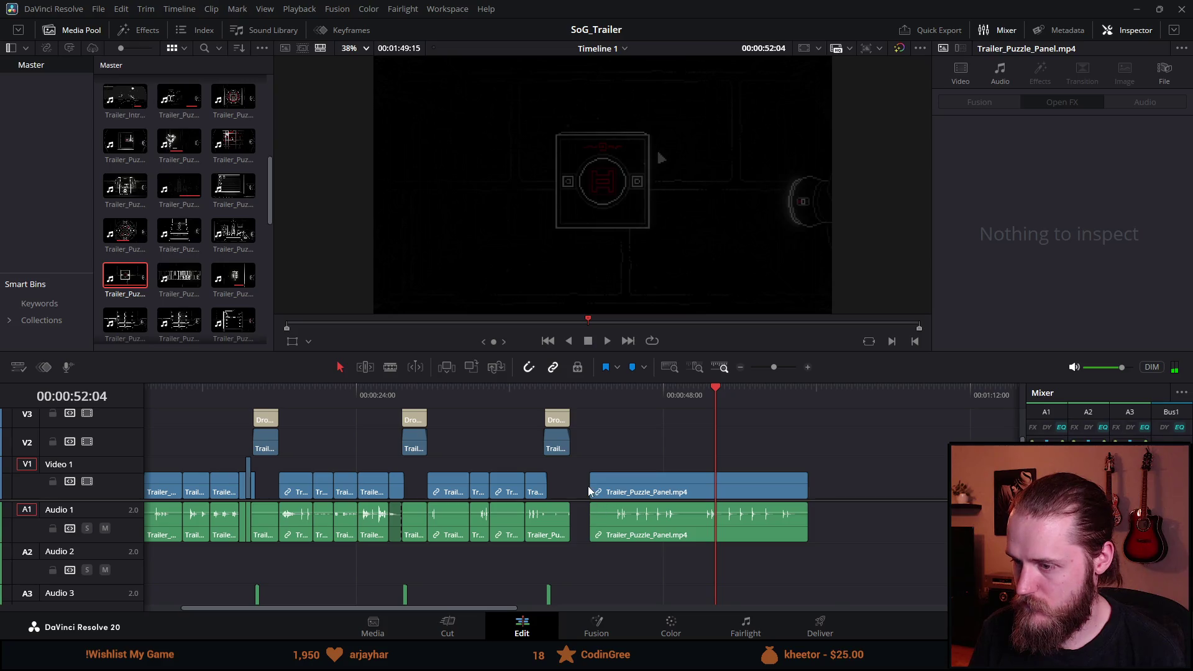
drag(587, 483, 715, 482)
key(space)
scroll(731, 445, up, 1)
scroll(752, 468, up, 2)
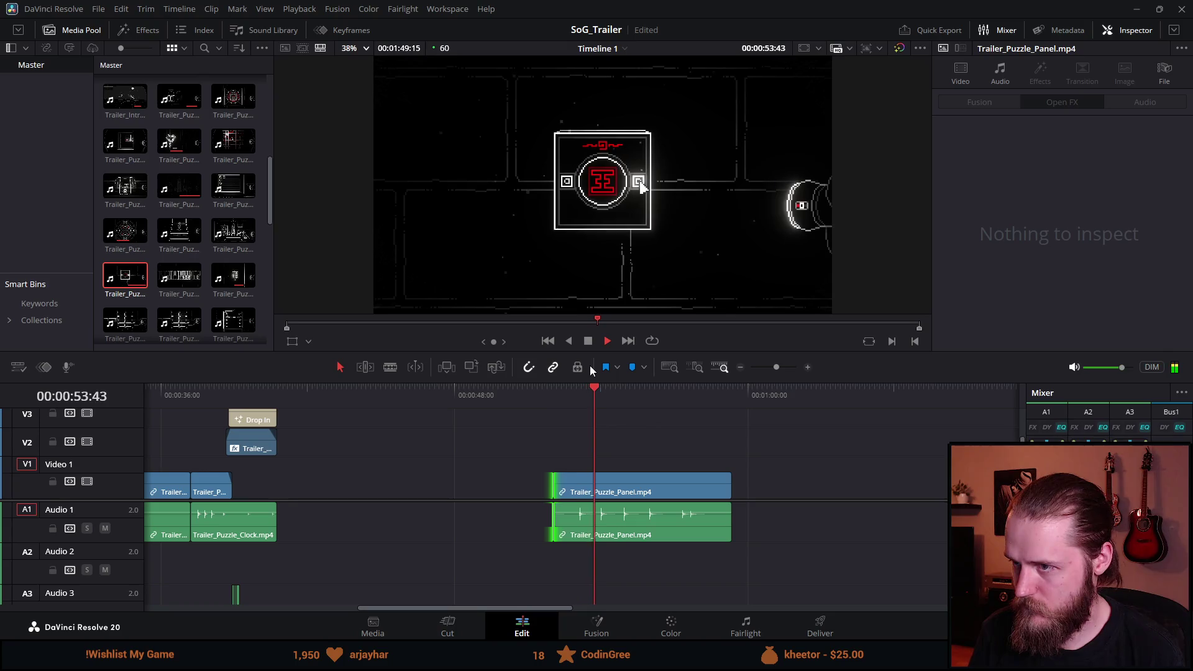
click(588, 343)
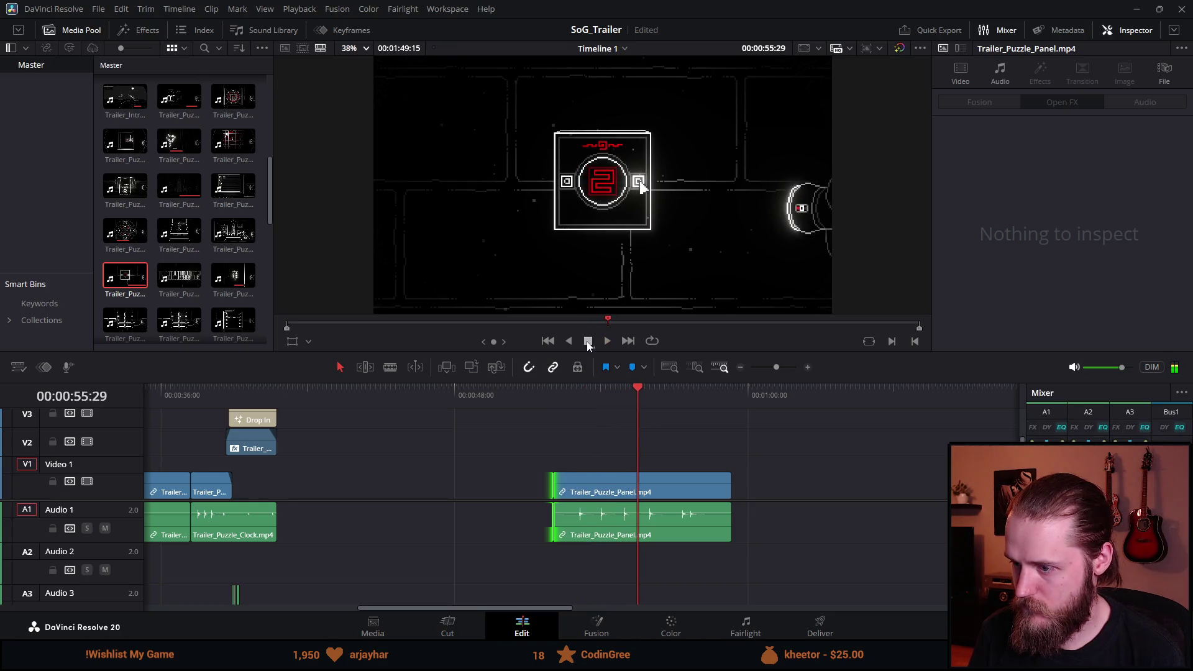
key(space)
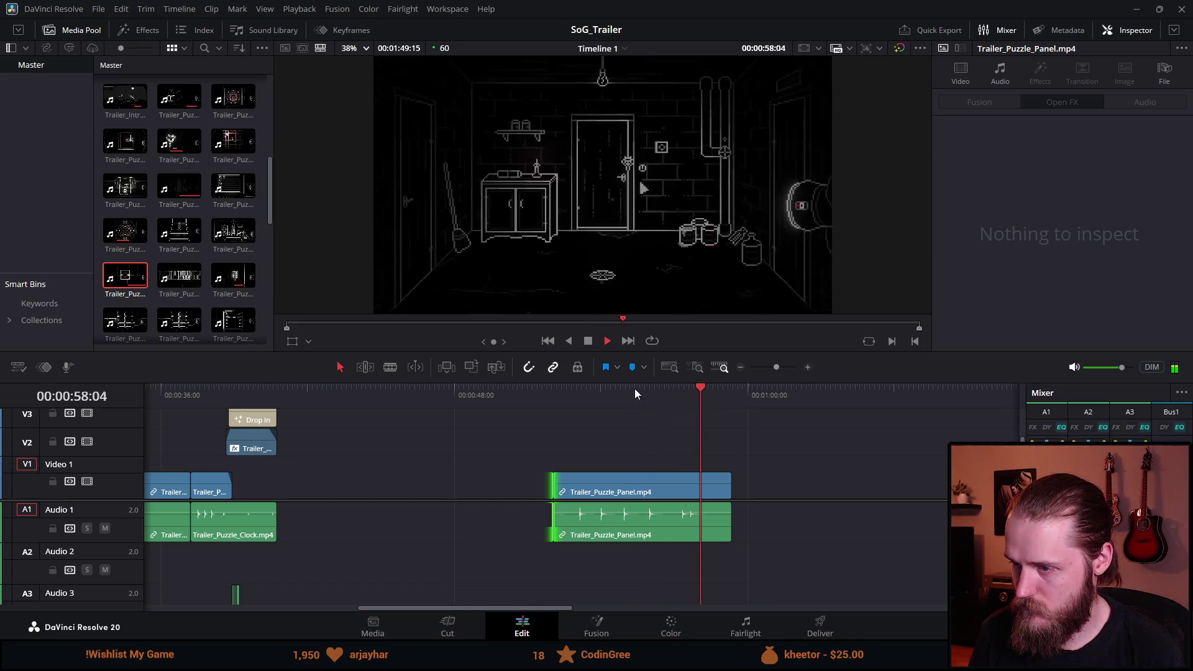
click(606, 391)
key(space)
Step: Shorten the Panel clip's end and add Trailer_Puzzle_Wires to the timeline after it
click(728, 491)
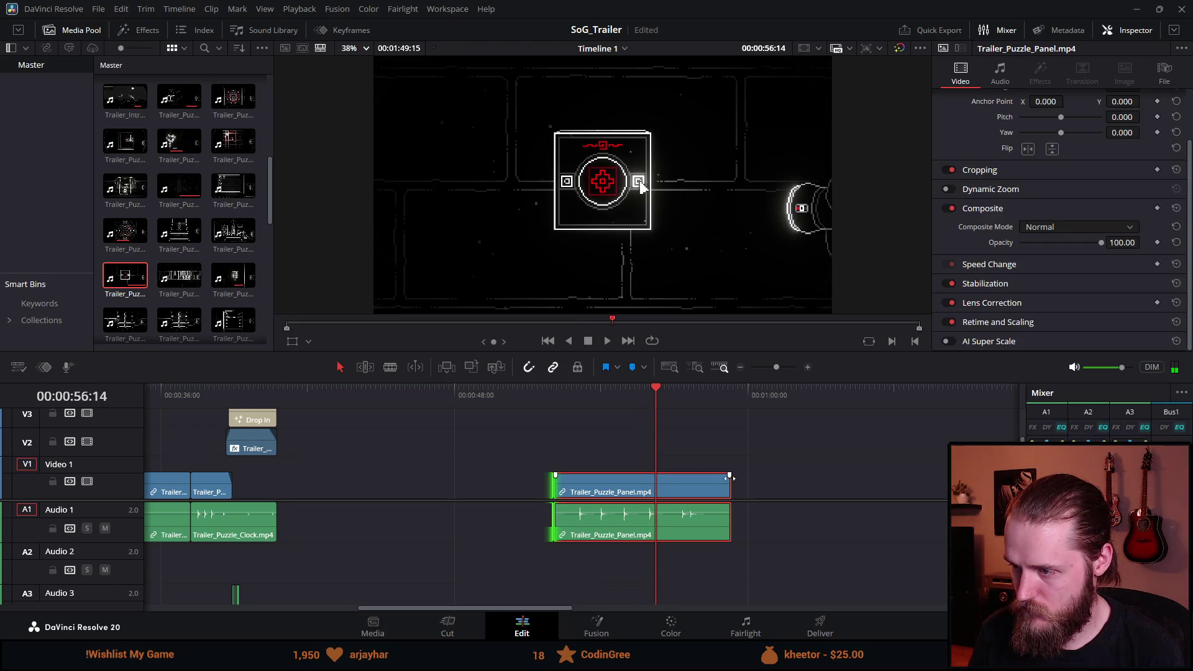
drag(725, 479, 634, 481)
click(545, 392)
key(space)
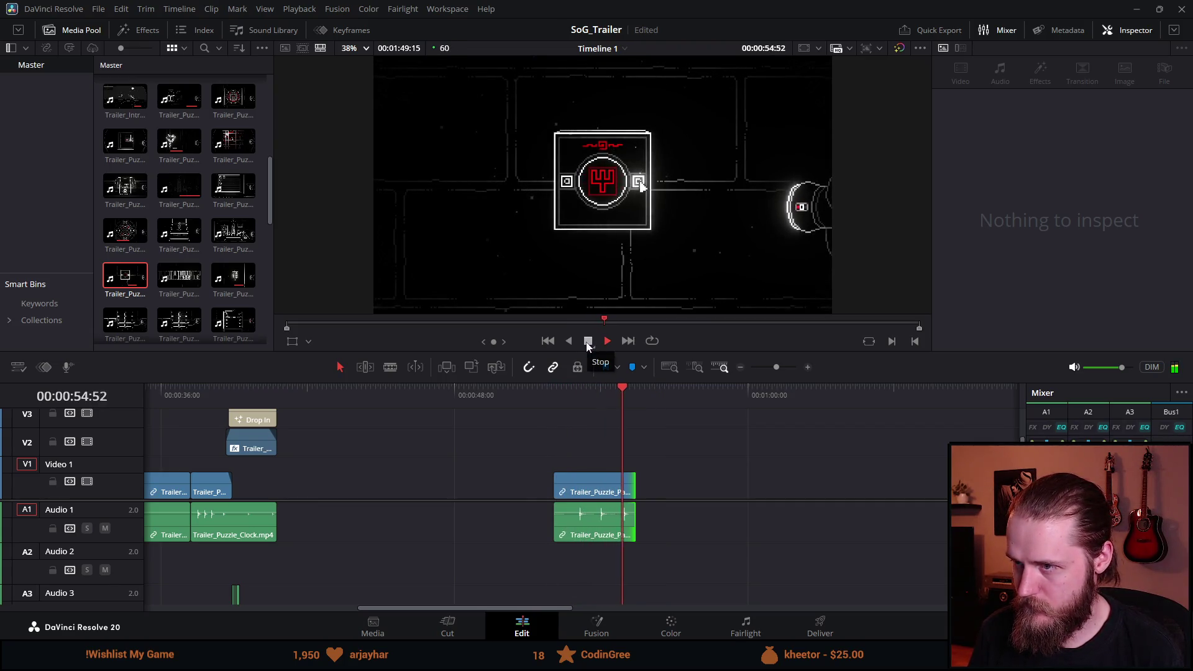
click(588, 344)
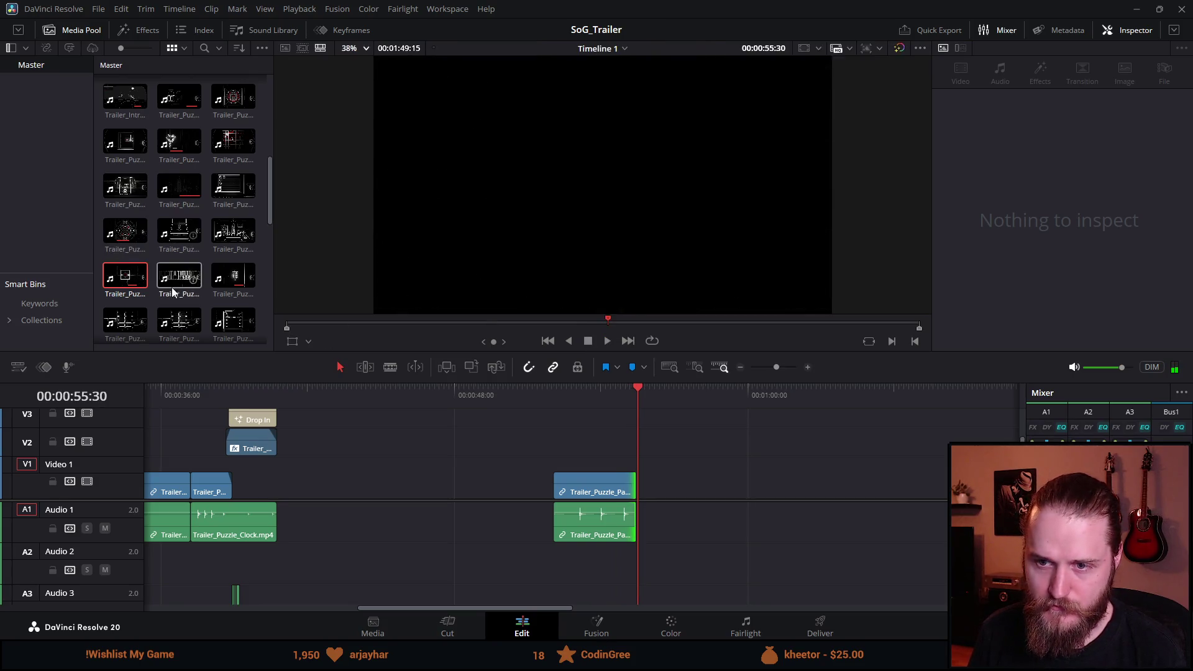
drag(226, 319, 664, 474)
mouse_move(677, 403)
mouse_down()
mouse_move(866, 409)
mouse_move(687, 414)
mouse_move(722, 418)
mouse_up()
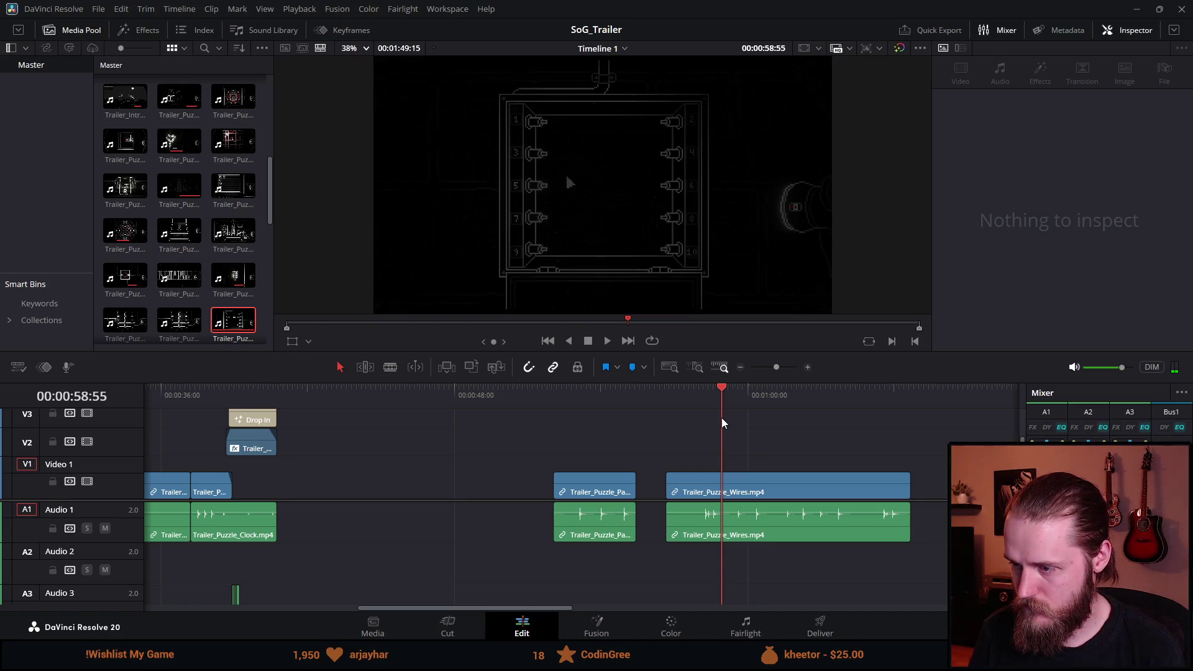
Step: Split and trim the Trailer_Puzzle_Wires clip's head and tail to the wire puzzle section
key(ctrl+b)
click(685, 495)
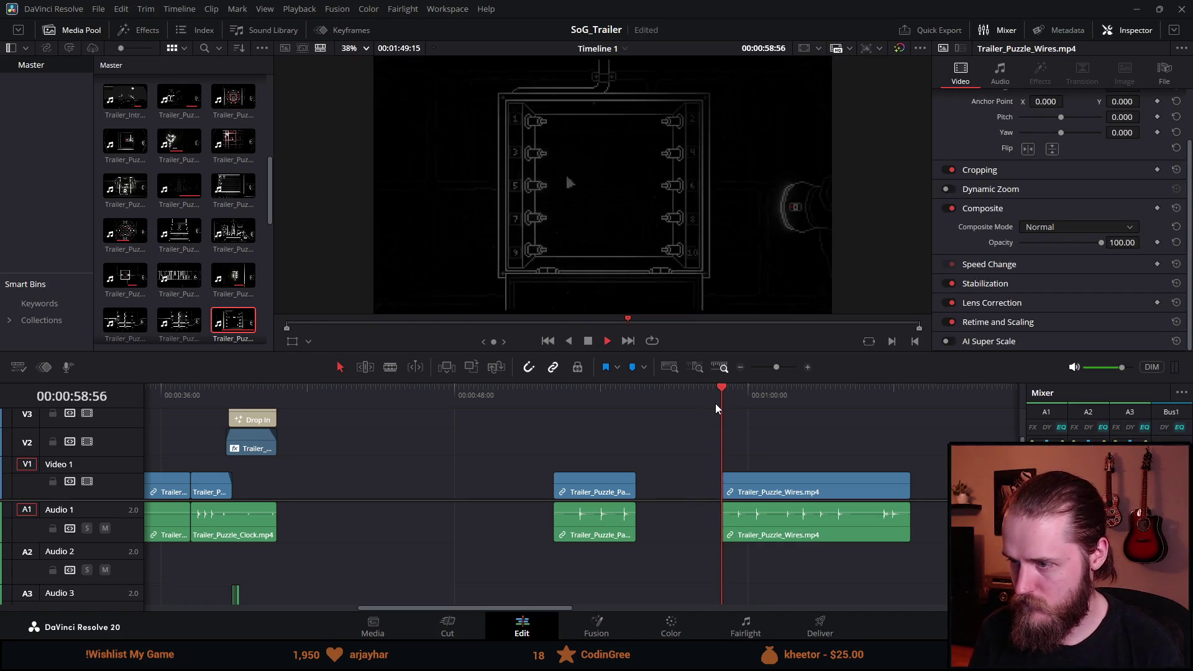
key(space)
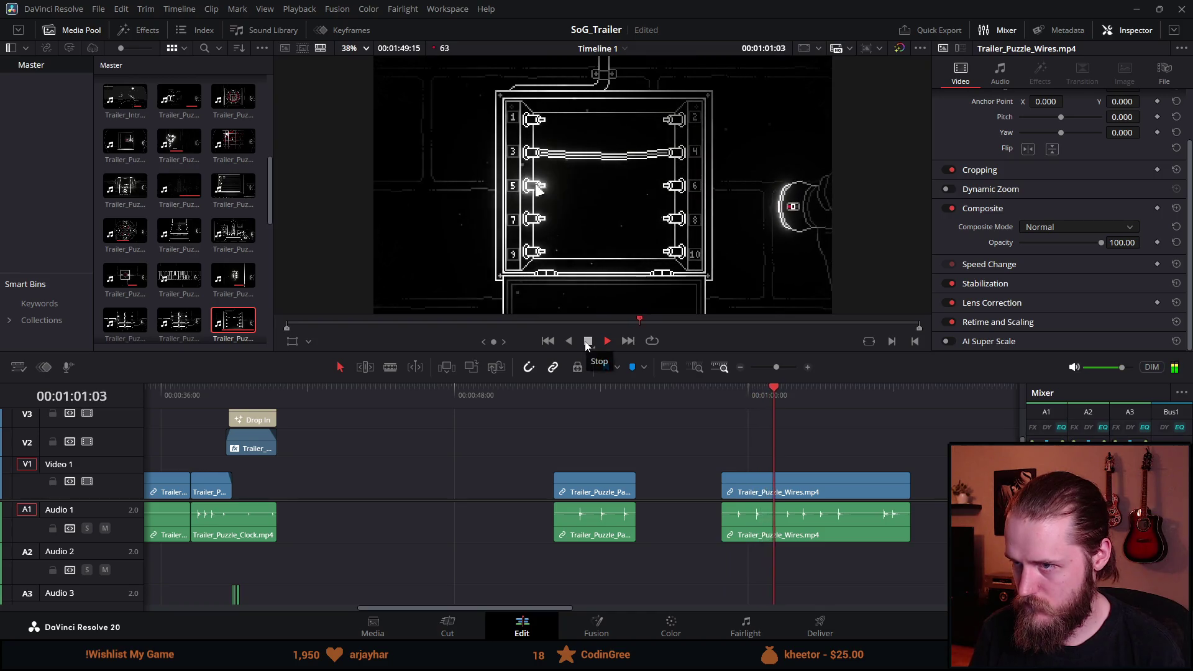
click(590, 343)
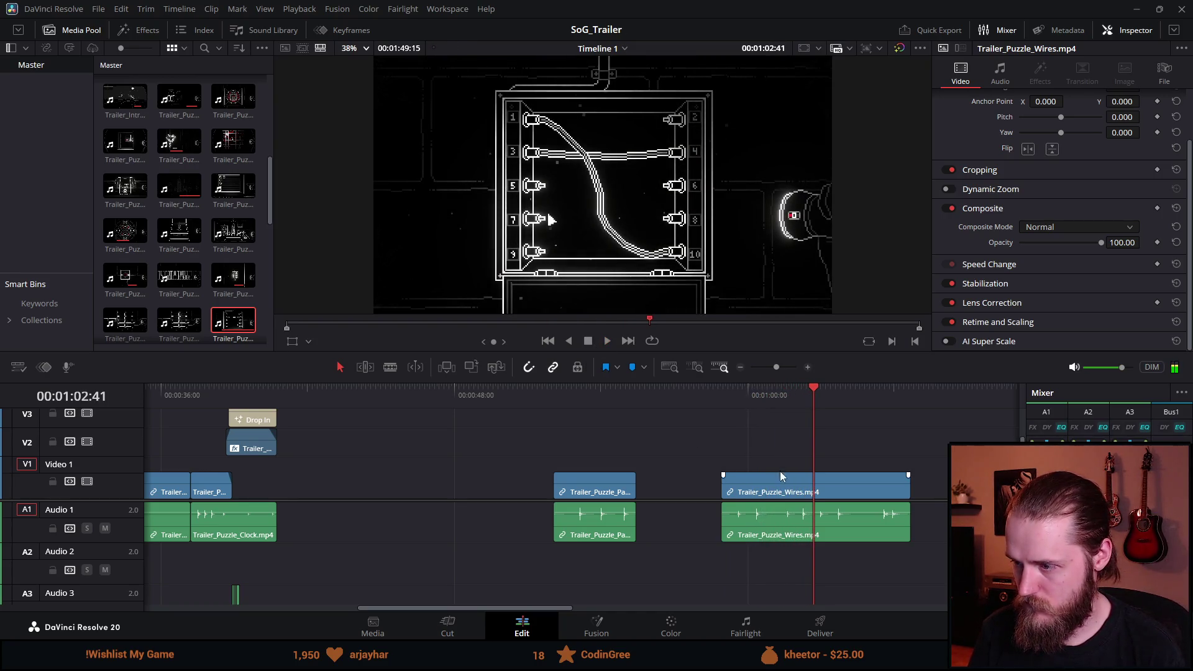
scroll(728, 492, up, 2)
mouse_move(595, 392)
mouse_down()
mouse_move(632, 389)
mouse_move(614, 390)
mouse_move(661, 404)
mouse_move(649, 408)
mouse_up()
drag(503, 495, 645, 484)
key(space)
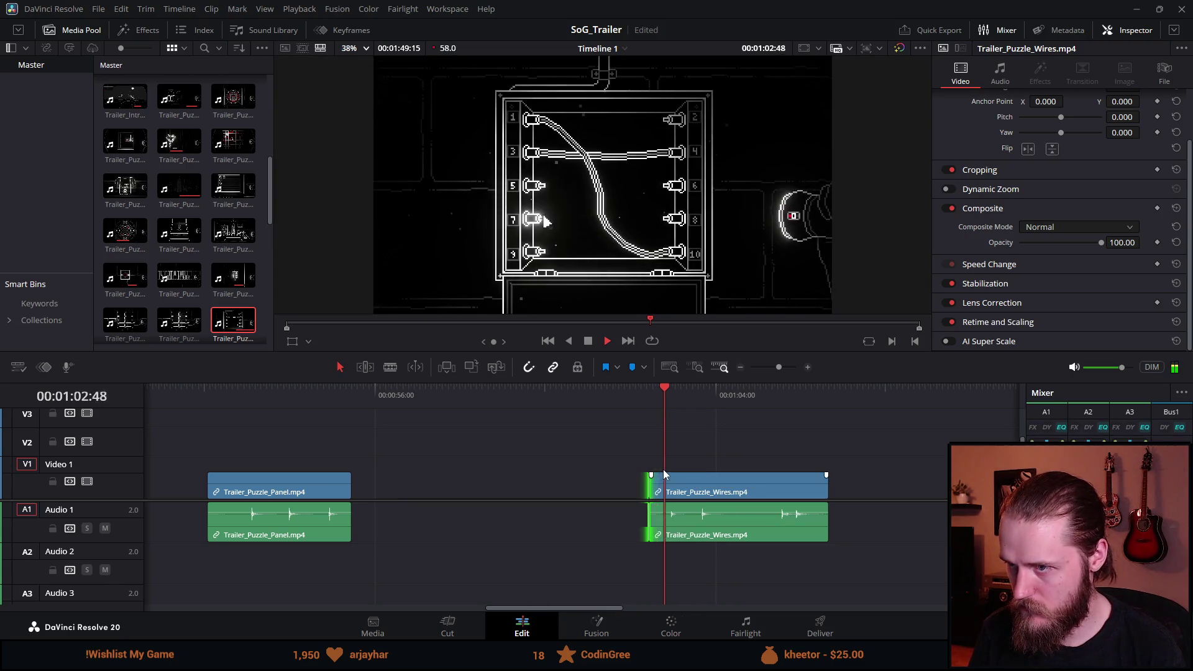
key(space)
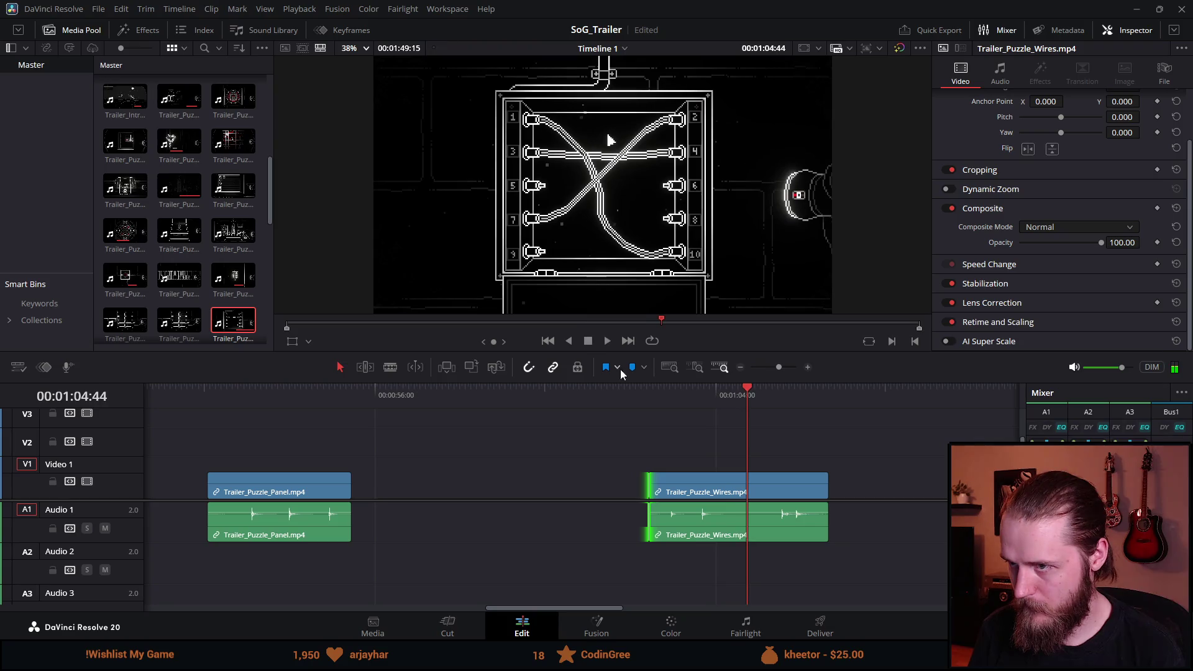
drag(825, 481, 433, 484)
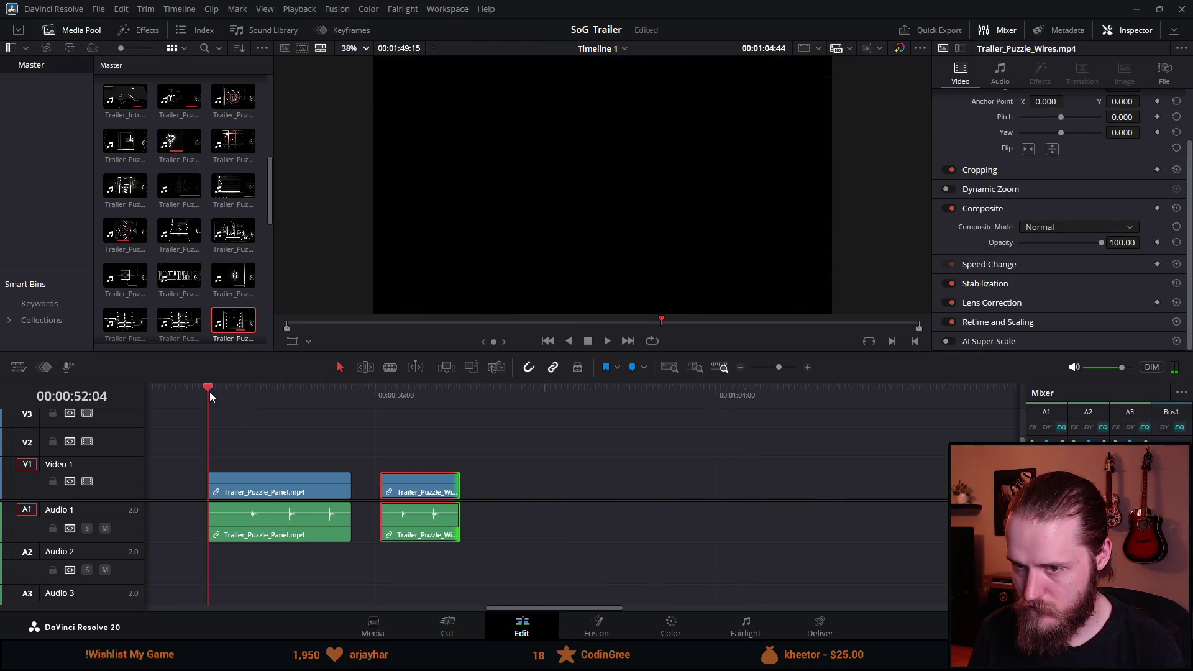
Step: Trim the Panel clip further and butt it directly against the Wires clip
key(space)
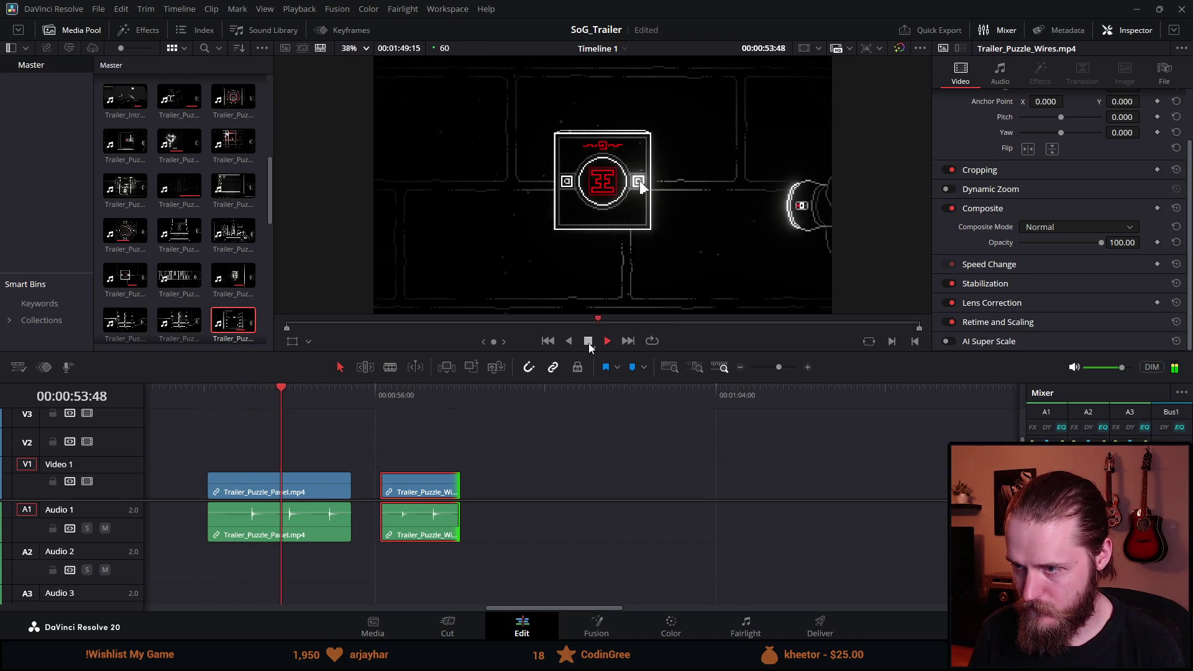
click(588, 342)
drag(349, 489, 312, 489)
drag(208, 485, 360, 486)
click(301, 393)
key(space)
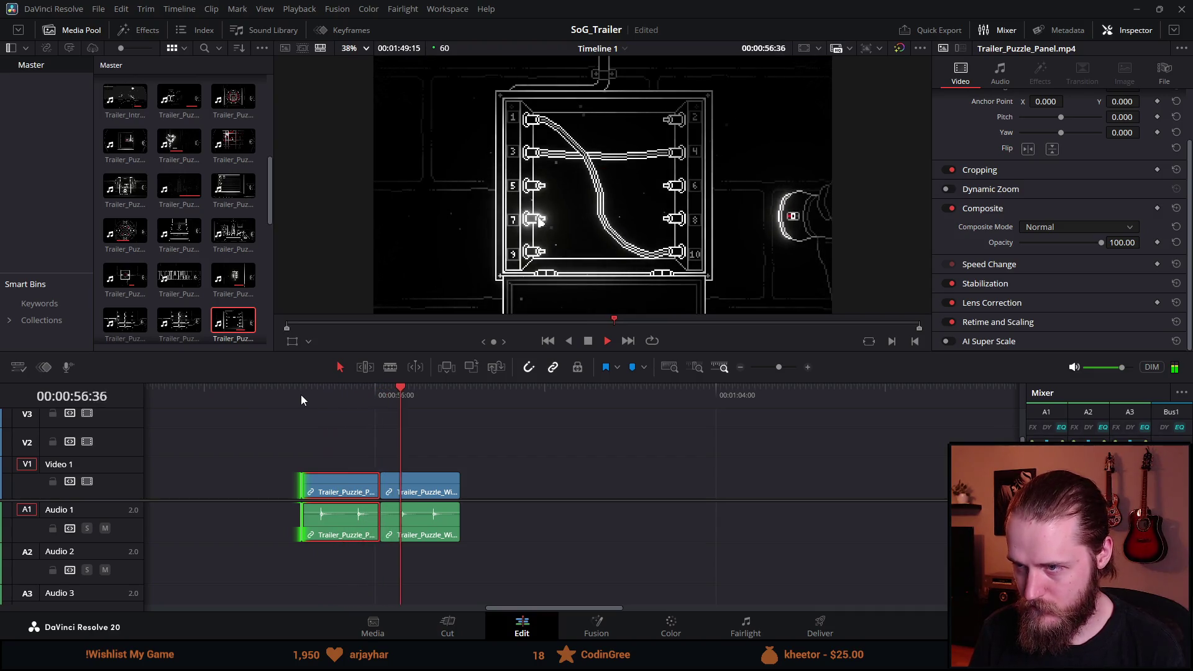
click(584, 345)
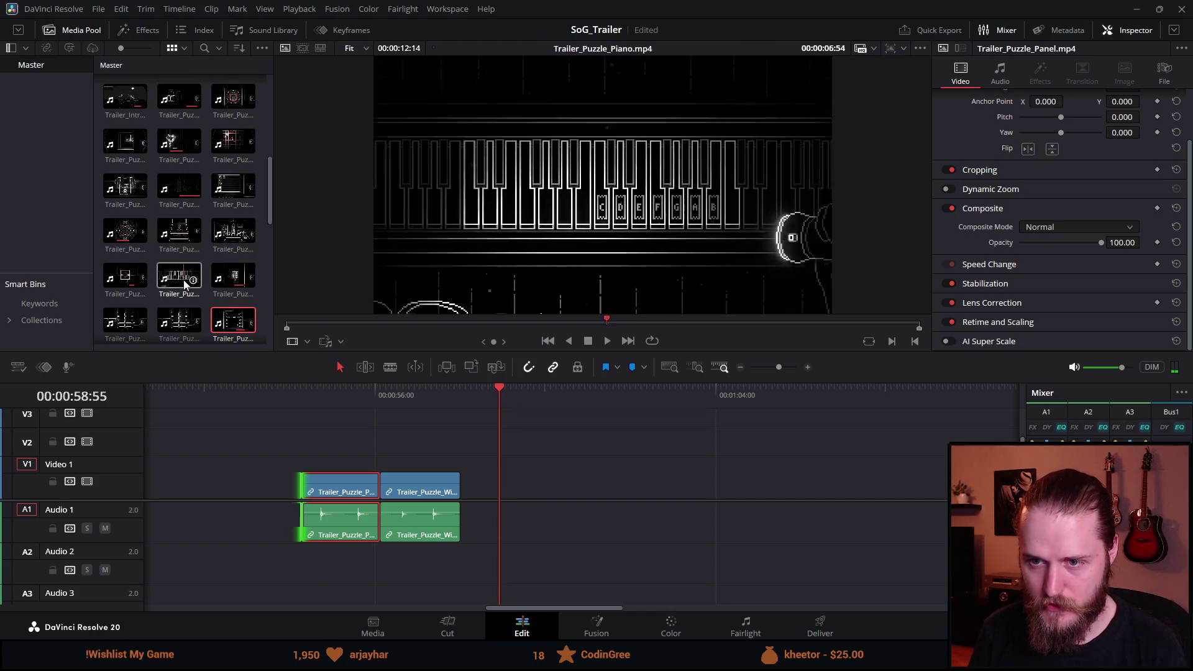
drag(182, 330, 521, 490)
mouse_move(571, 403)
mouse_down()
mouse_move(815, 421)
mouse_move(780, 424)
mouse_up()
key(space)
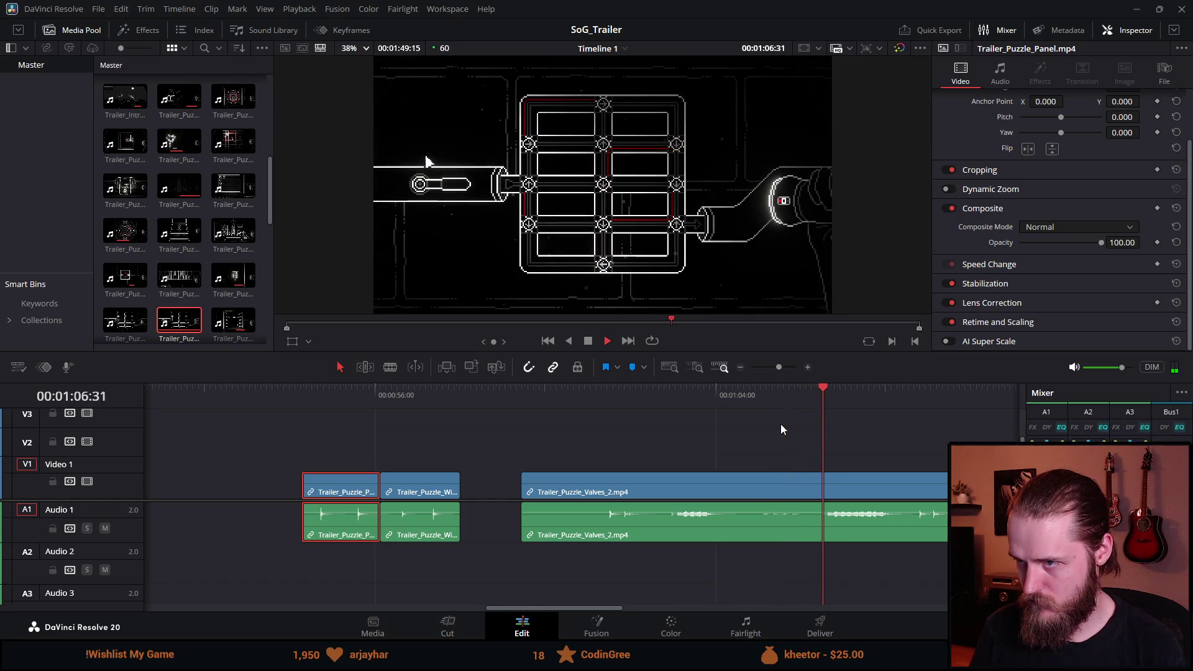
click(585, 393)
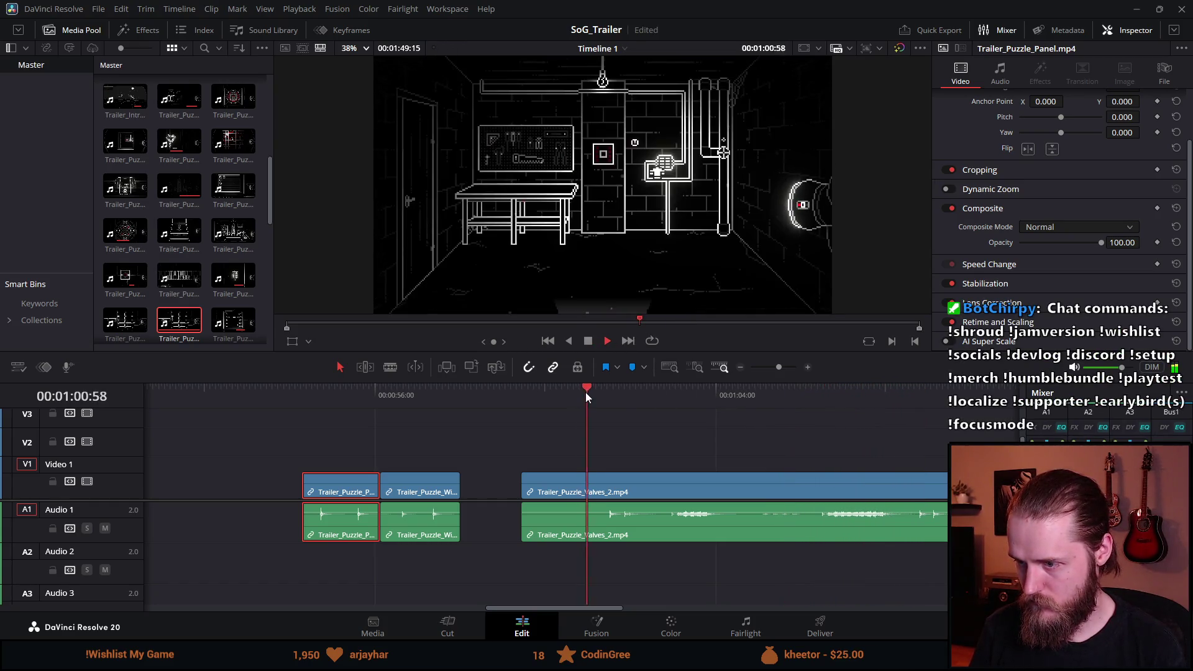
click(589, 342)
click(911, 397)
key(space)
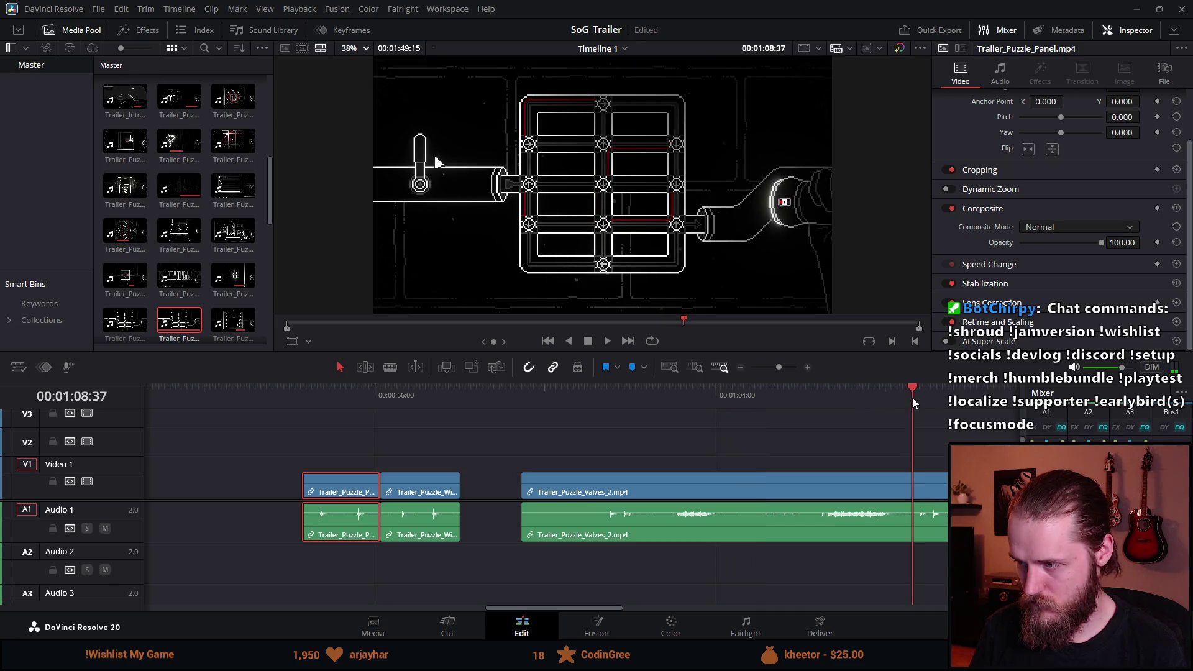
click(857, 393)
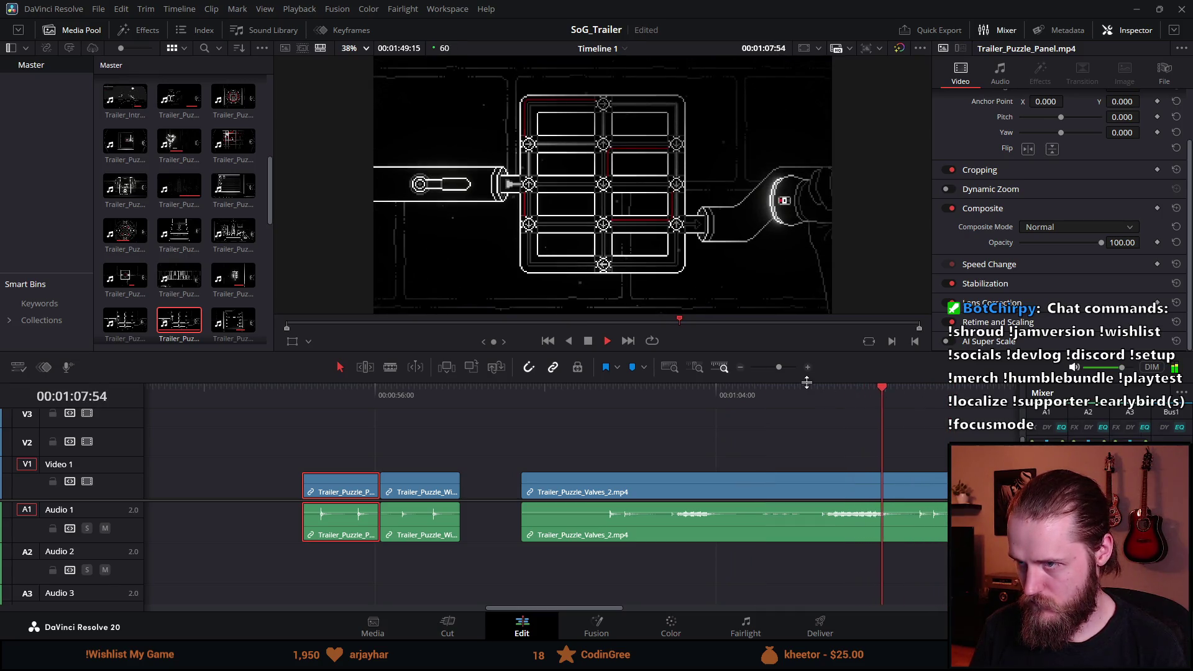
Step: Trim the start of Trailer_Puzzle_Valves_2 to a later frame
click(777, 388)
click(782, 393)
mouse_move(784, 393)
mouse_down()
mouse_move(799, 389)
mouse_move(778, 393)
mouse_up()
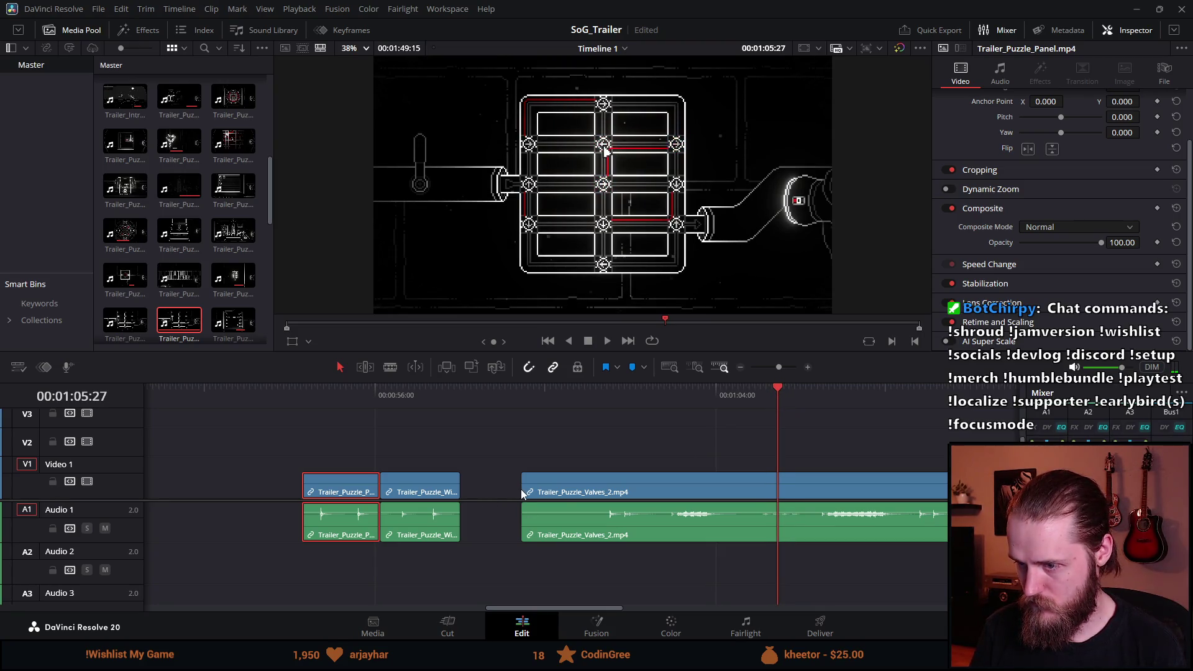
drag(520, 488, 778, 482)
Step: Trim the Valves_2 clip's end and slide it left against the Wires clip
click(607, 340)
key(space)
mouse_move(991, 489)
mouse_down()
mouse_move(738, 485)
mouse_move(721, 509)
mouse_up()
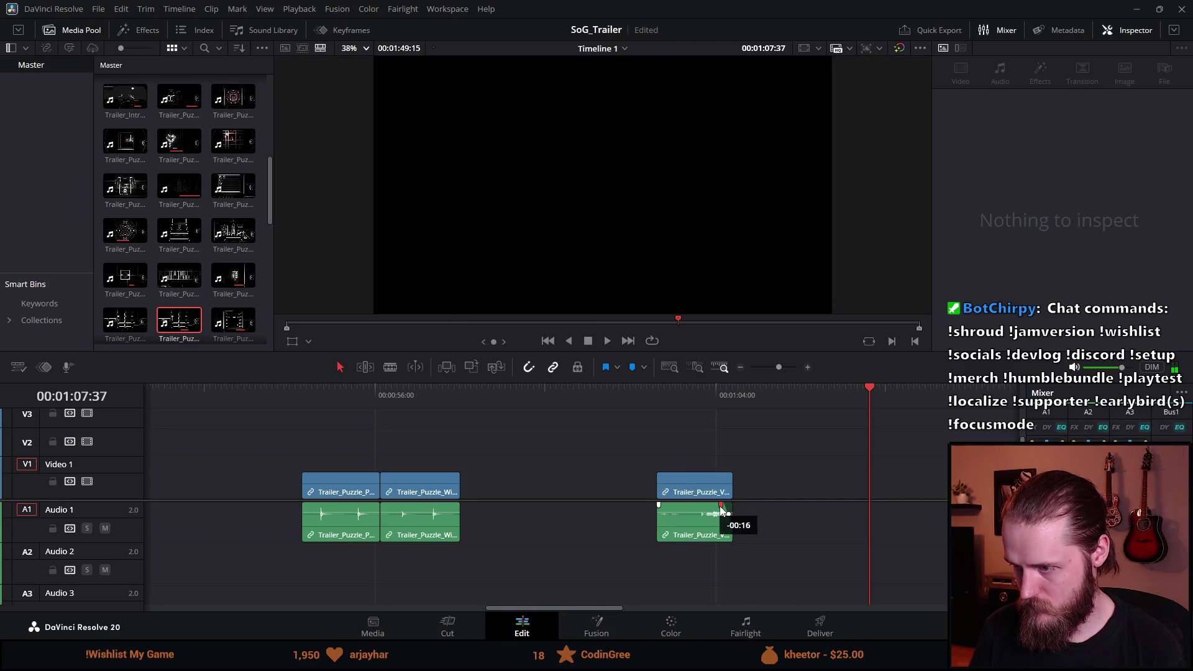
click(698, 391)
key(space)
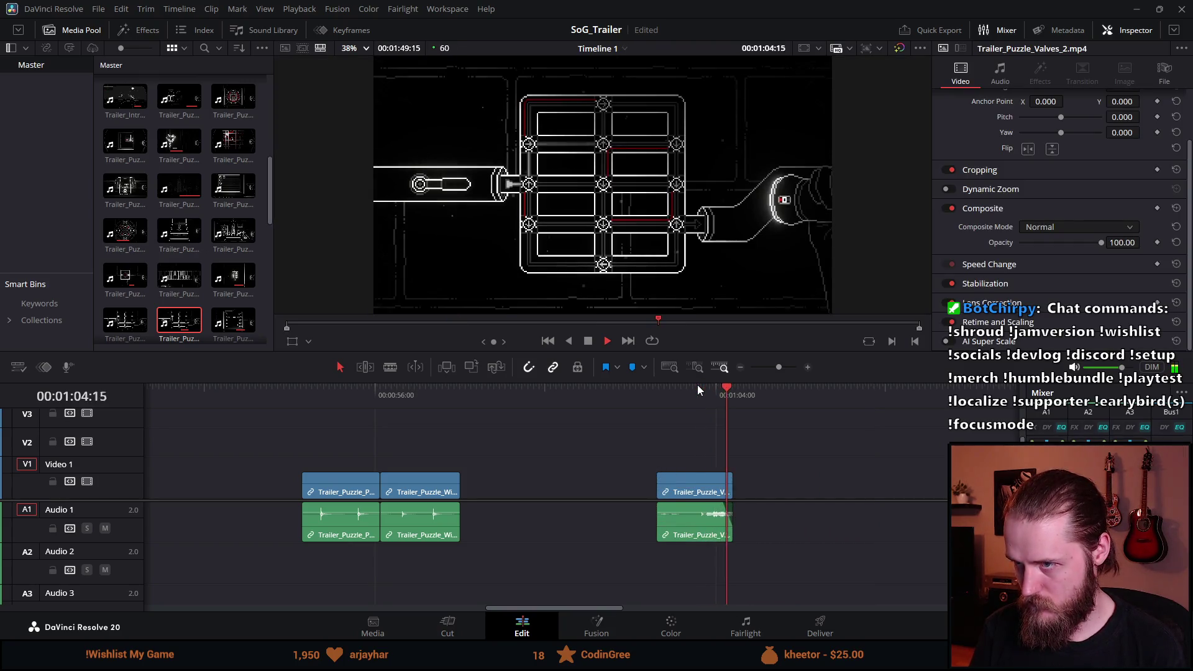
key(space)
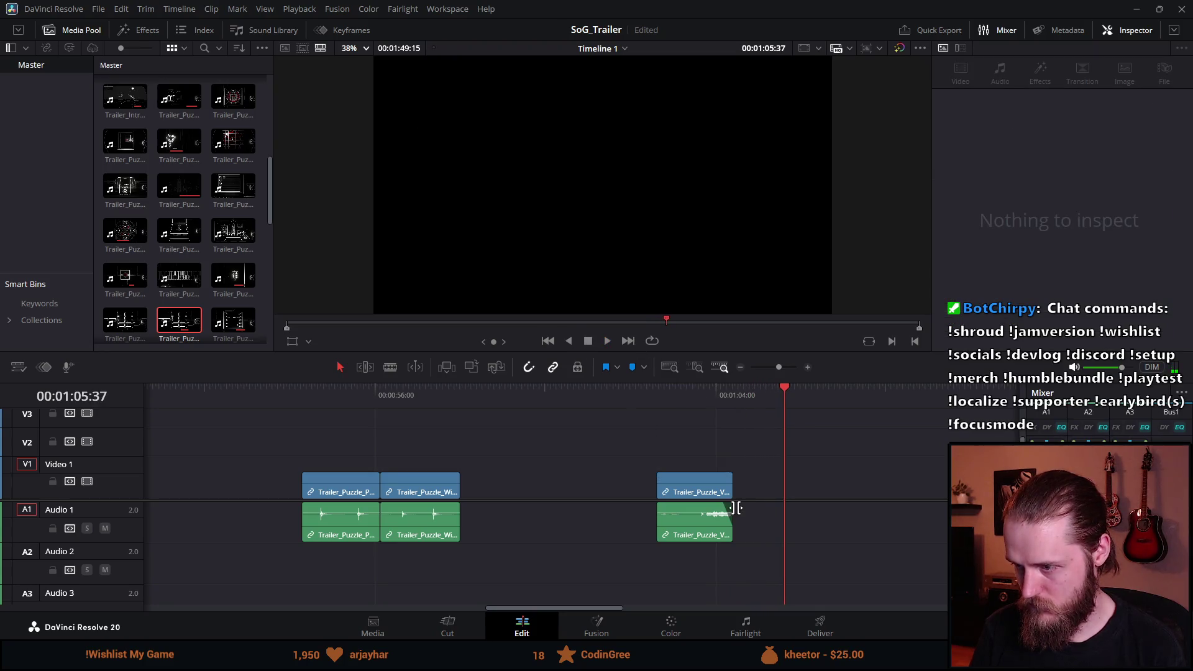
drag(692, 493, 498, 489)
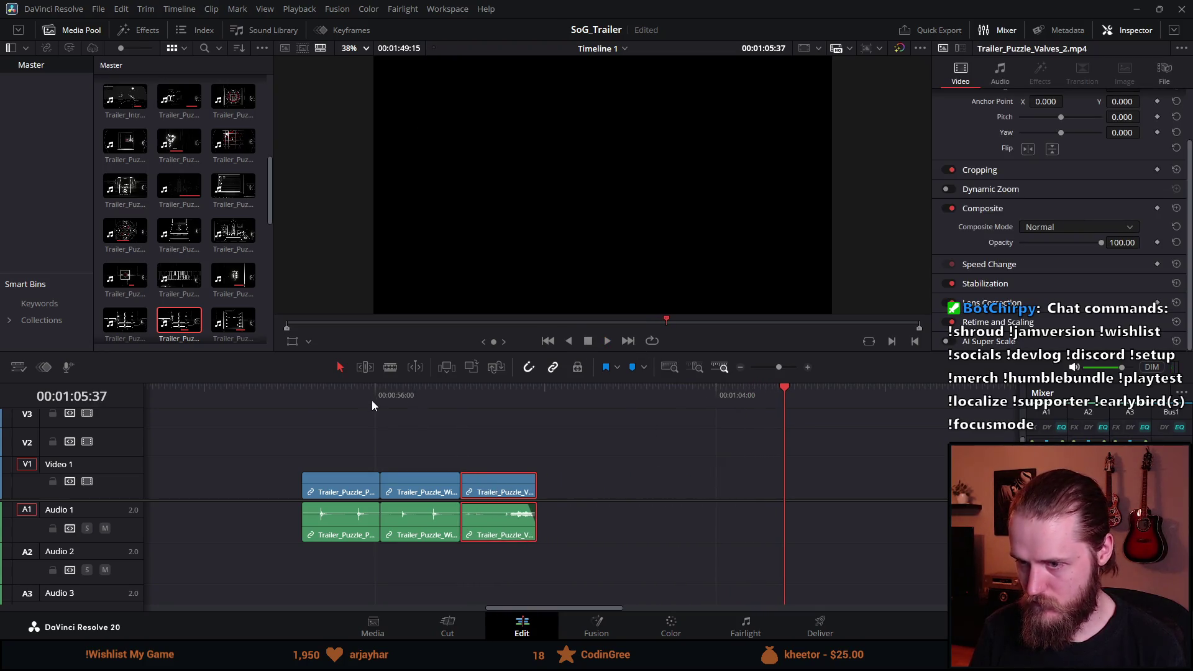
click(299, 401)
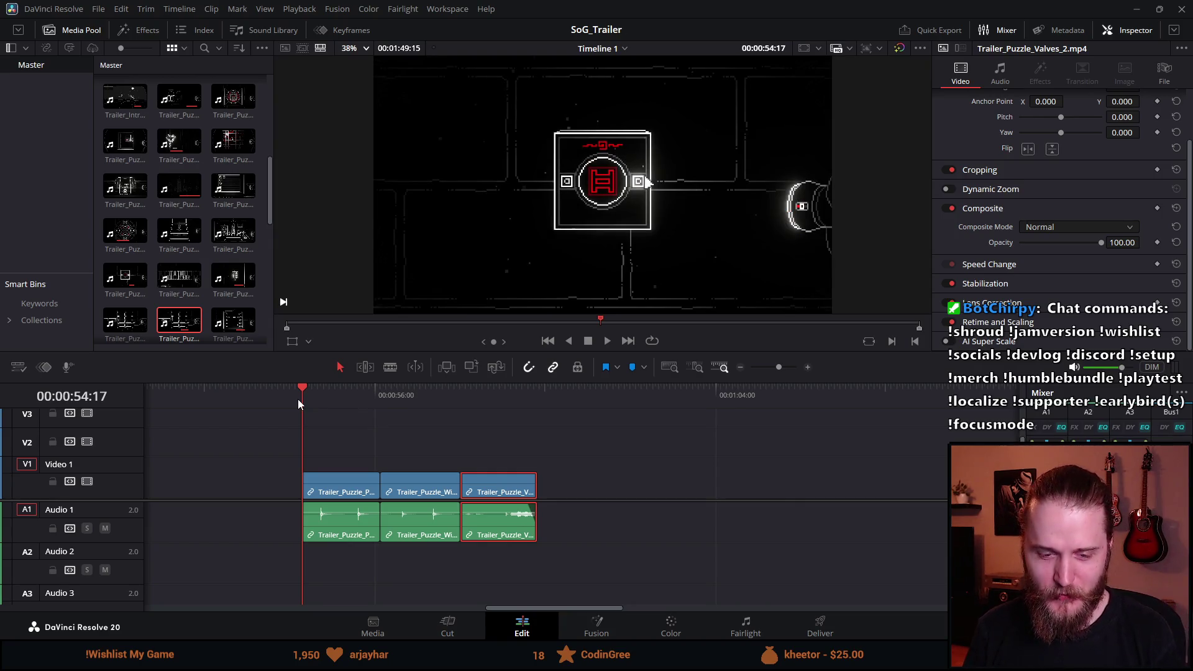
Step: Shorten the end of the Trailer_Puzzle_Valves_2 clip and replay the new ending
key(space)
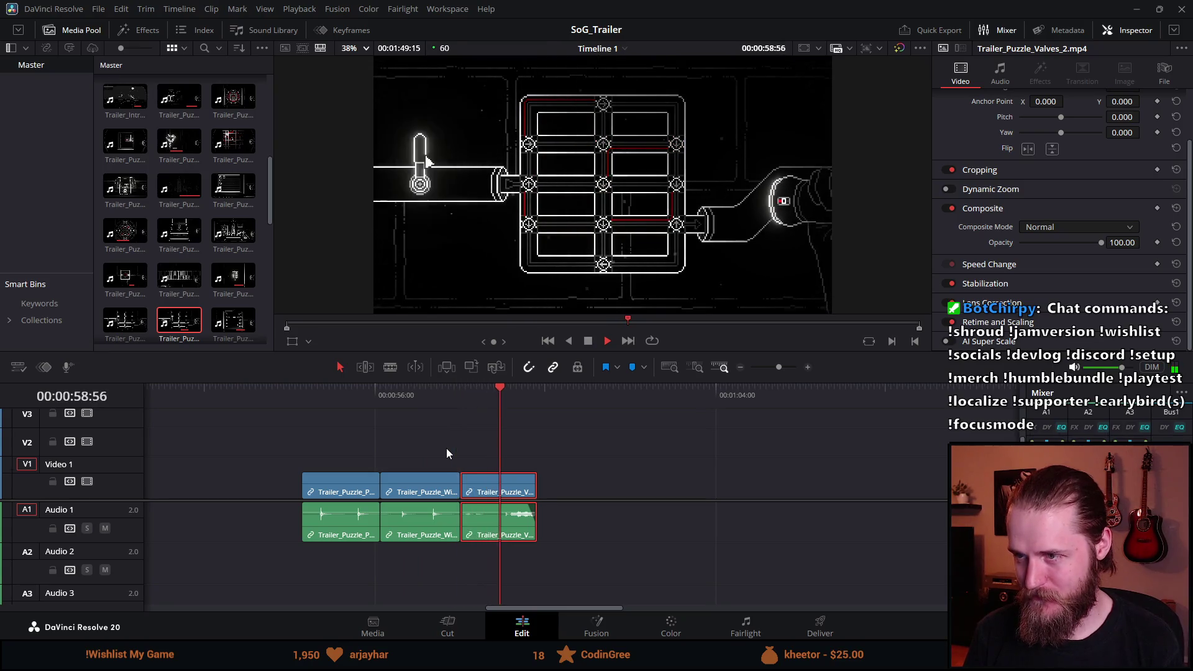
key(space)
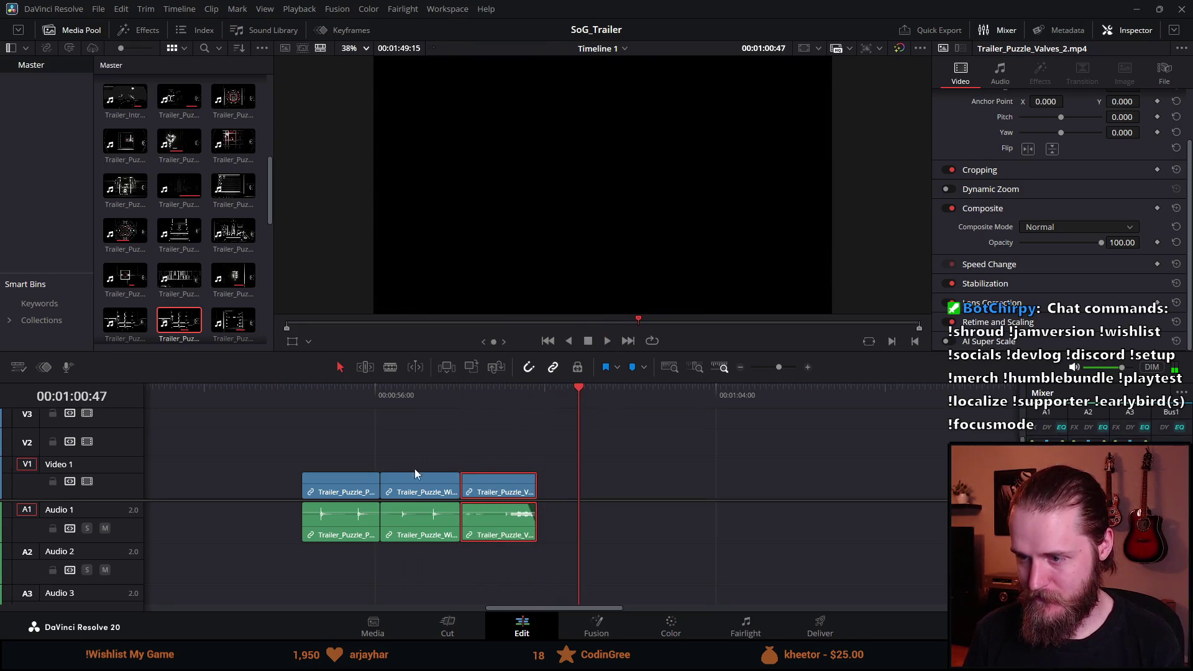
scroll(539, 490, up, 3)
drag(455, 482, 445, 483)
click(400, 403)
key(space)
click(351, 397)
Step: Add an audio fade-out to the end of the Valves_2 clip
scroll(437, 456, down, 3)
scroll(437, 456, up, 2)
drag(415, 506, 420, 507)
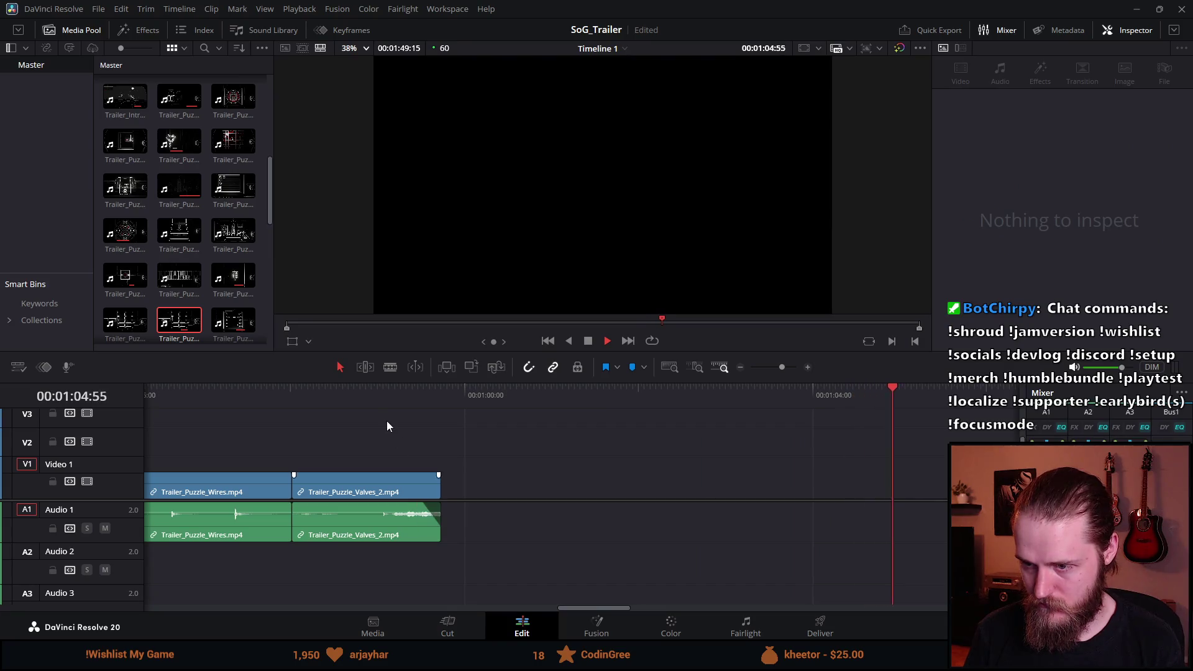
click(371, 387)
key(space)
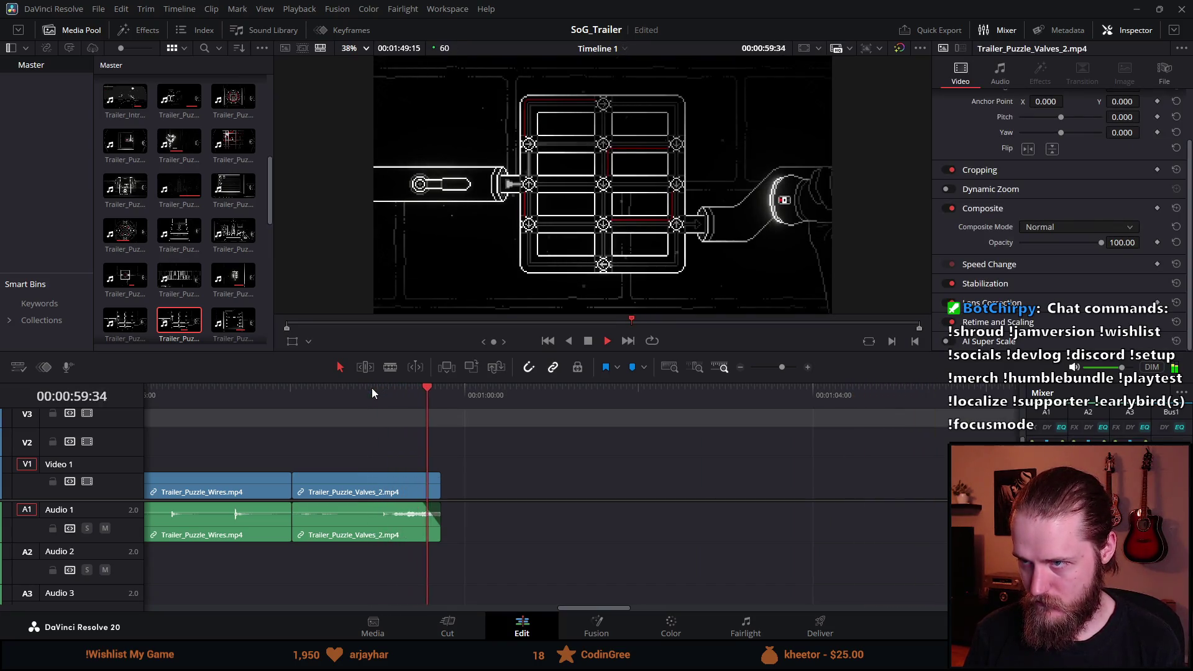
scroll(367, 491, down, 4)
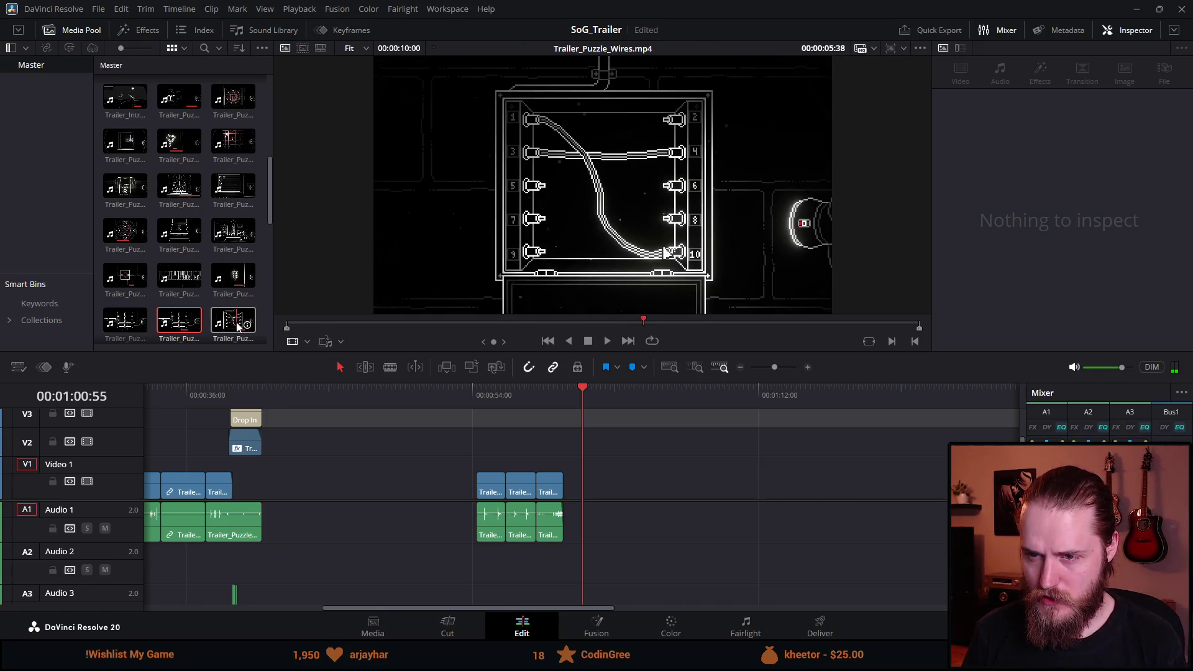
Step: Add Trailer_Puzzle_Chest to V1 after the puzzle clips
click(194, 321)
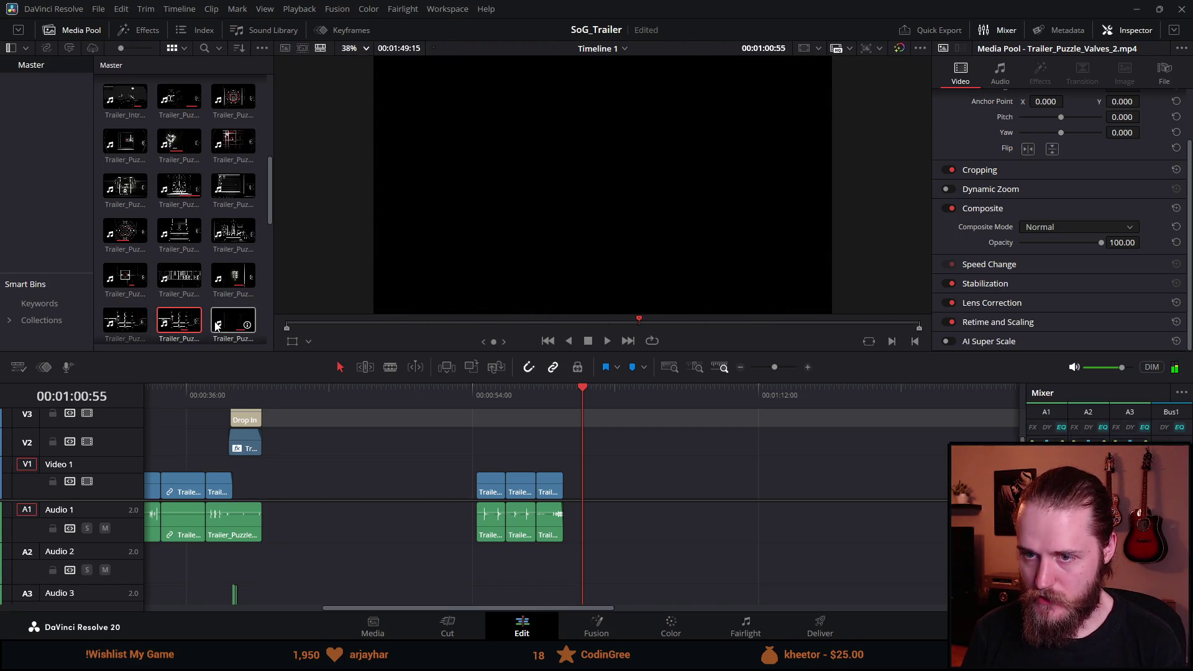
scroll(225, 324, down, 1)
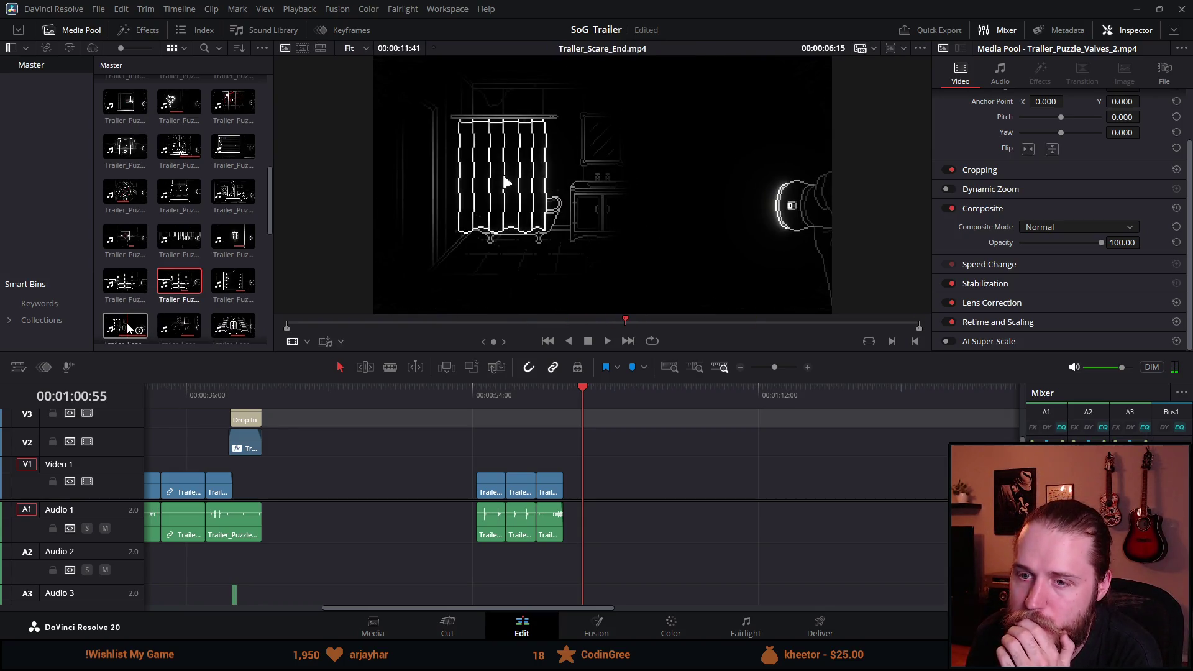
scroll(128, 328, down, 1)
scroll(127, 328, up, 2)
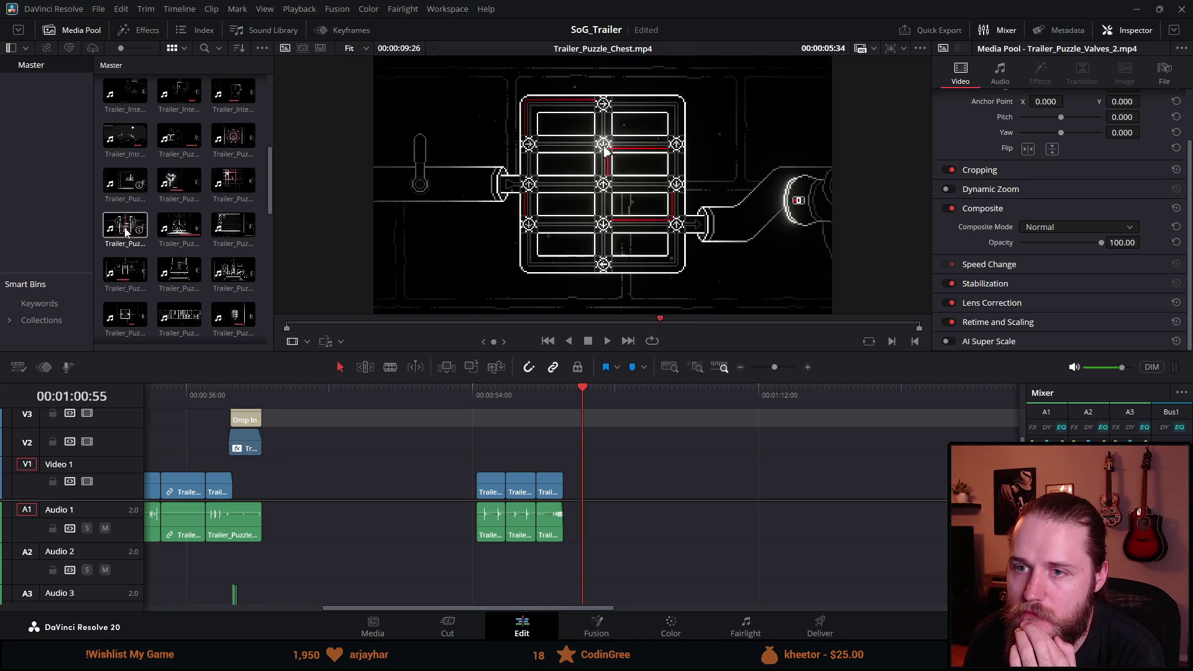
scroll(132, 193, up, 1)
drag(130, 230, 595, 485)
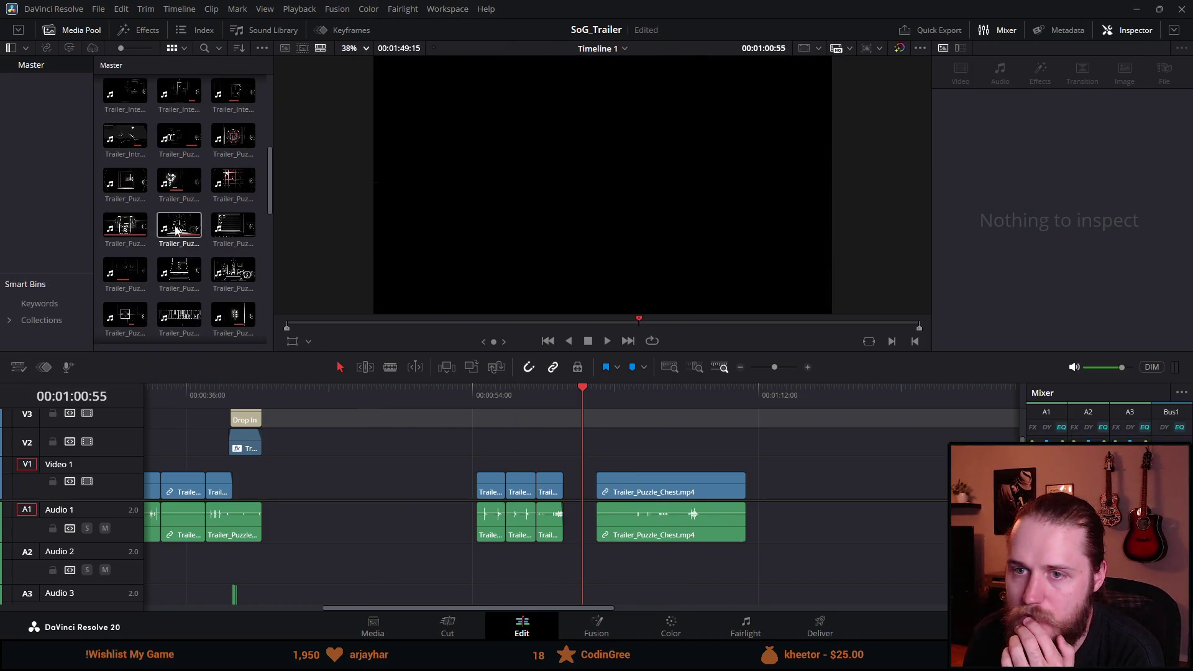
Step: Add Trailer_Puzzle_Book after the Chest clip and Trailer_Puzzle_Chess into the earlier gap
drag(125, 180, 790, 467)
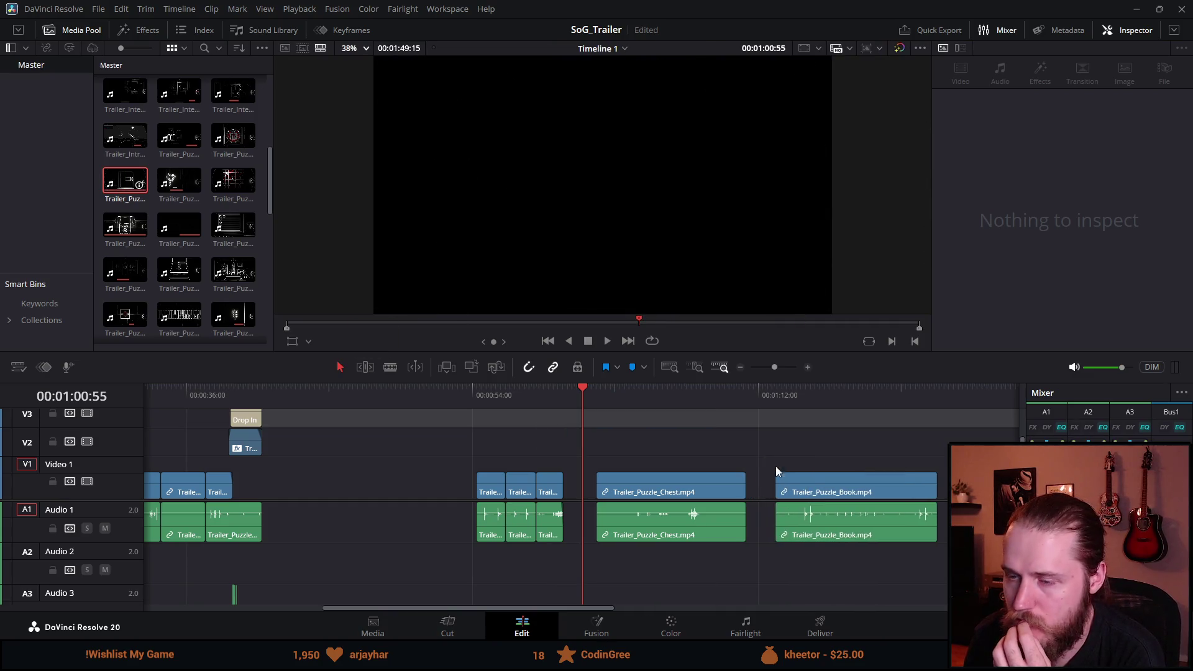
drag(231, 182, 324, 483)
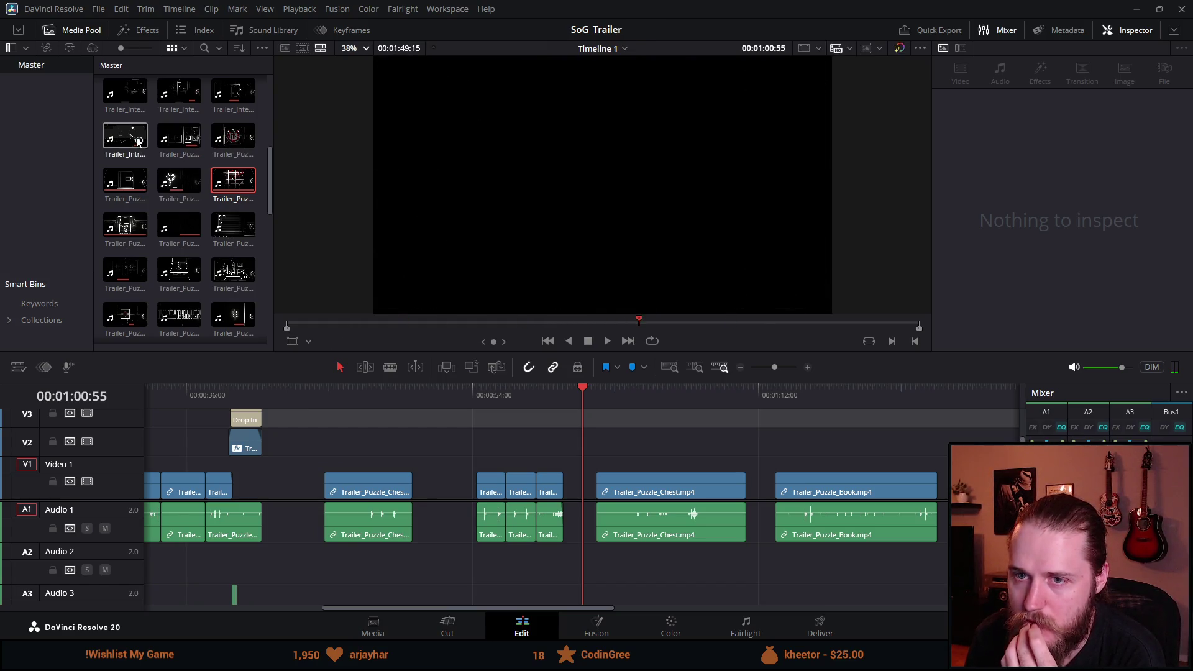
scroll(170, 223, up, 1)
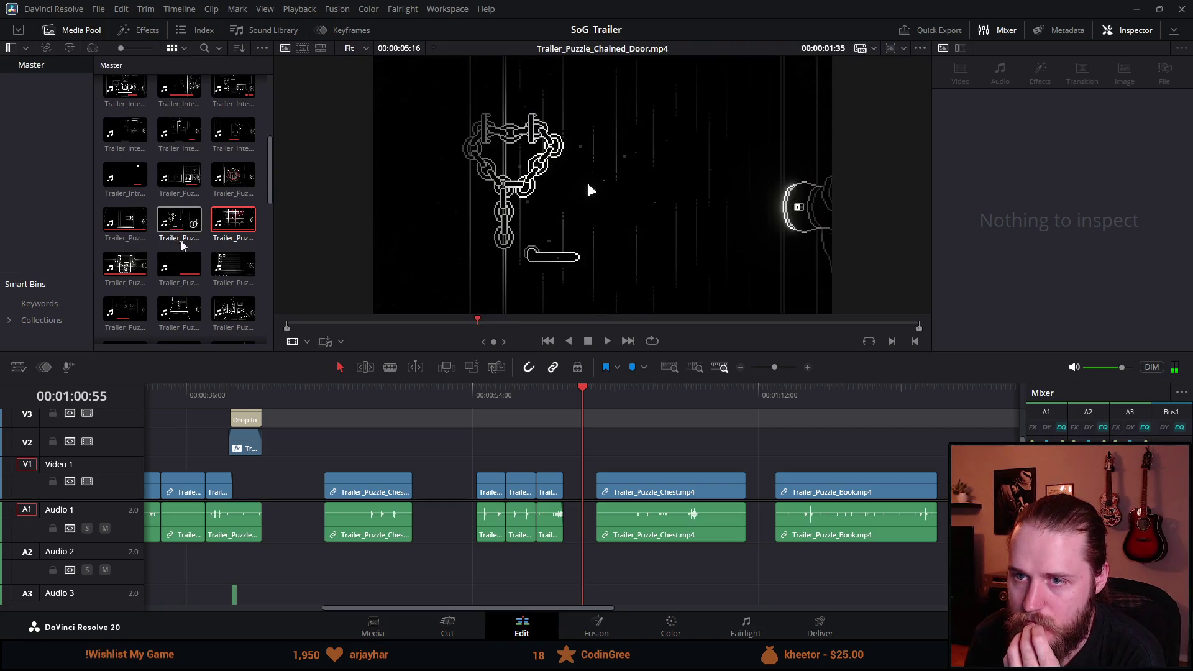
scroll(215, 277, up, 2)
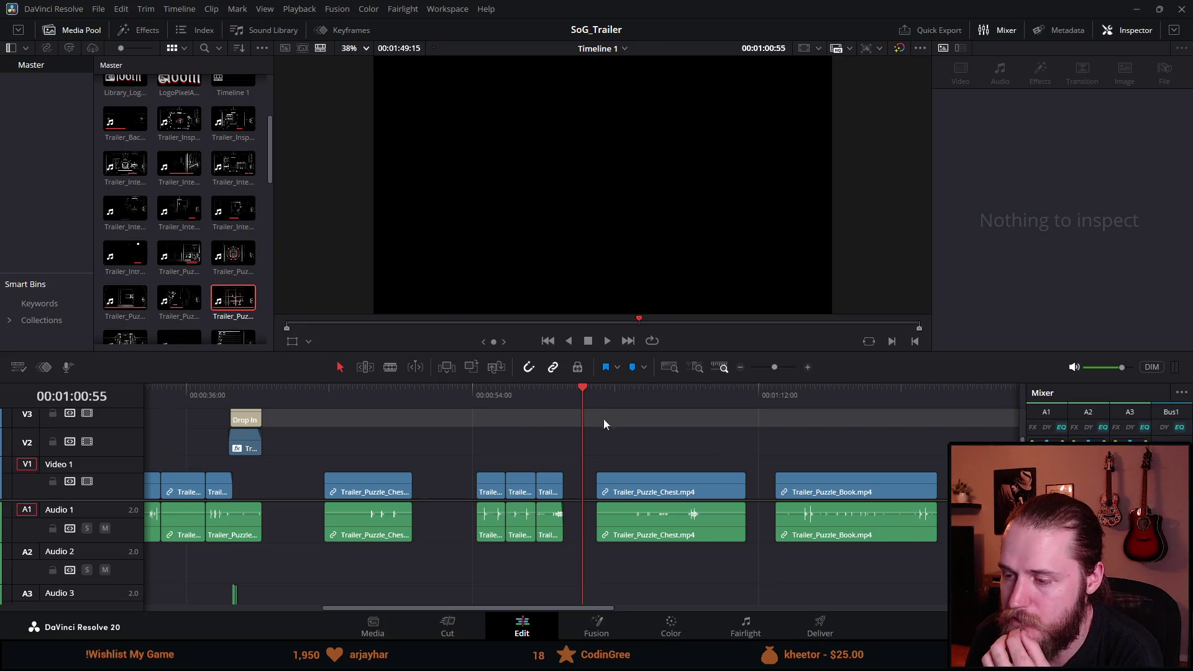
click(666, 410)
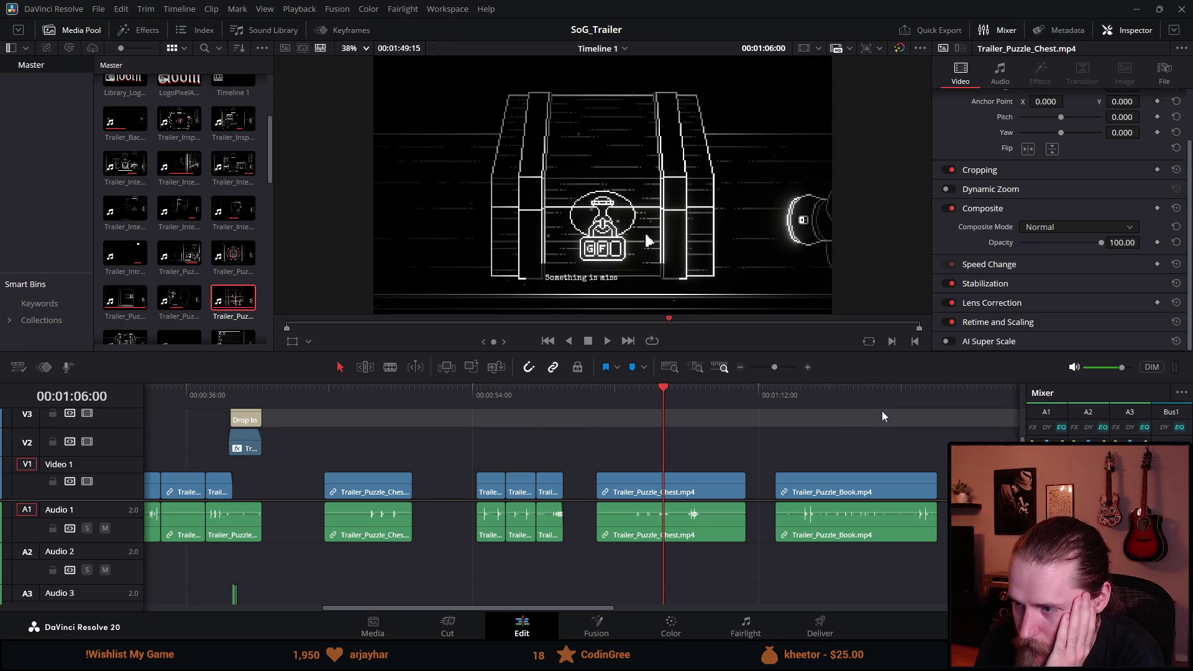
click(870, 393)
drag(689, 381, 685, 441)
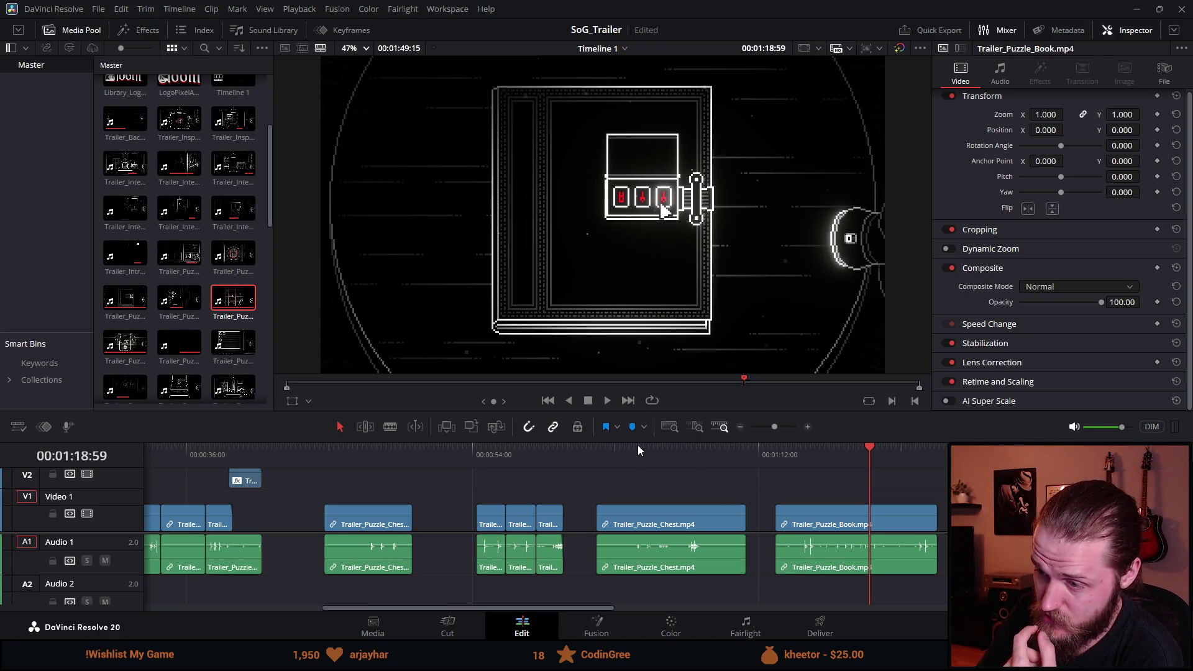
drag(640, 443, 683, 477)
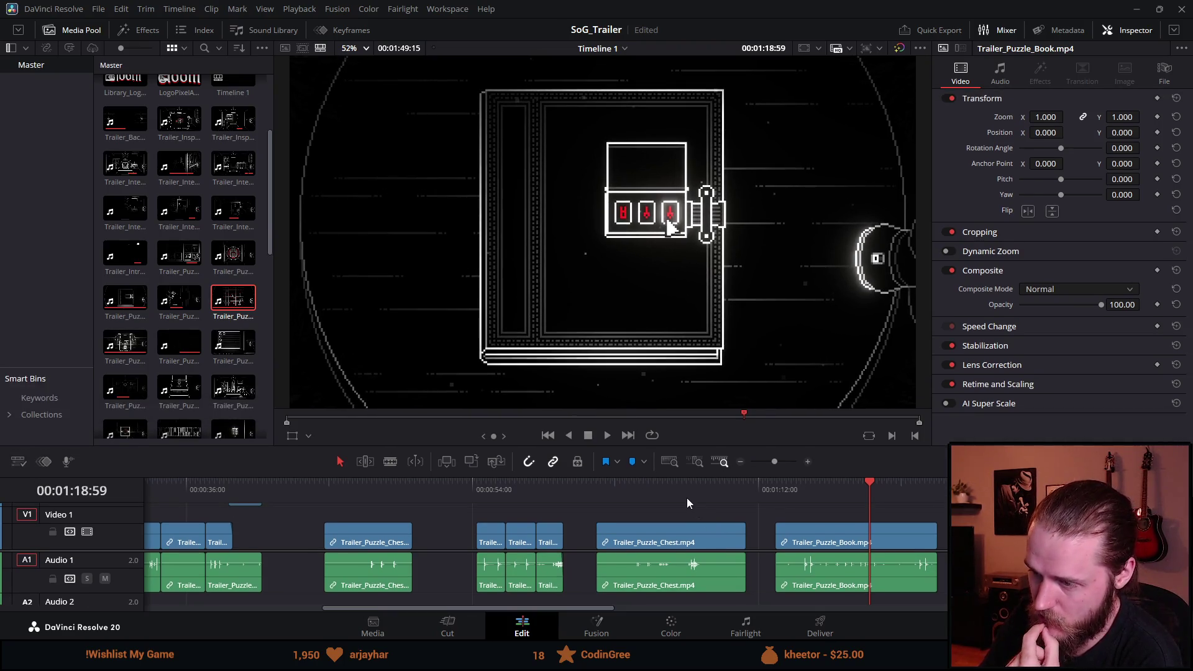
click(678, 490)
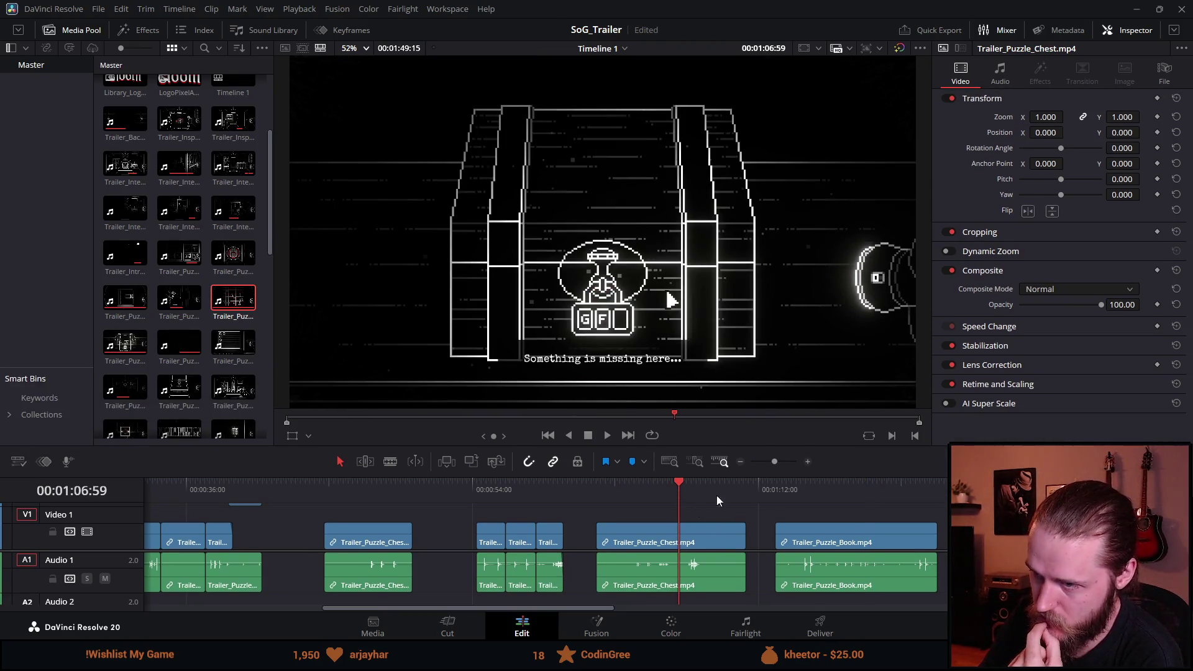
click(647, 481)
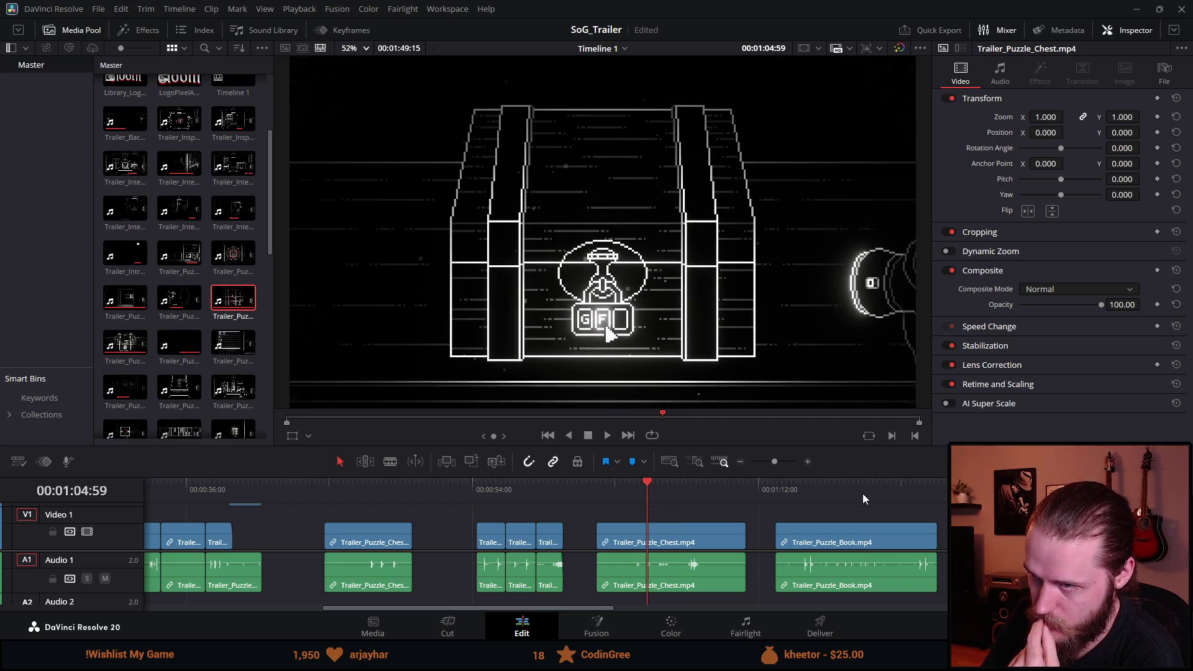
click(863, 493)
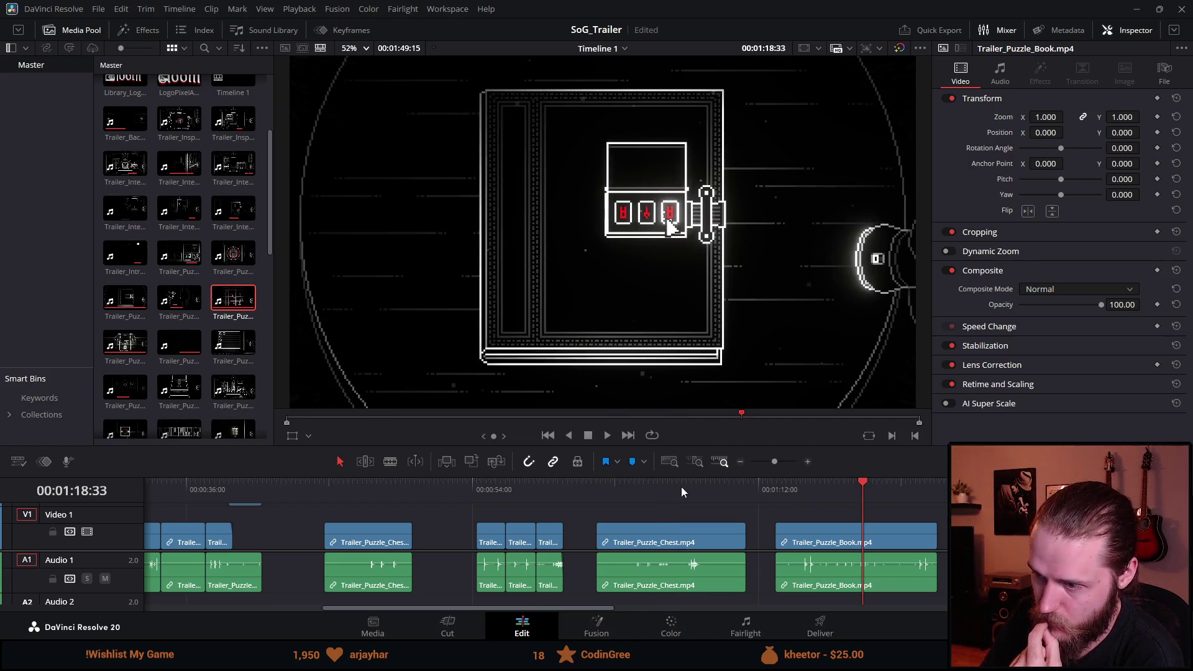
click(654, 487)
click(836, 497)
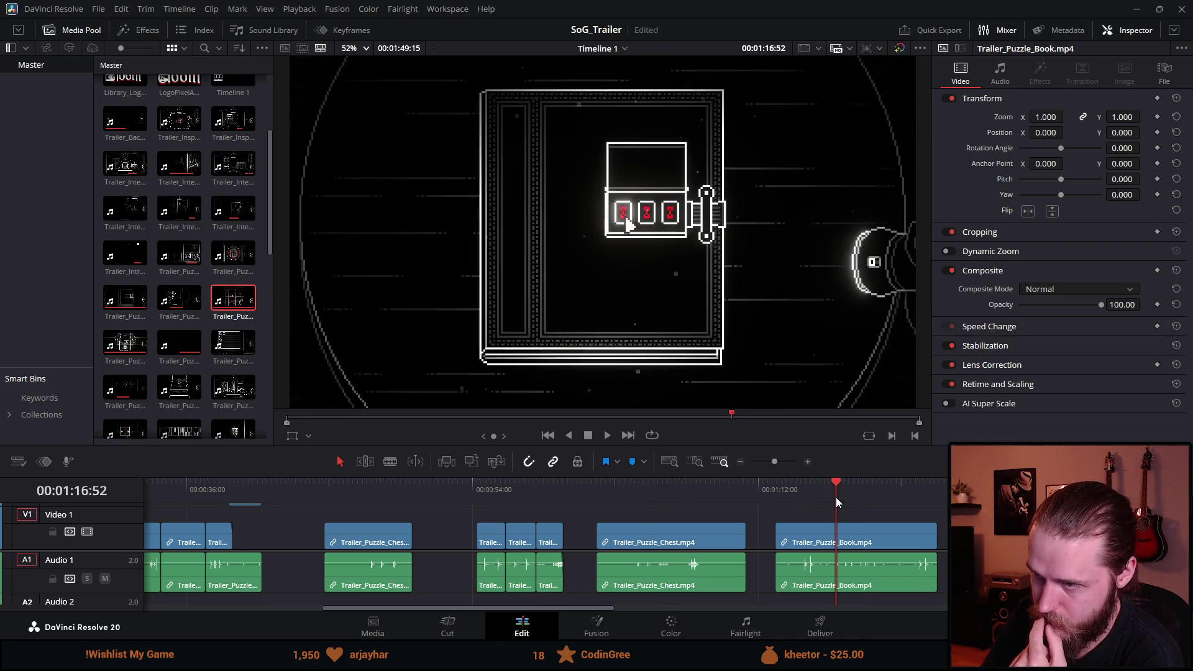
click(646, 490)
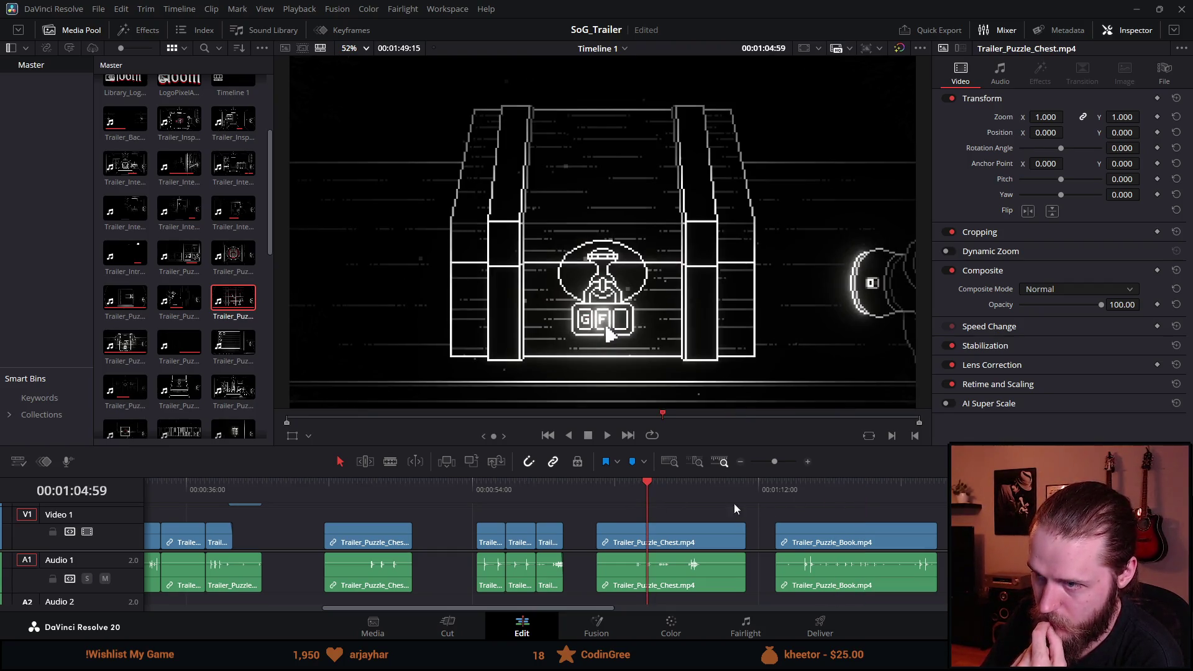
click(835, 499)
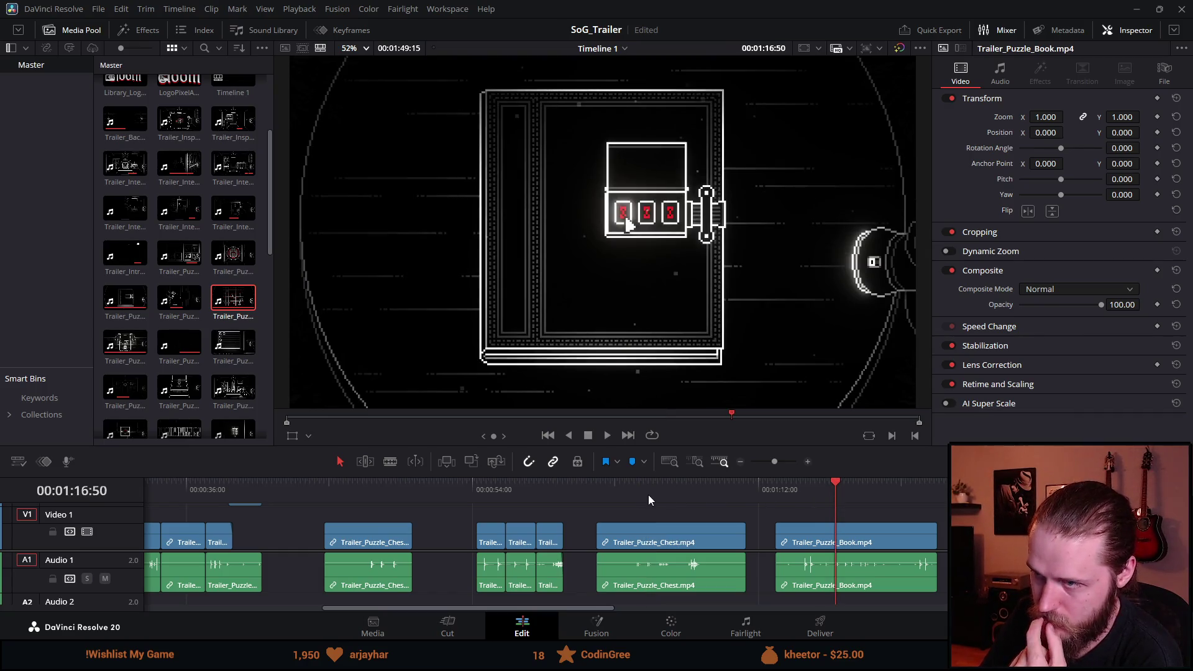
click(647, 500)
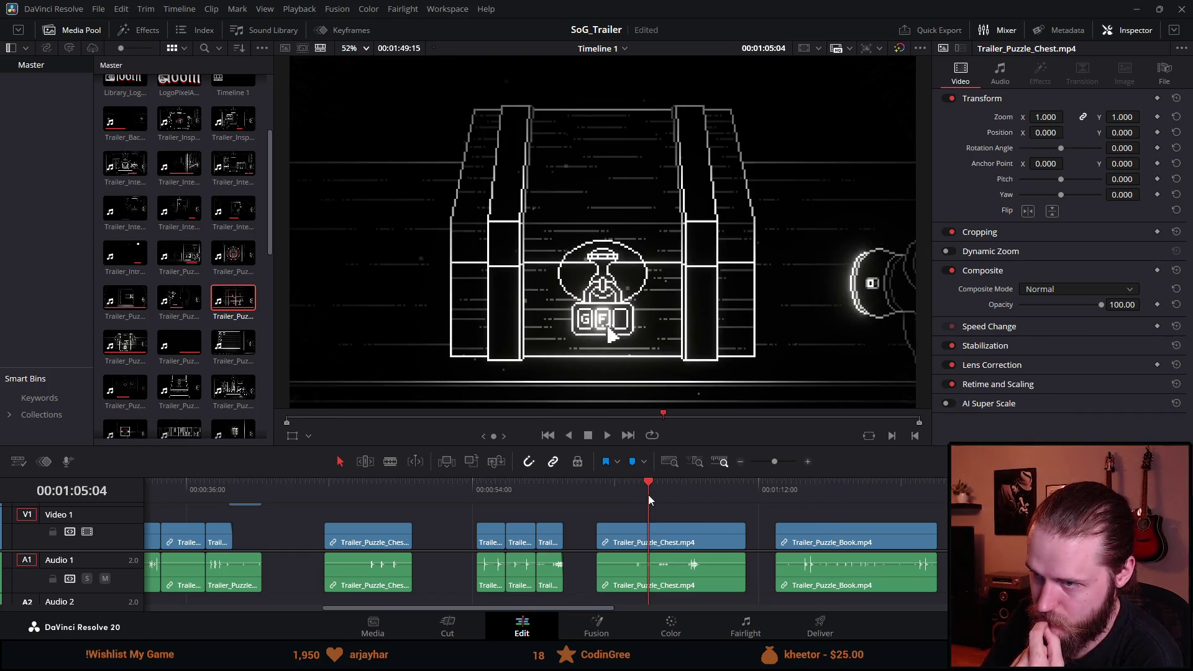
click(842, 495)
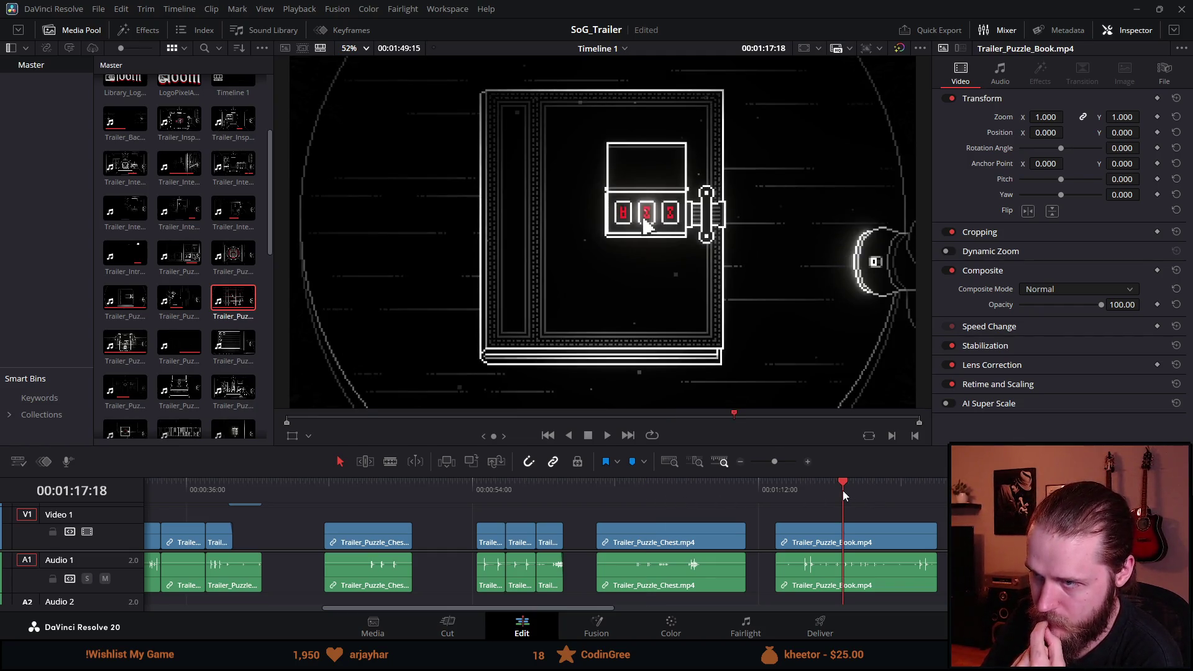
click(654, 495)
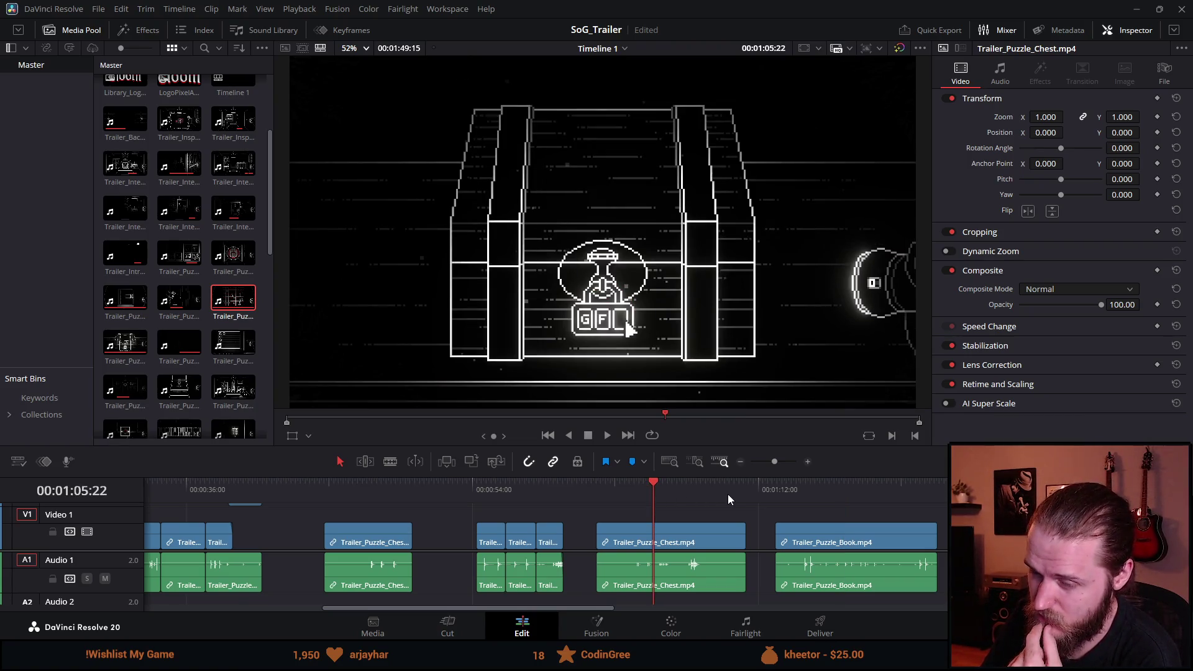
click(832, 484)
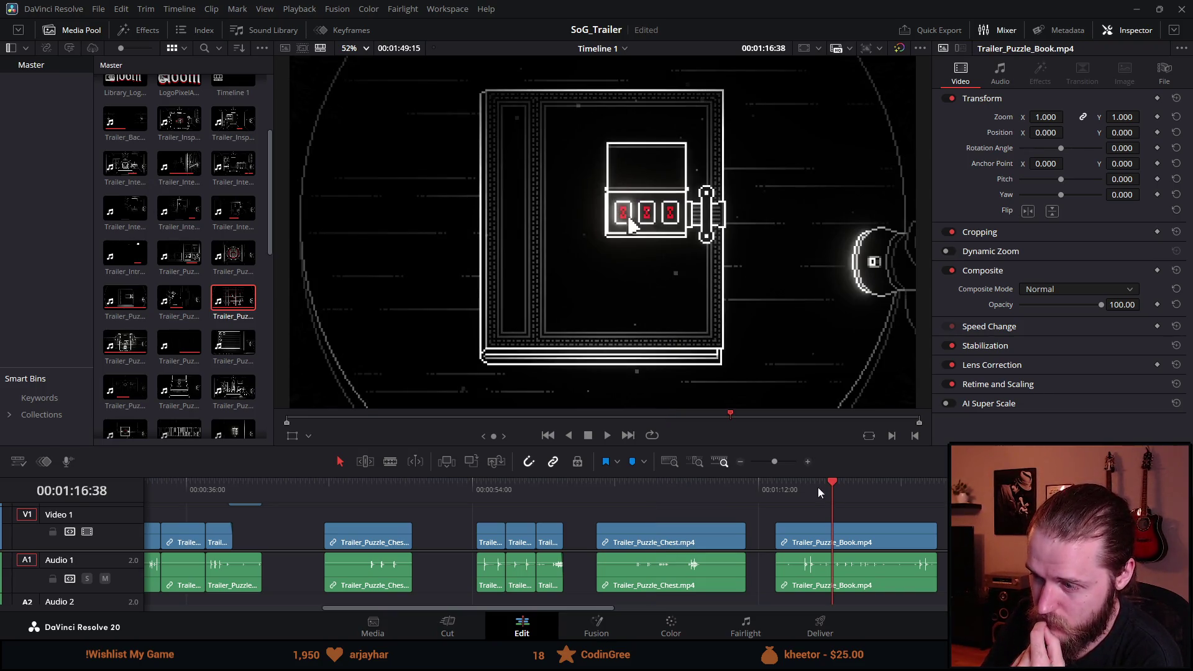
click(635, 484)
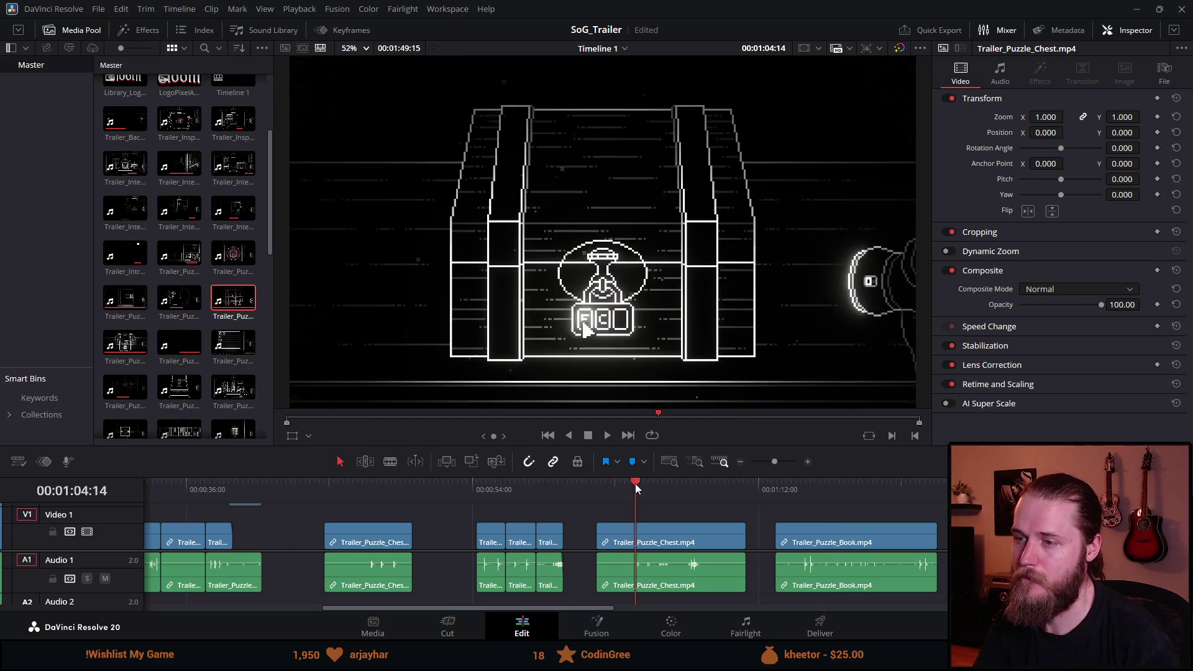
key(space)
click(802, 497)
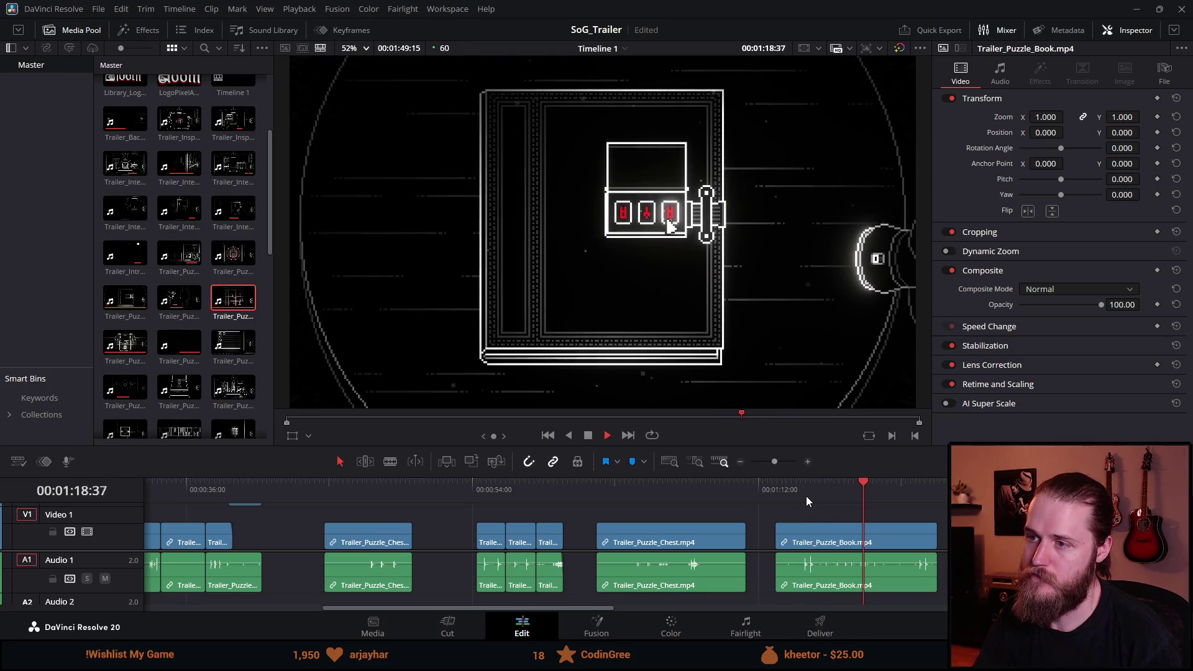
click(642, 491)
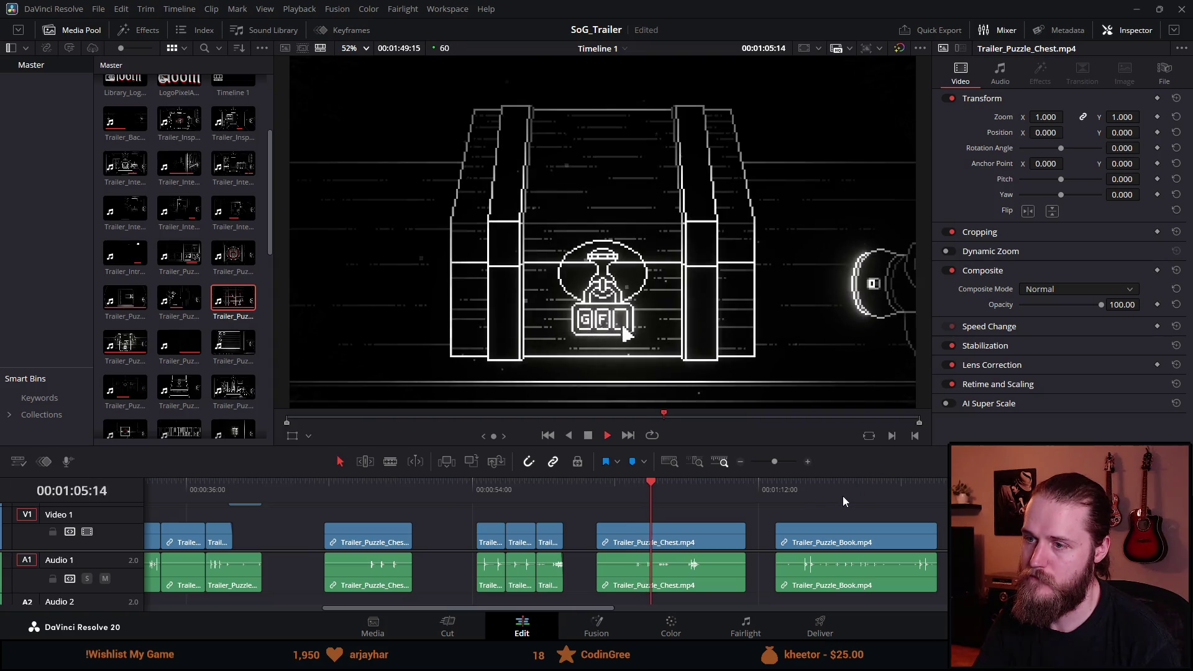
click(842, 495)
click(637, 490)
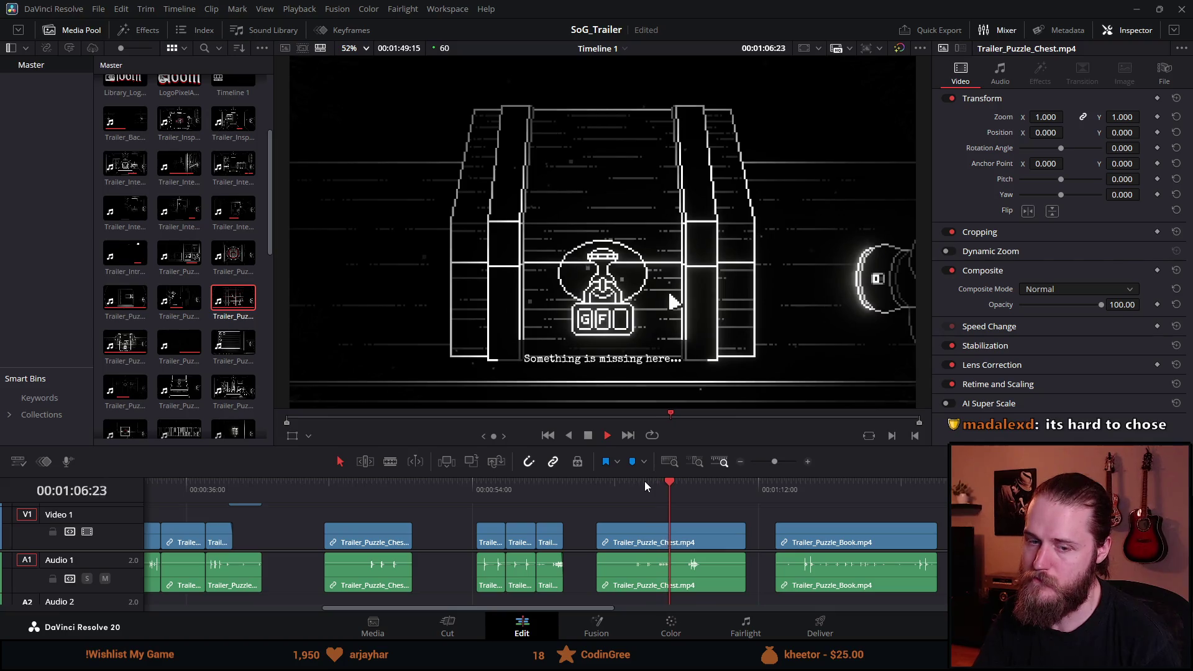
key(space)
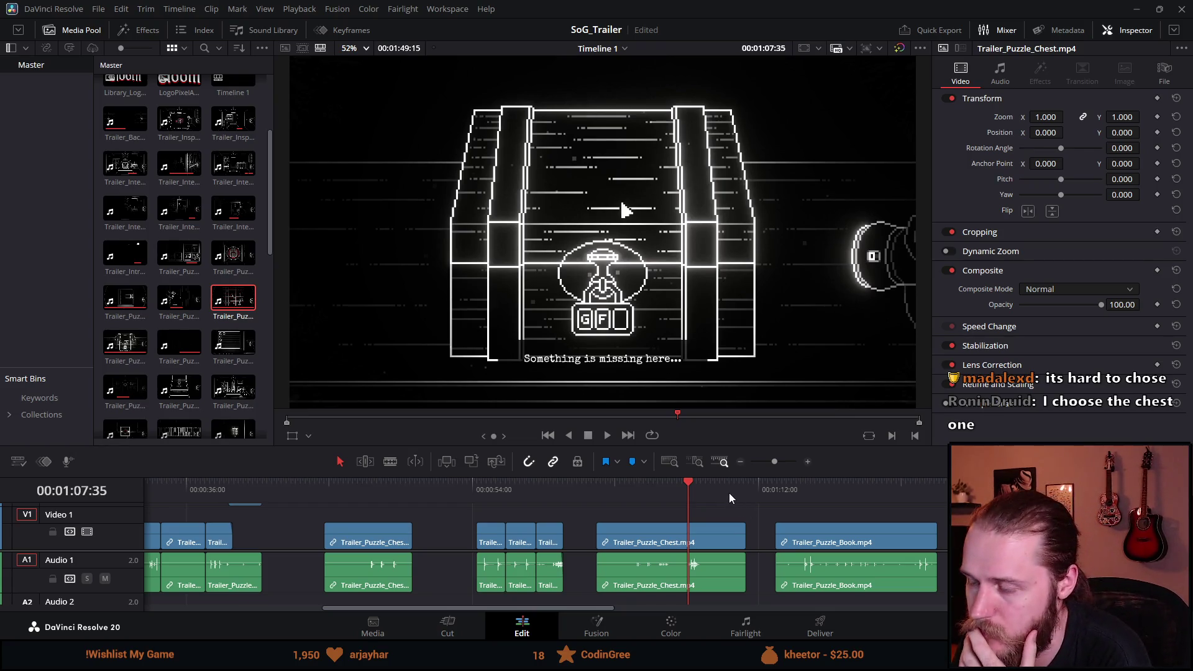
click(818, 495)
drag(817, 495, 834, 490)
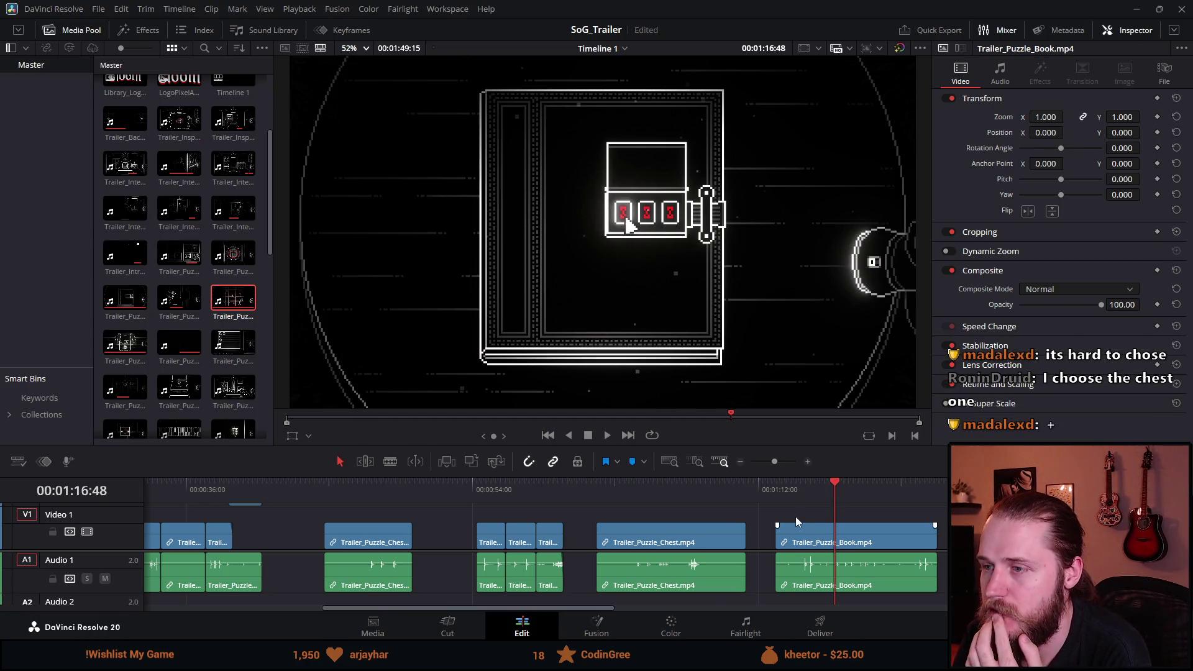
click(645, 497)
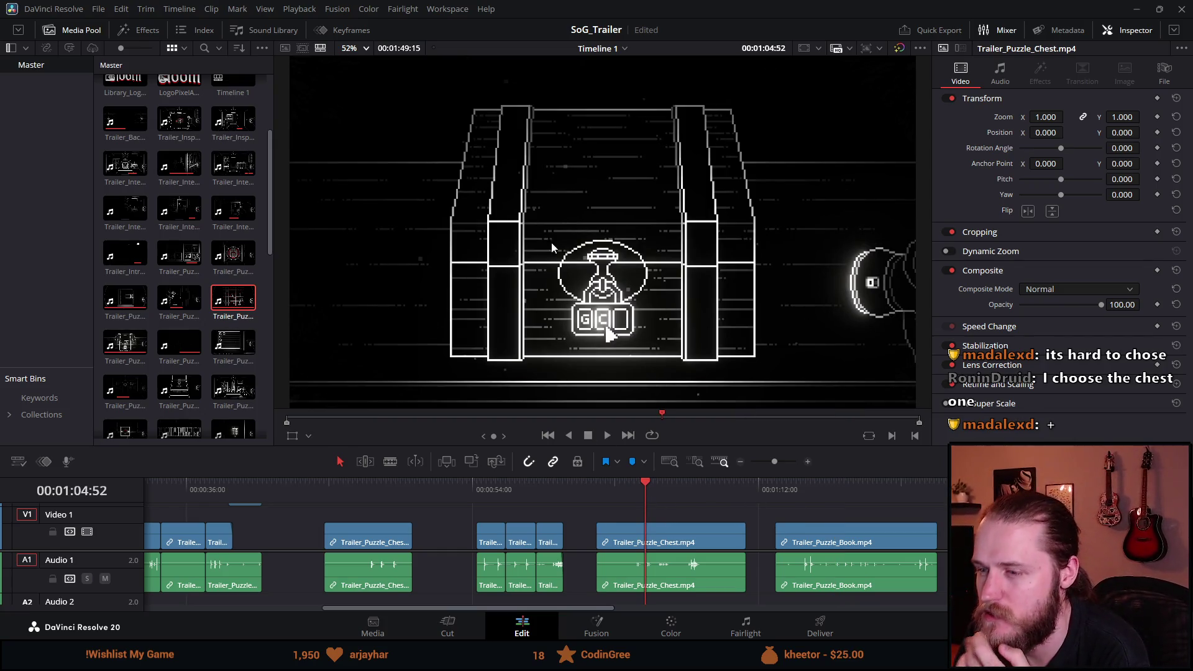
click(832, 493)
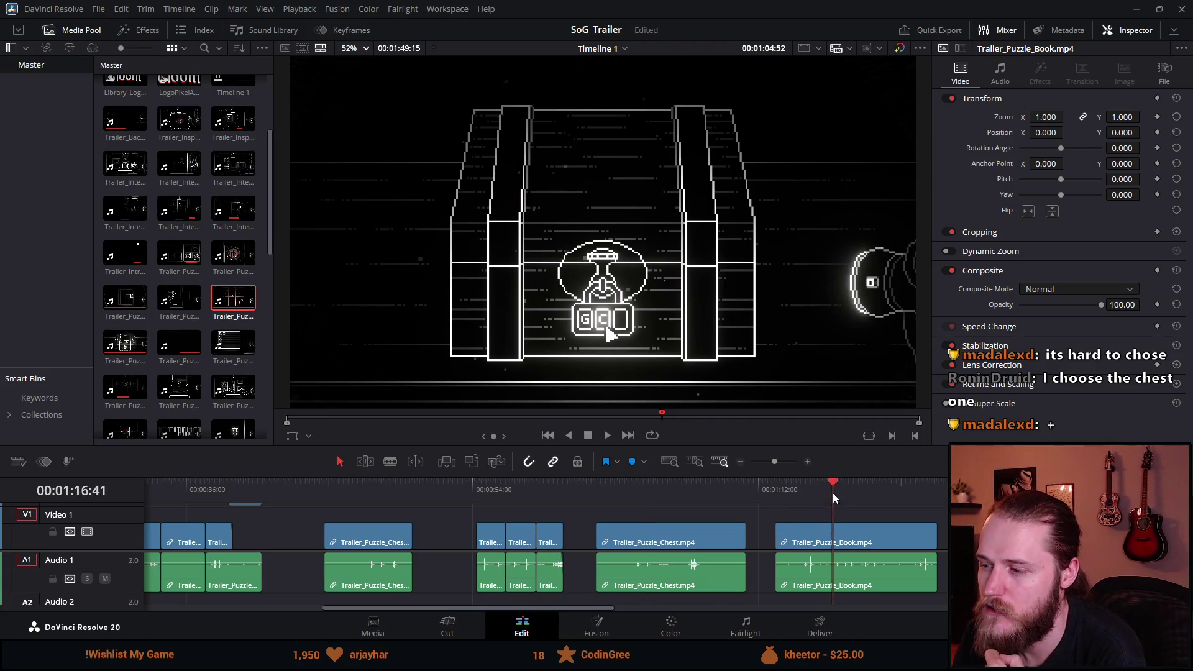
click(817, 534)
Step: Delete the Book clip and trim the start of the Trailer_Puzzle_Chest clip later
key(Delete)
click(632, 483)
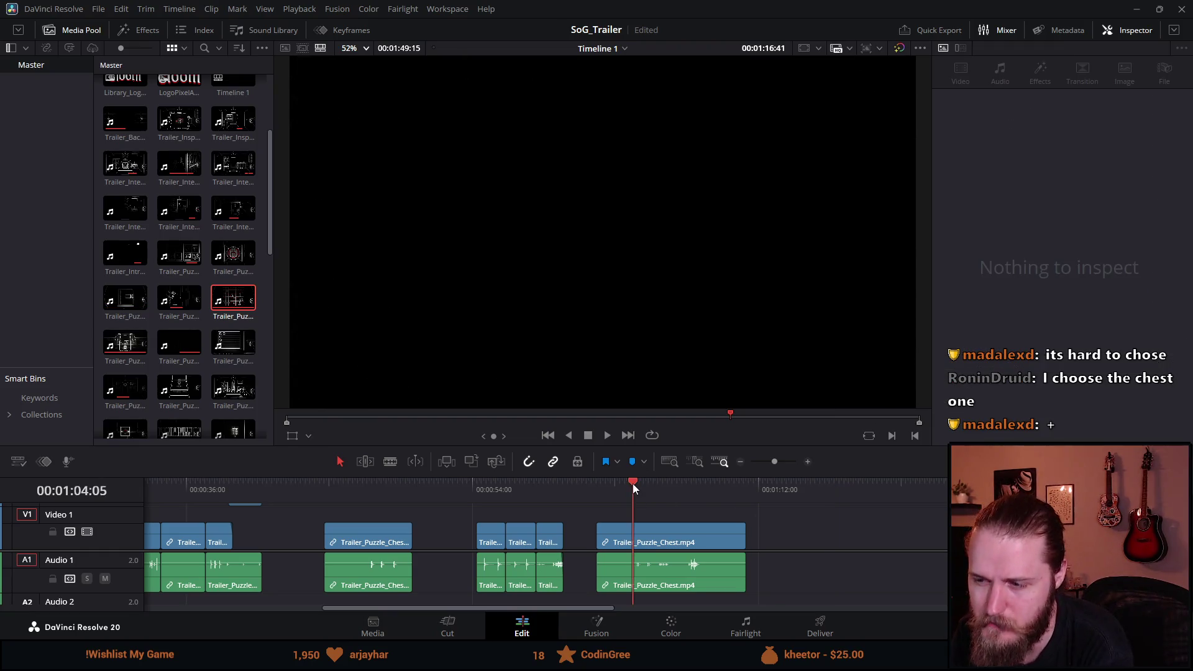
click(620, 486)
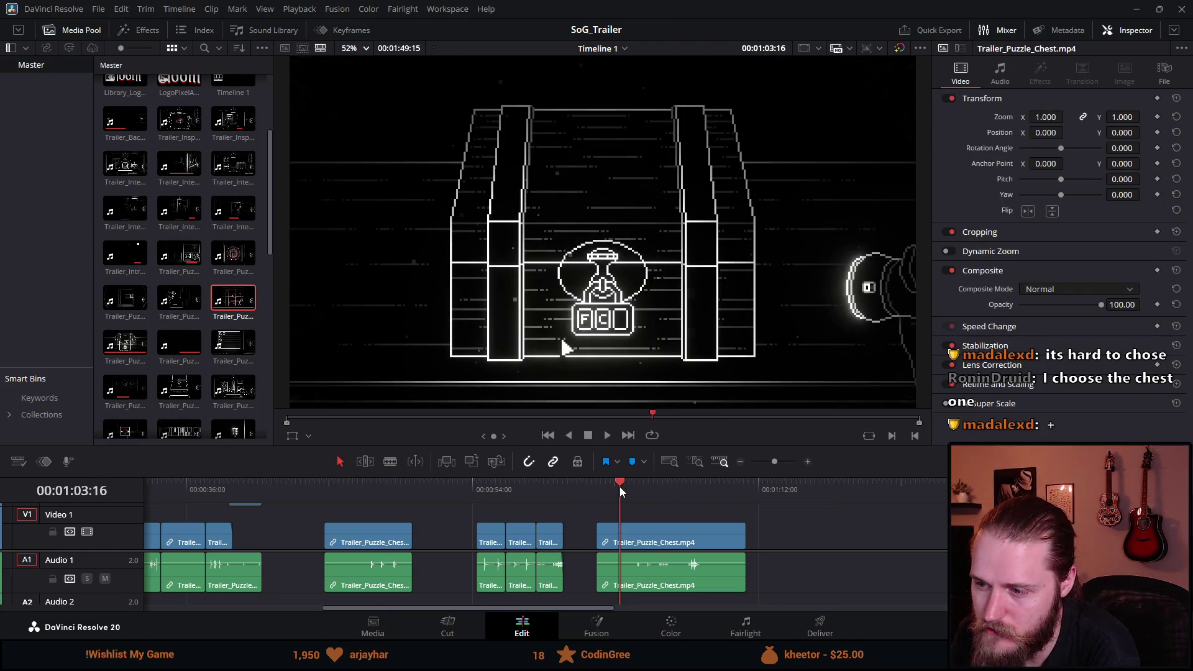
click(606, 436)
click(588, 435)
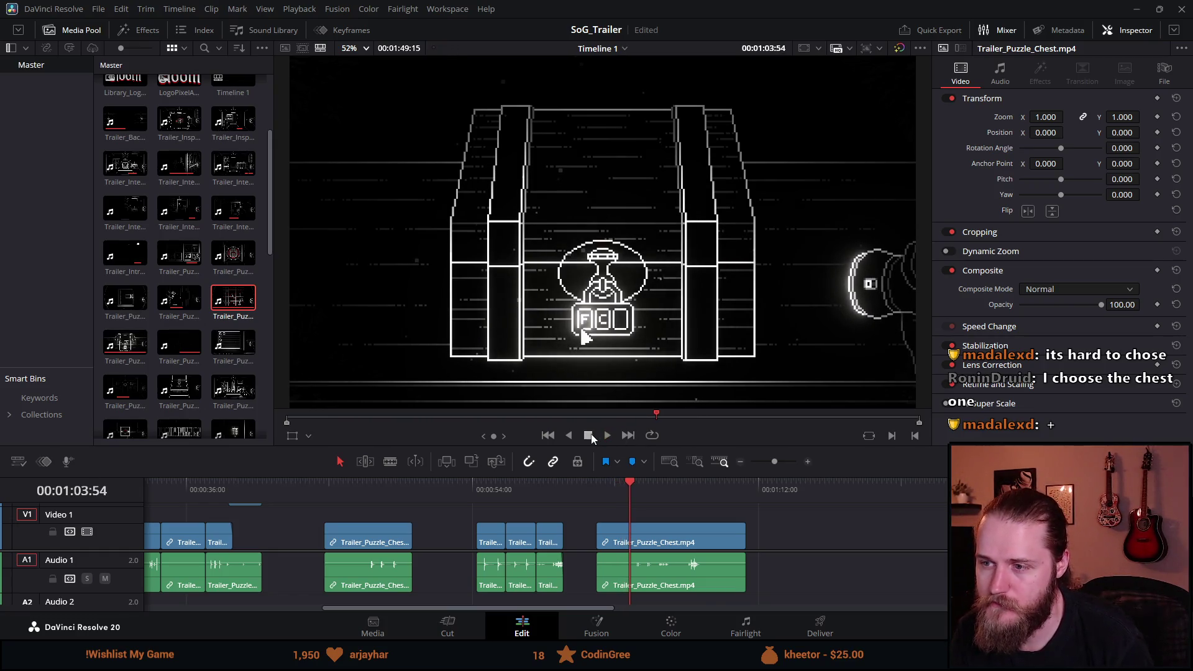
scroll(625, 542, up, 3)
drag(478, 532, 582, 533)
key(space)
click(591, 438)
click(605, 435)
click(590, 436)
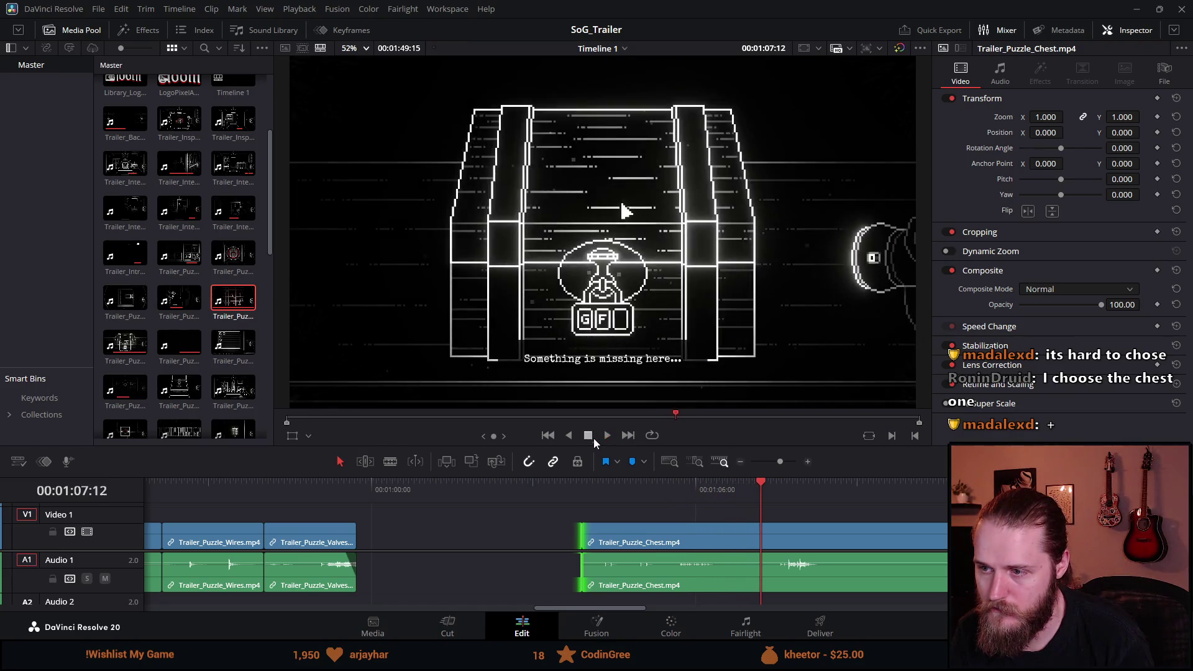
Step: Trim the Chest clip's end back to about 01:05:36 and shift it left to close the gap
key(shift+v)
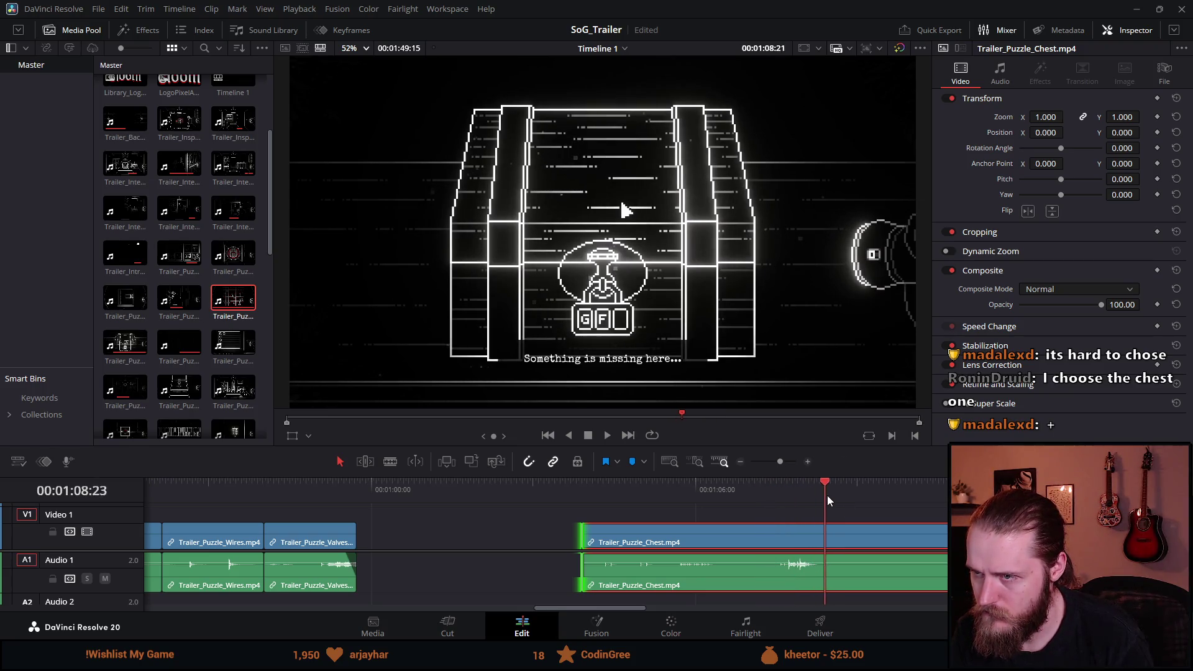
click(784, 497)
click(600, 490)
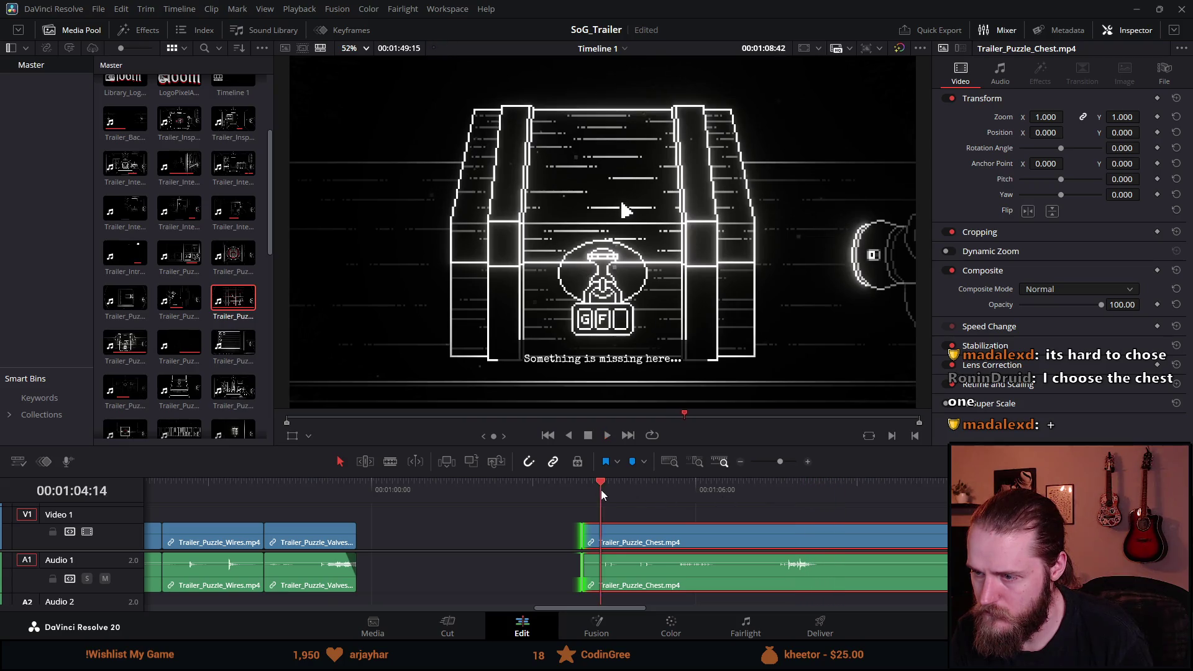
click(592, 433)
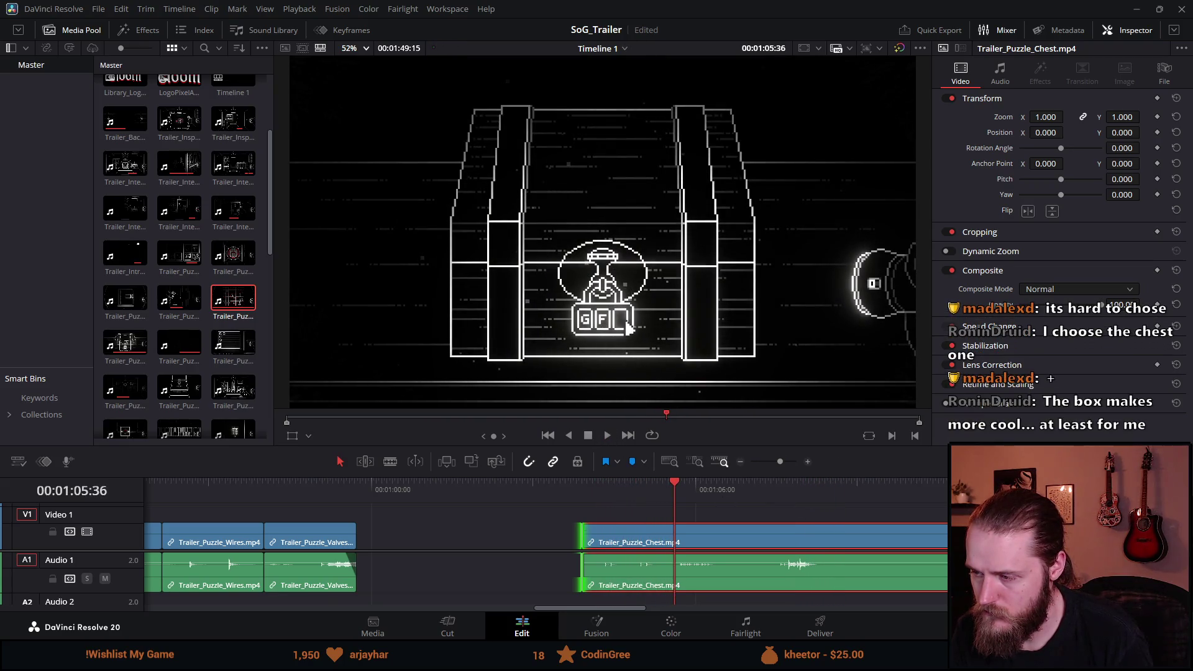
drag(944, 540, 659, 540)
scroll(601, 559, down, 3)
drag(568, 562, 507, 562)
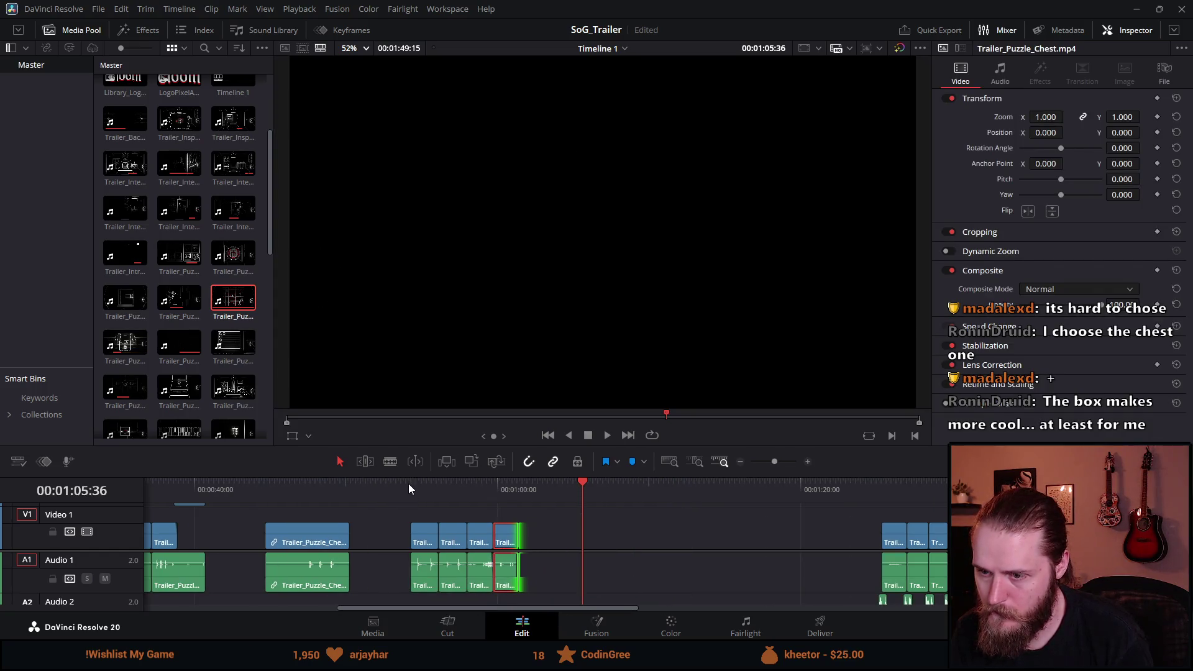
Step: Trim the chess puzzle clip's start to the playhead and play it back
click(409, 485)
click(273, 482)
scroll(422, 516, up, 3)
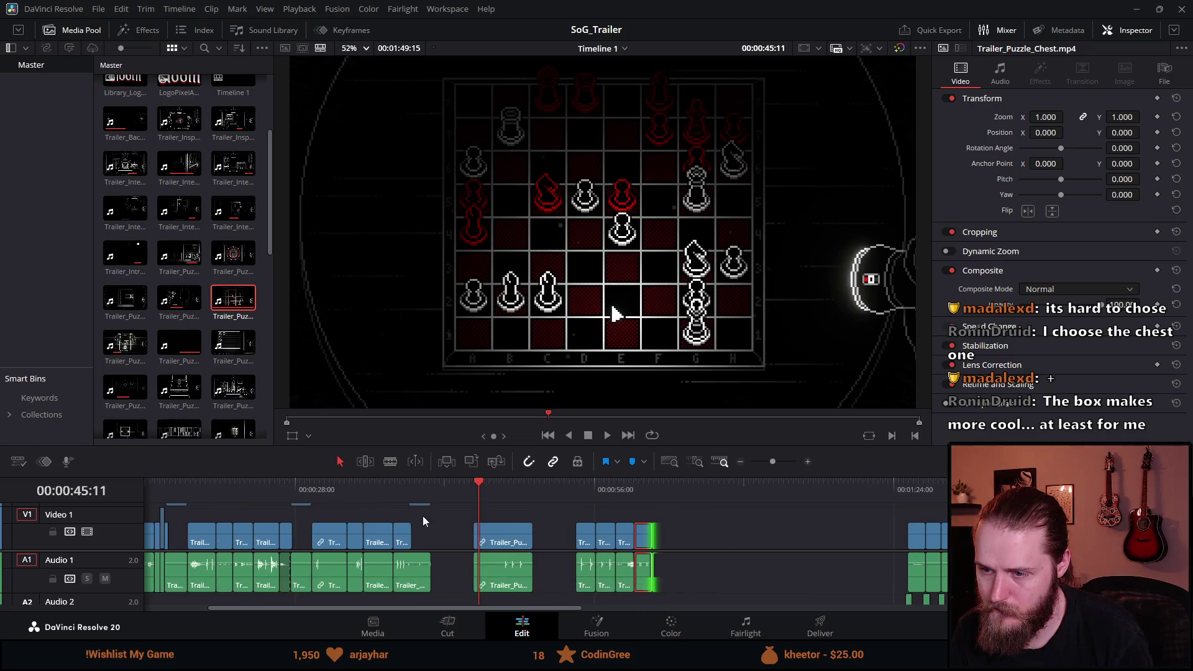
drag(620, 493, 628, 495)
drag(569, 534, 629, 534)
key(space)
scroll(661, 527, up, 3)
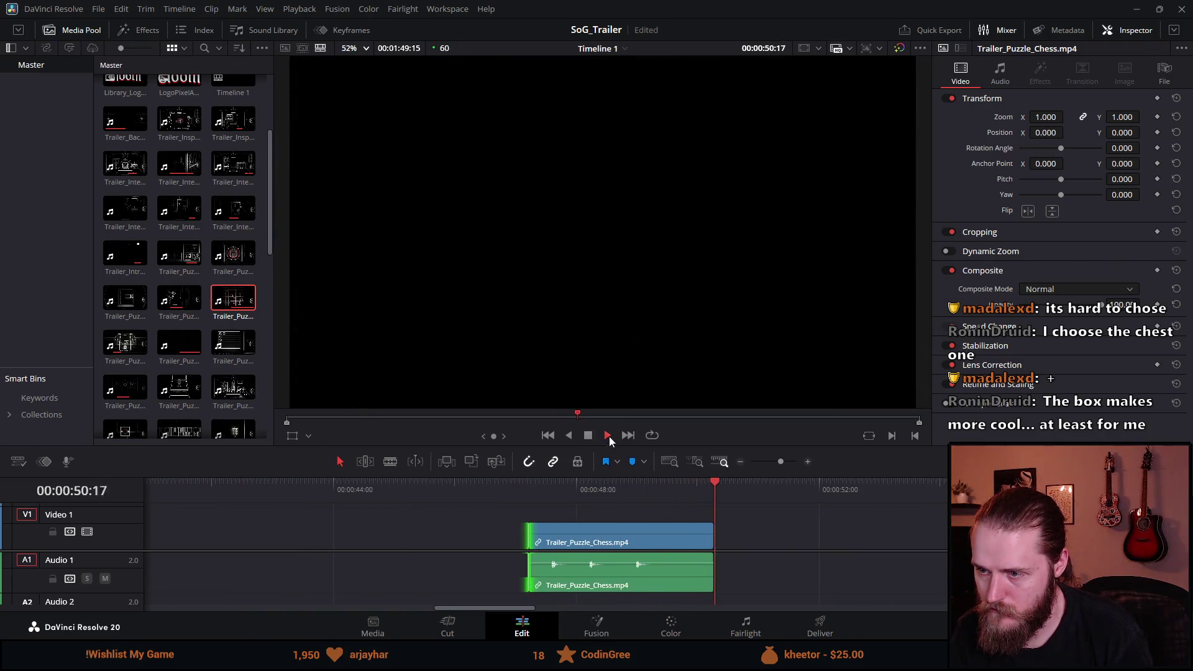
Step: Trim the chess clip's end to about 48:00
click(522, 488)
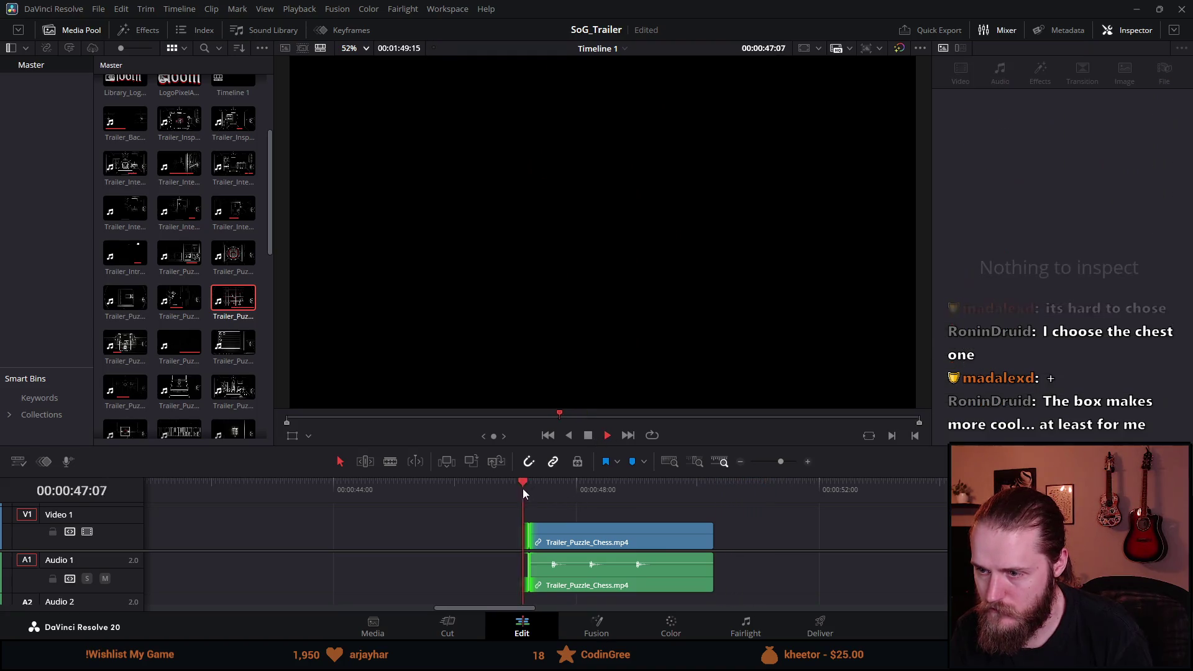
click(588, 435)
click(695, 537)
mouse_move(712, 536)
mouse_down()
mouse_move(577, 534)
mouse_move(733, 546)
mouse_move(641, 590)
mouse_up()
click(635, 549)
Step: Slide the five clips after the chess clip left to close the gap and review the sequence
scroll(635, 549, down, 5)
drag(658, 540, 507, 540)
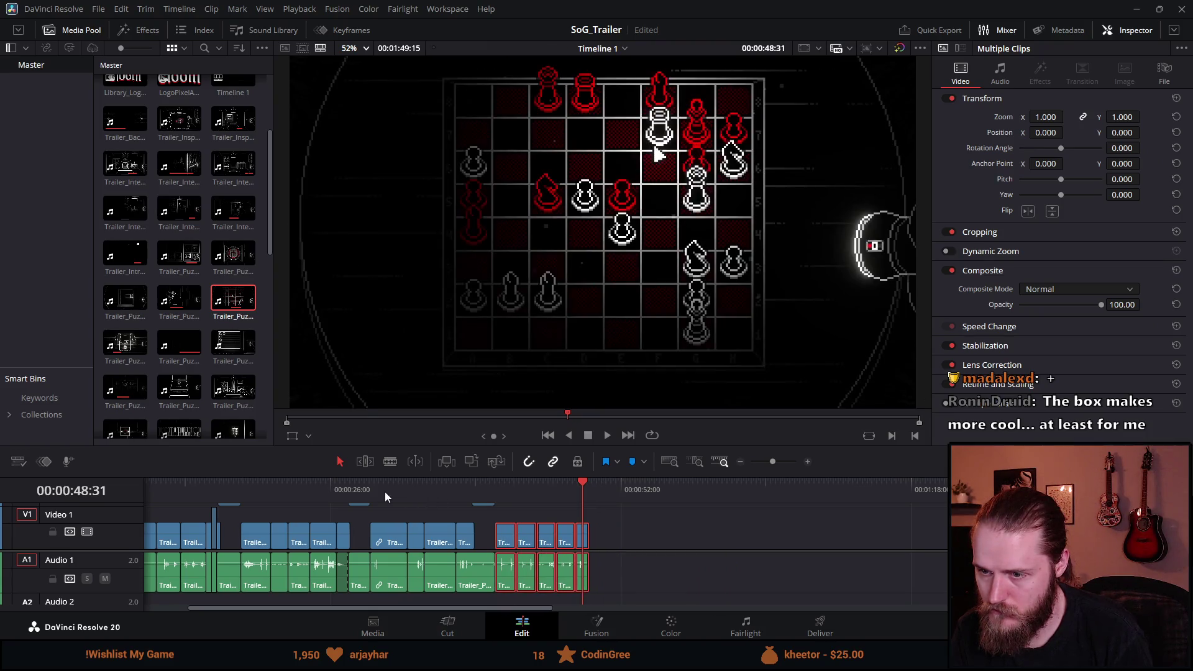
click(348, 491)
key(space)
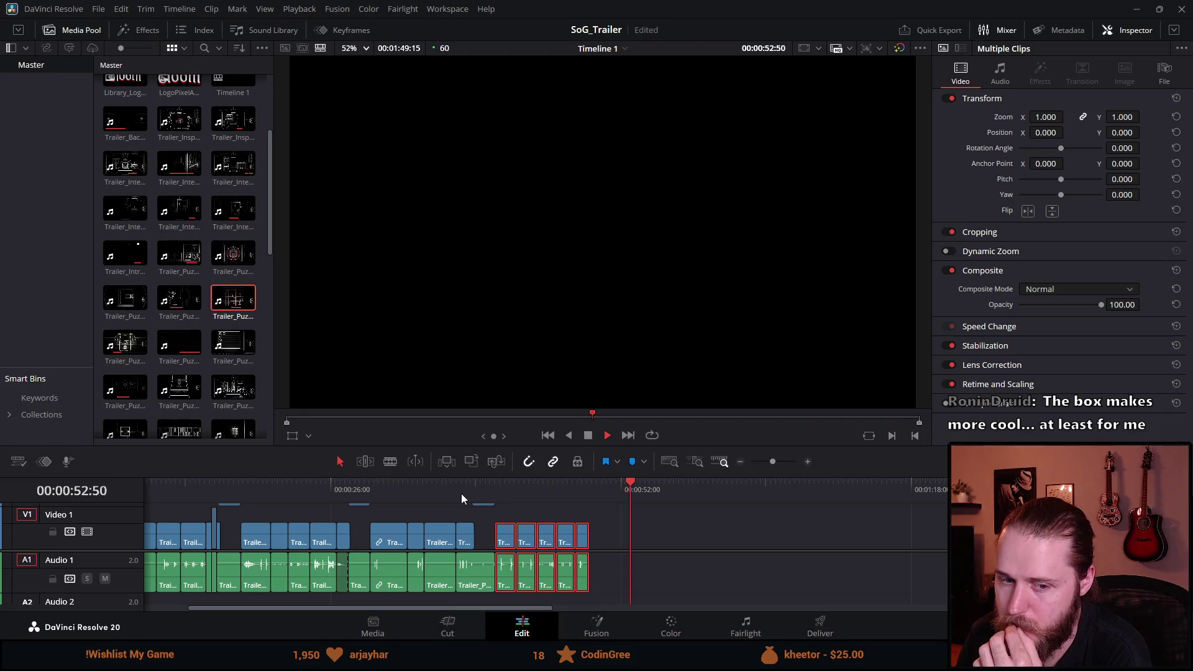
scroll(677, 553, down, 2)
scroll(628, 548, up, 2)
scroll(631, 534, down, 2)
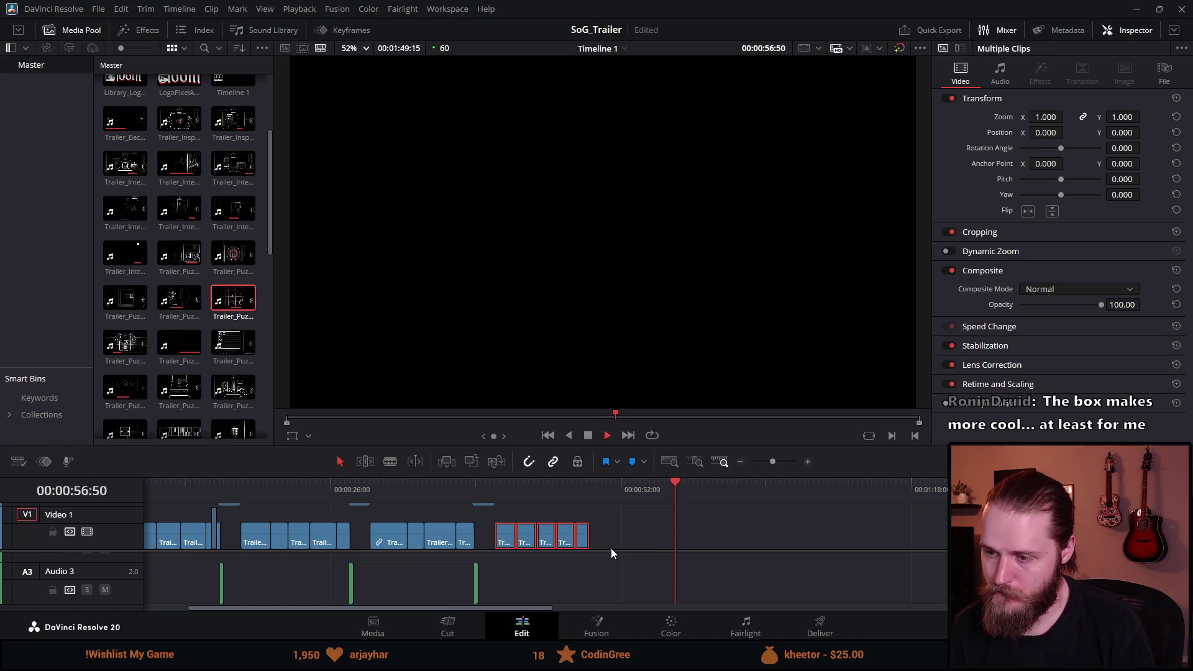
click(578, 482)
Step: Preview the Board and Computer puzzle clips in VLC, skipping ahead, then close the player
click(590, 437)
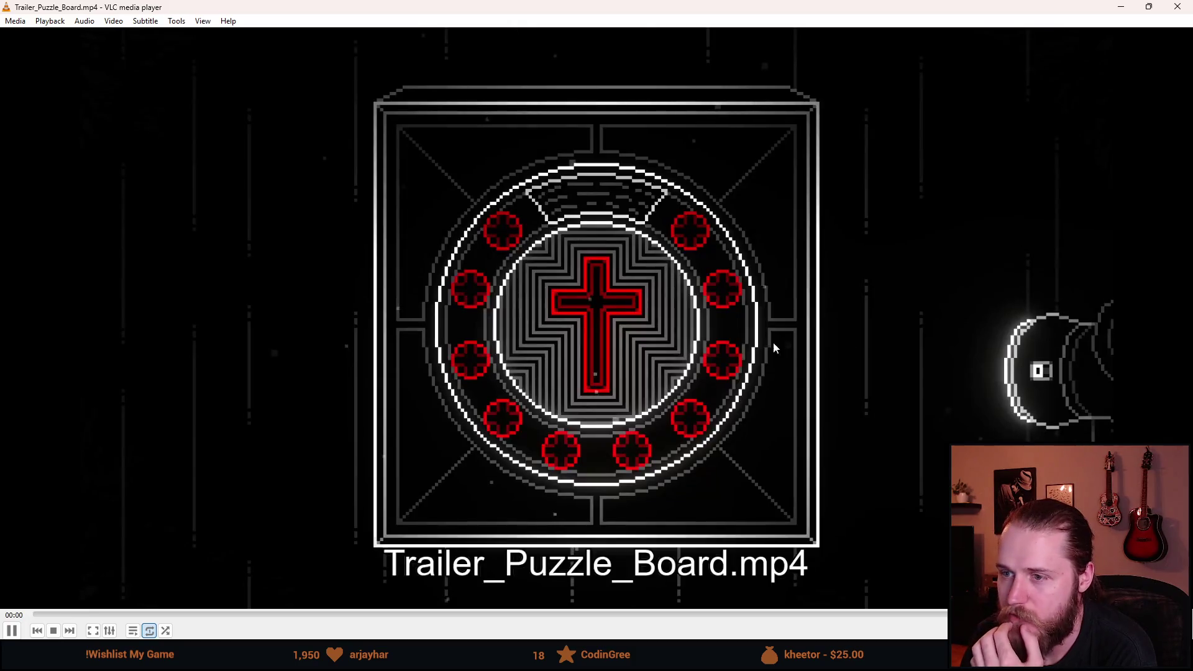
click(672, 615)
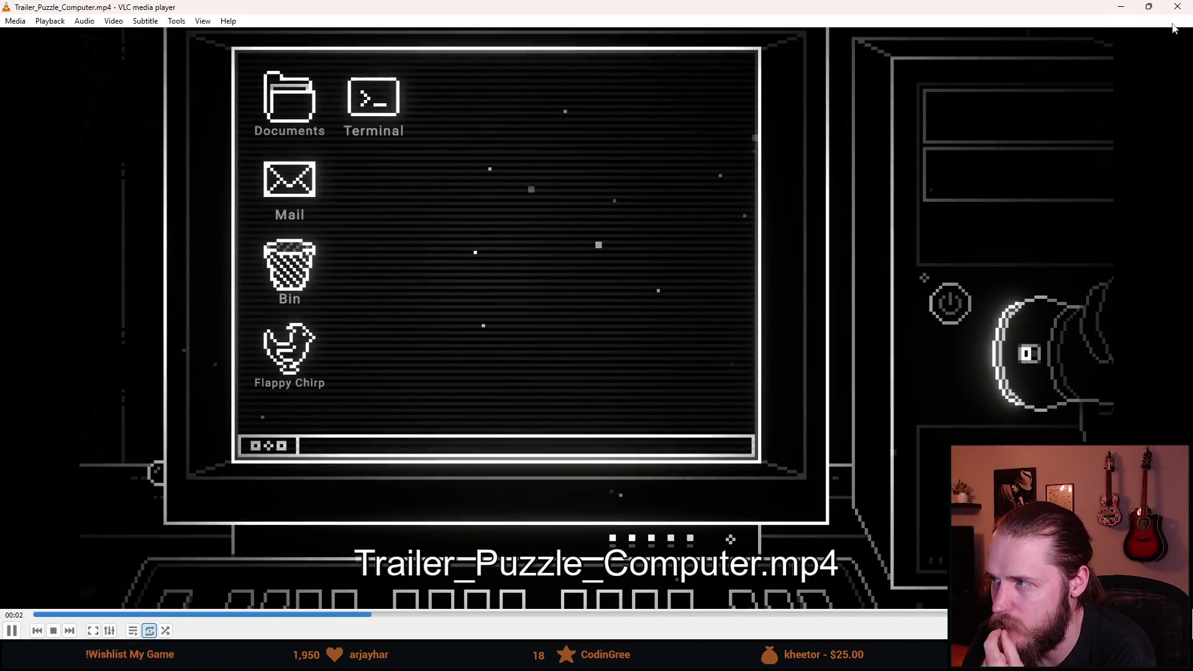
key(alt+Tab)
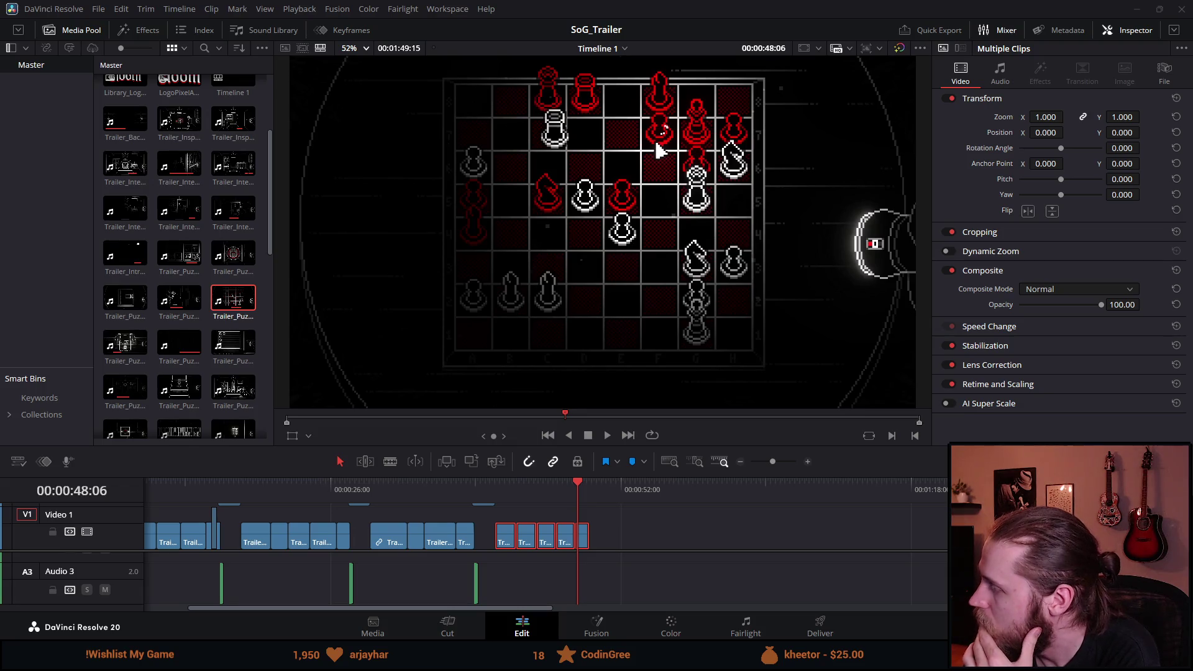
Step: Place Trailer_Switches_Fail on V1 after the puzzle clips and preview it
drag(869, 535, 620, 534)
click(657, 490)
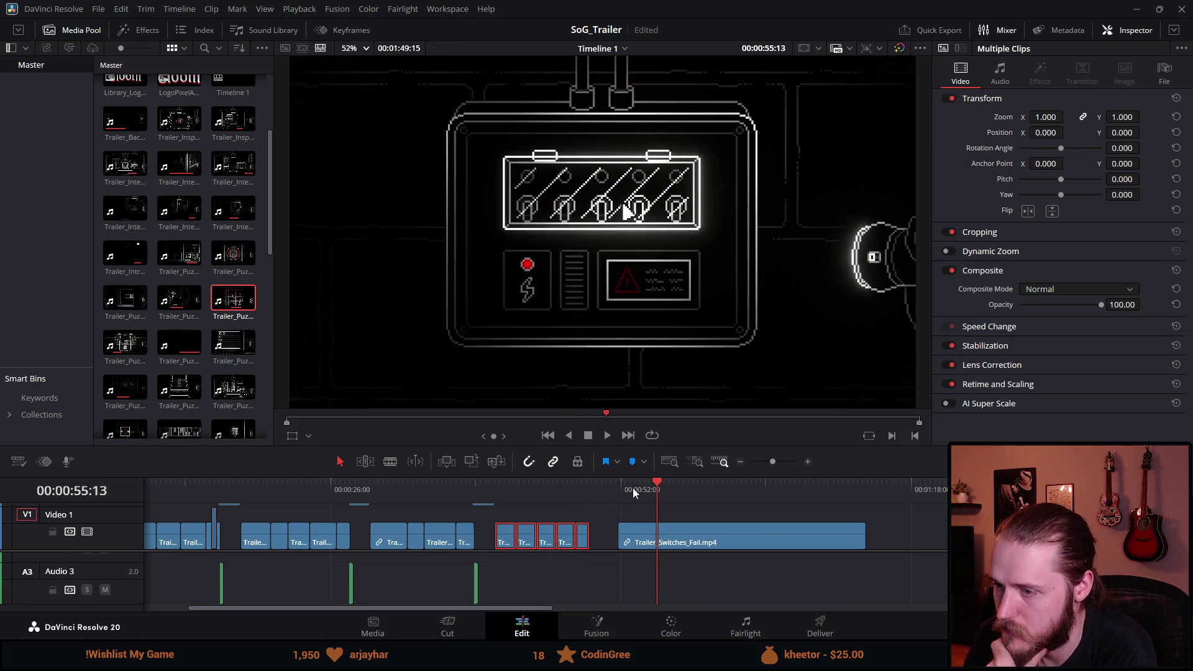
click(633, 489)
click(662, 489)
mouse_move(662, 490)
mouse_down()
mouse_move(676, 489)
mouse_move(661, 490)
mouse_up()
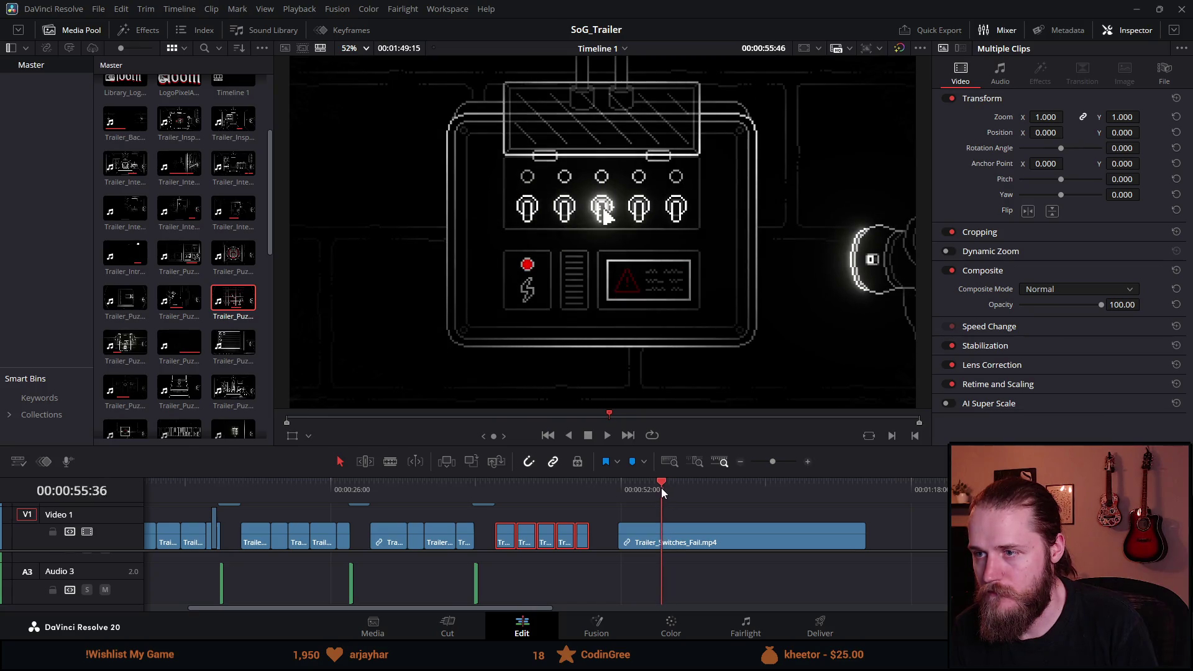
key(space)
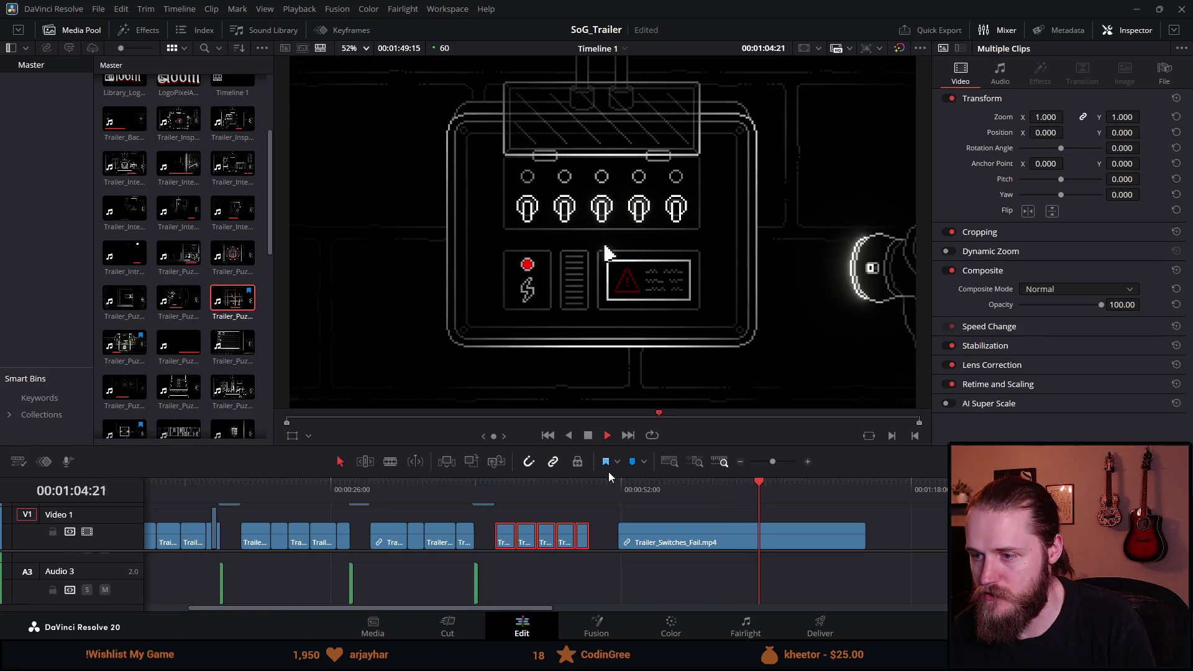
Step: Enlarge the timeline panel and add Trailer_Switches_Success right after the Fail clip
drag(686, 445, 683, 356)
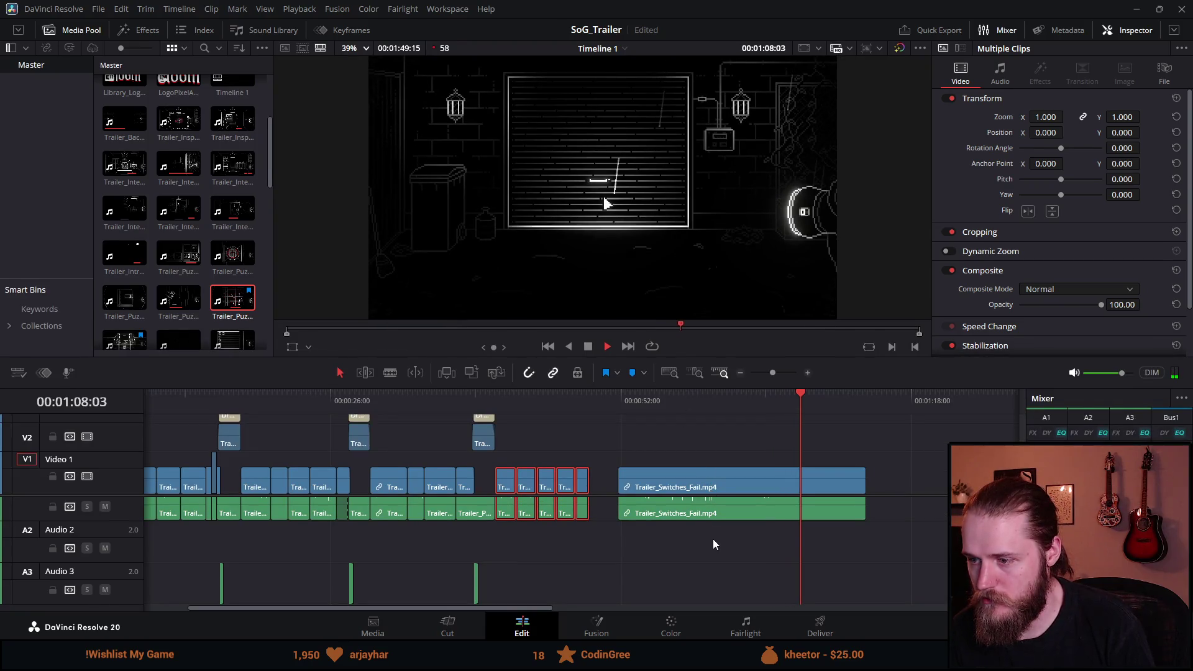
scroll(720, 517, up, 1)
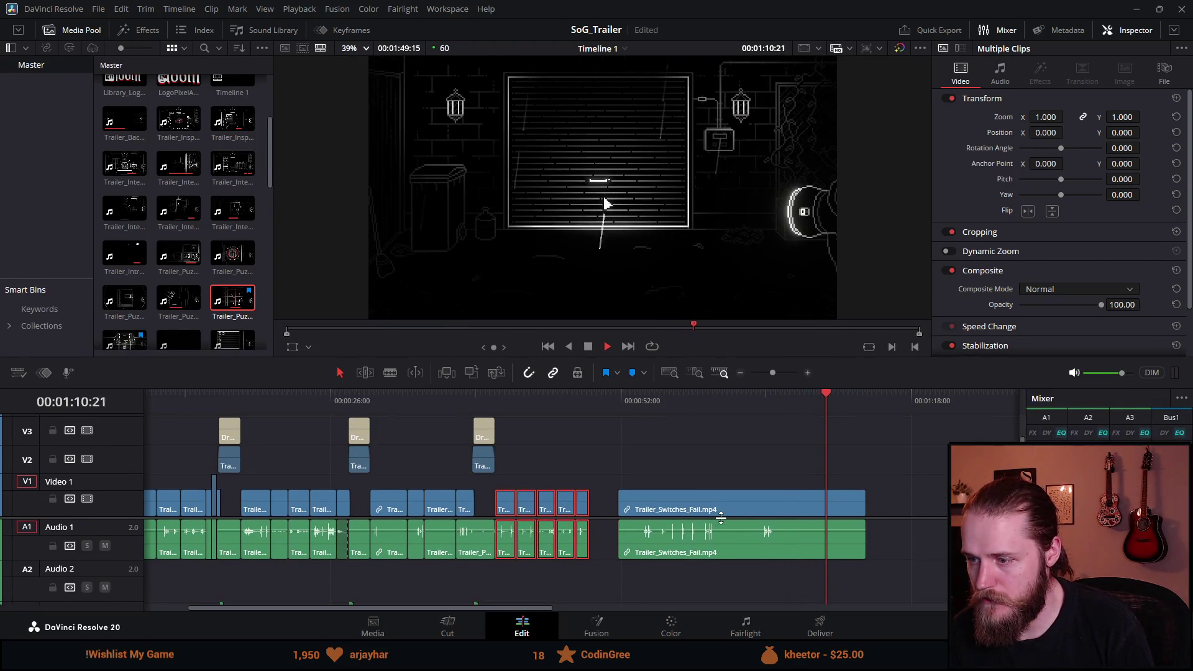
click(735, 395)
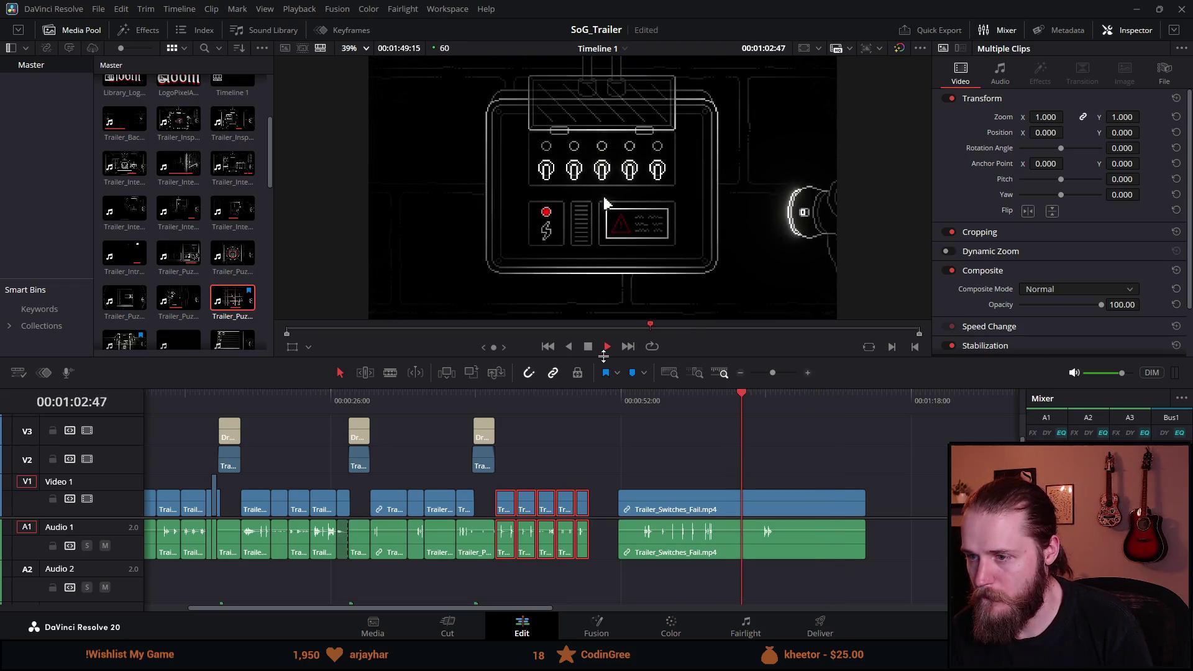
click(587, 346)
mouse_move(622, 503)
mouse_down()
mouse_move(626, 493)
mouse_move(724, 494)
mouse_up()
key(space)
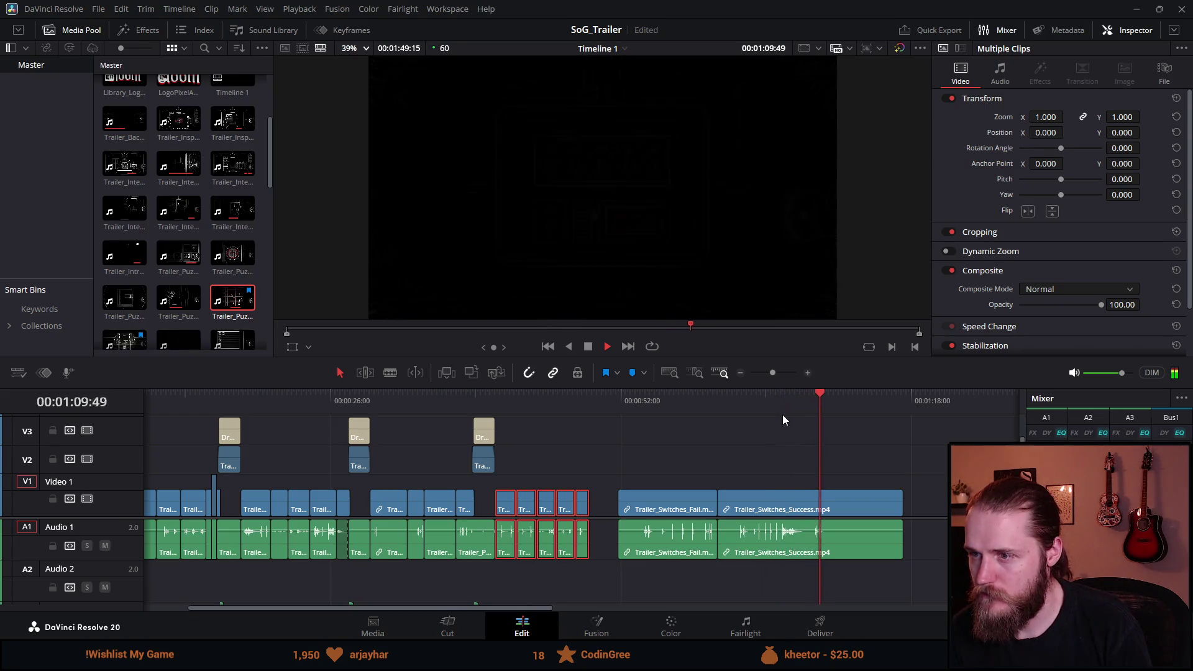
Step: Delete the Switches Success clip and extend the Fail clip's end by about 3 seconds
click(758, 511)
key(Delete)
drag(646, 402, 672, 405)
click(716, 501)
drag(716, 501, 748, 500)
scroll(687, 493, up, 1)
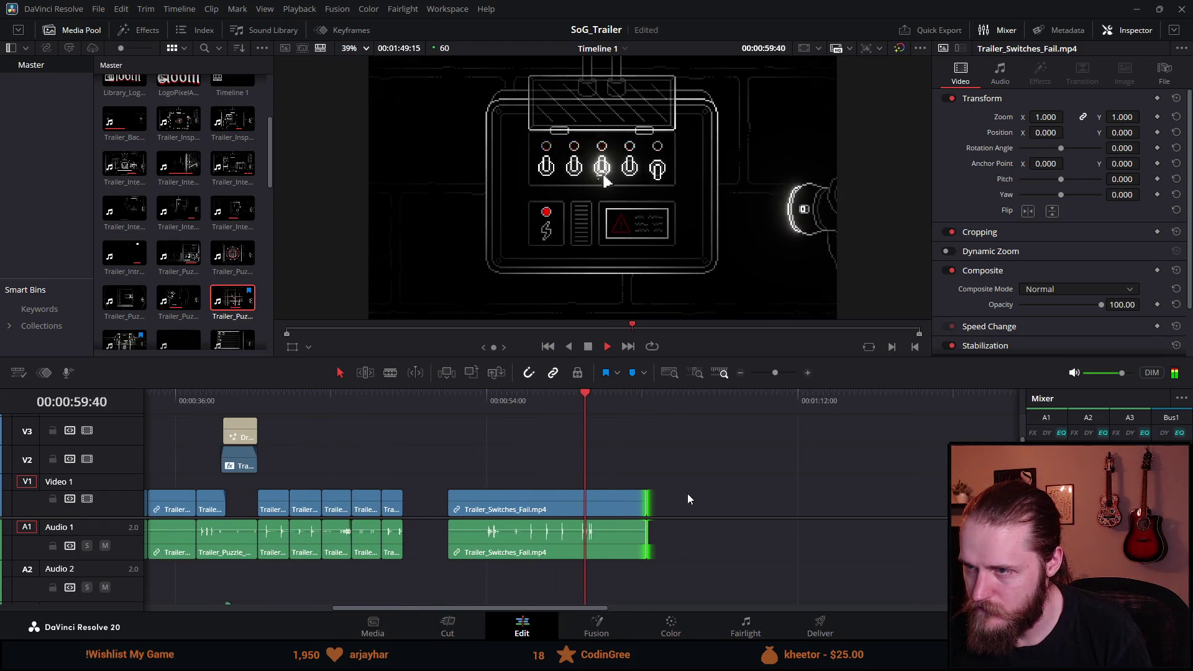
click(549, 404)
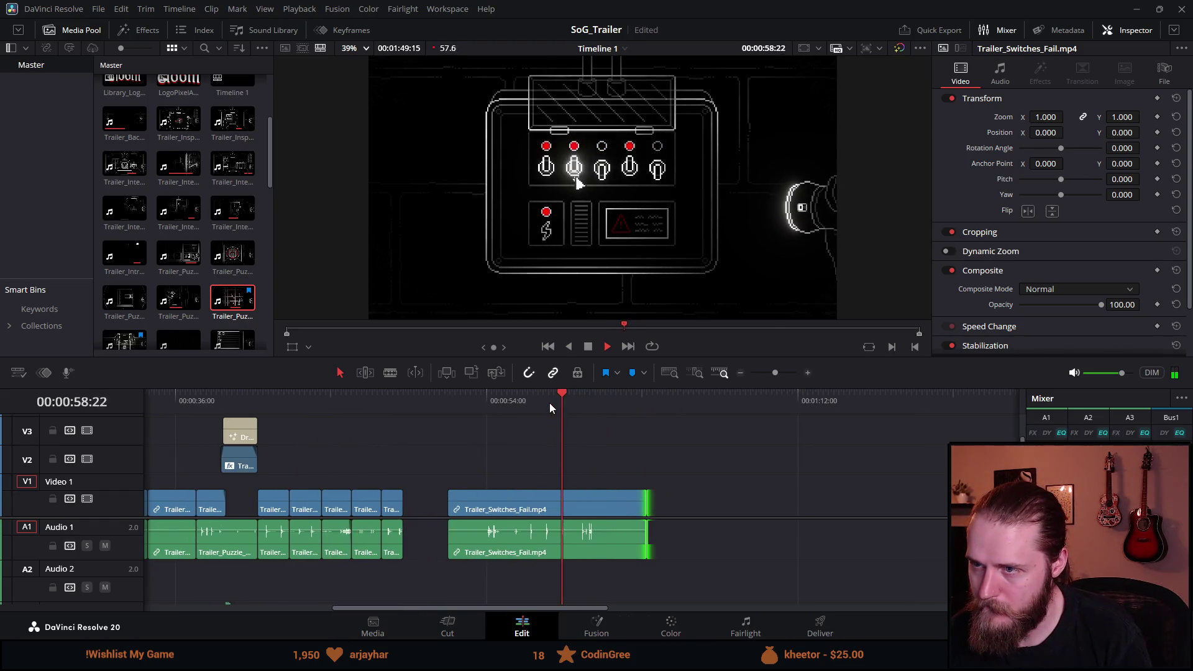
key(space)
Step: Trim the beginning off the Switches Fail clip and play the result
scroll(503, 532, up, 1)
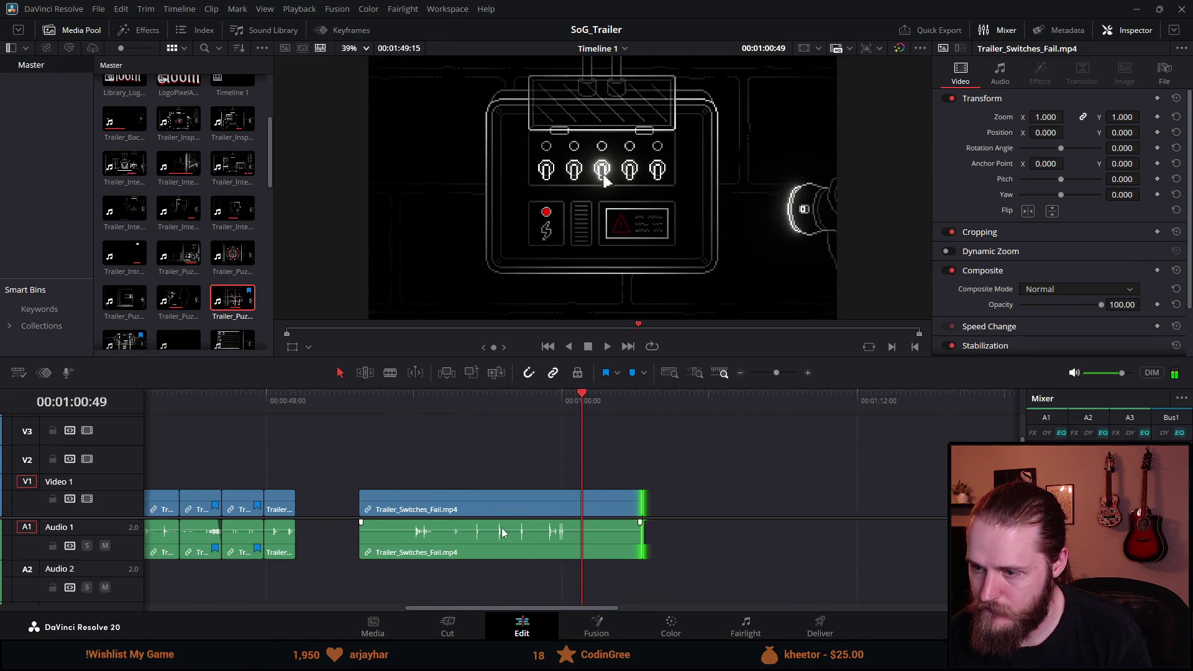
click(355, 500)
mouse_move(361, 497)
mouse_down()
mouse_move(434, 495)
mouse_move(445, 449)
mouse_up()
drag(364, 497, 511, 497)
click(513, 393)
key(space)
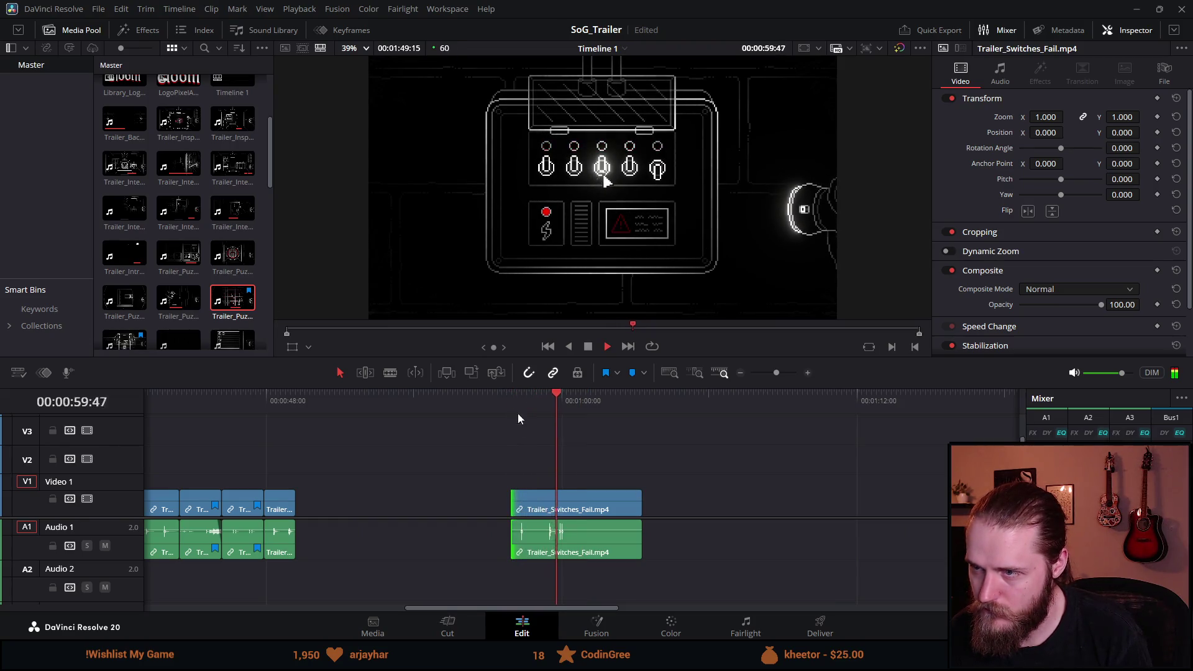
scroll(535, 515, up, 1)
key(space)
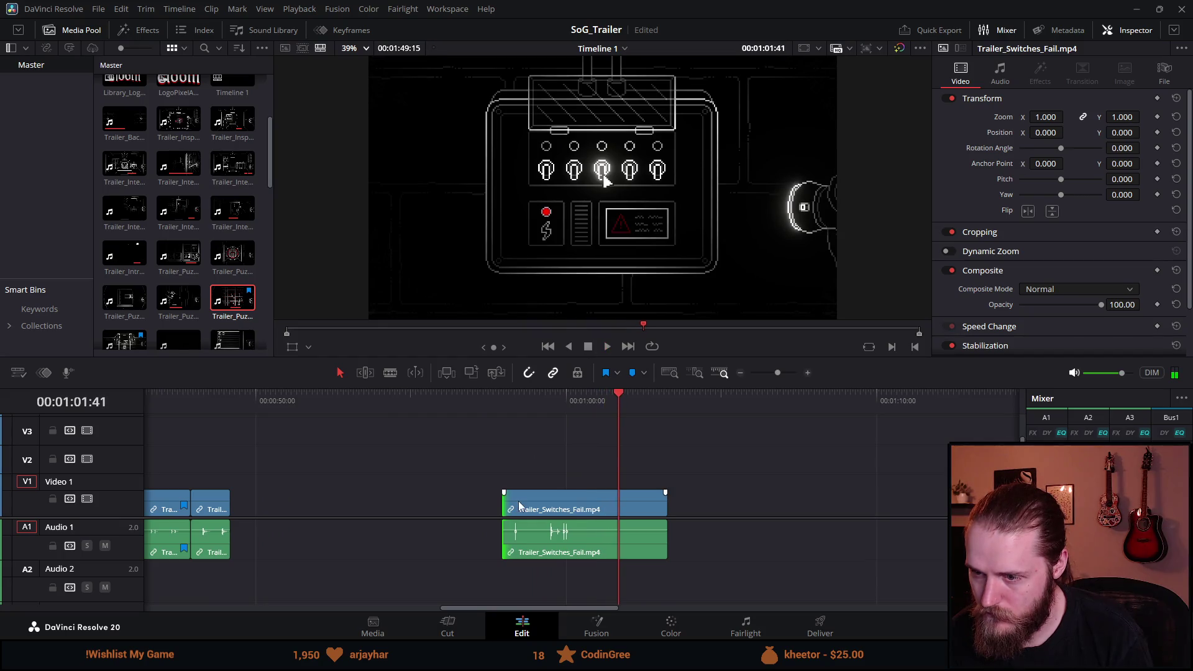
Step: Shave a few more frames off the Fail clip's start, shorten its end, and move it left
drag(506, 497, 510, 497)
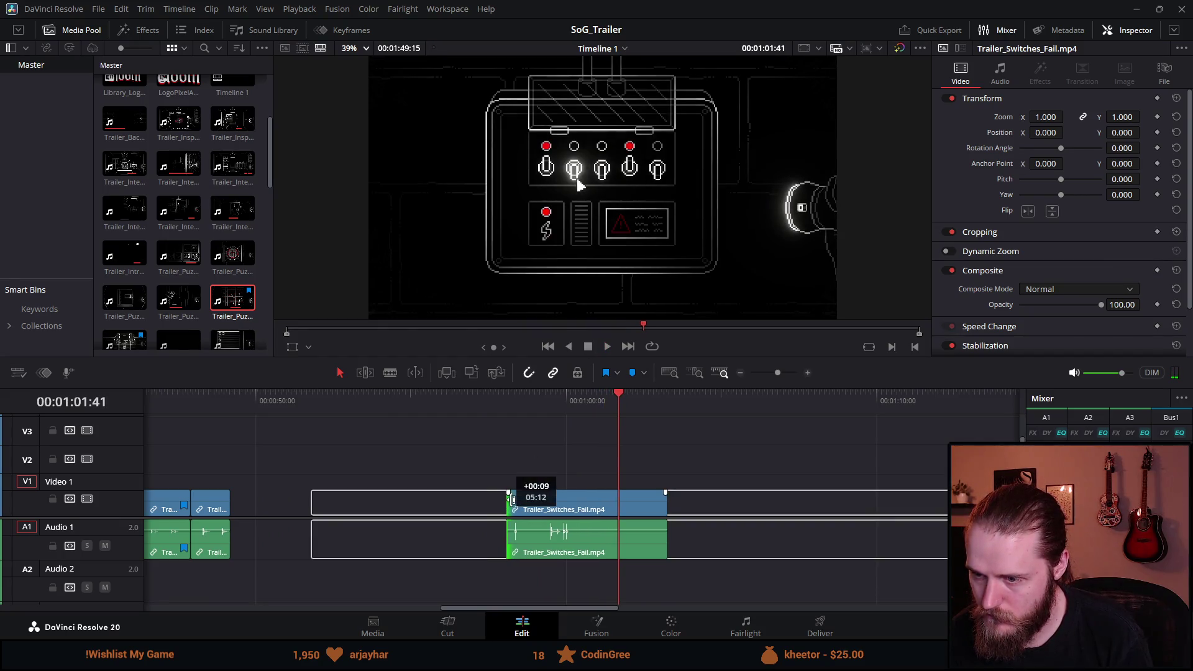
click(510, 399)
key(space)
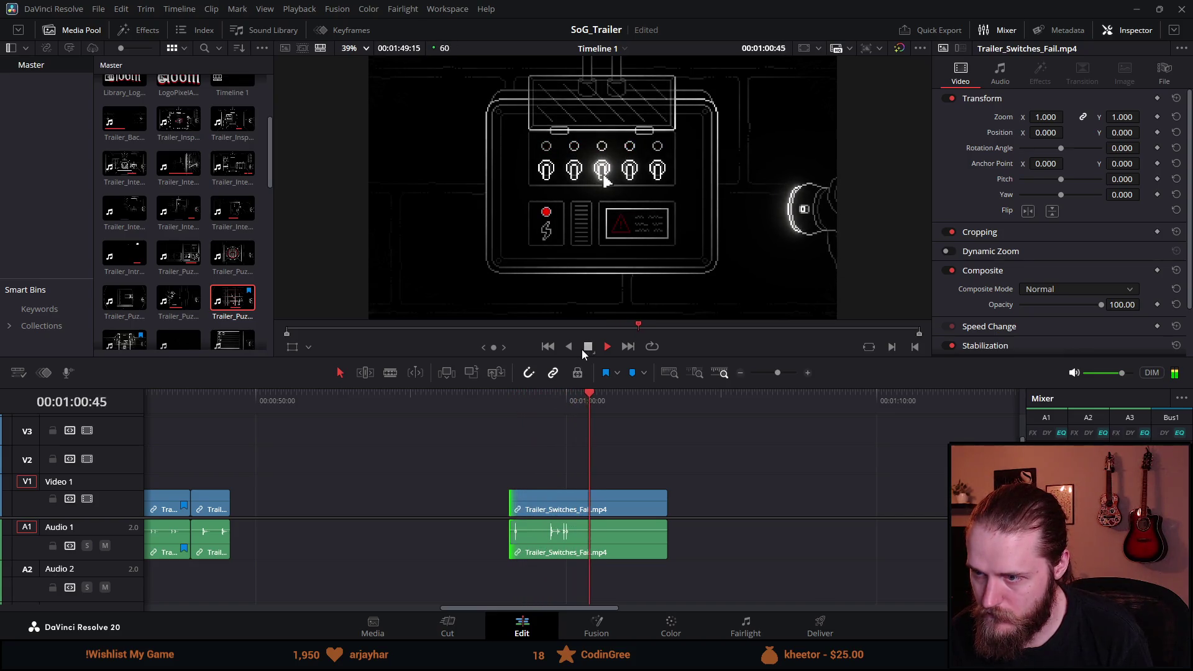
drag(664, 497, 426, 505)
key(ctrl+minus)
Step: Move a short puzzle clip later and reposition a group of five puzzle clips
click(394, 405)
key(ctrl+minus)
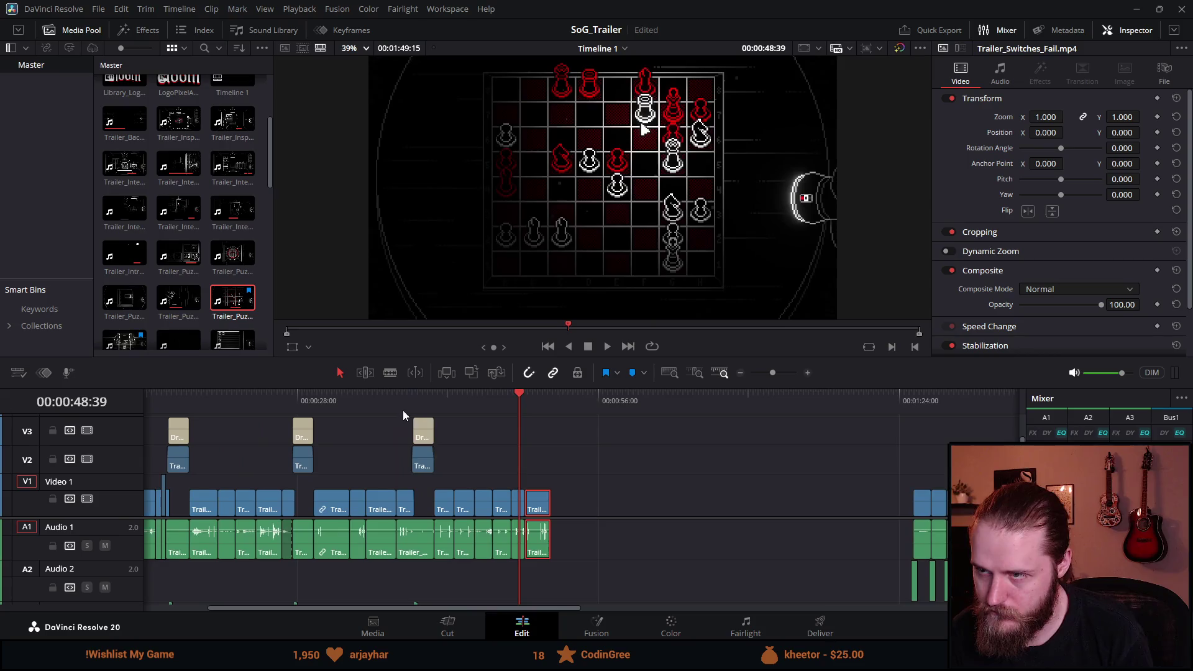
drag(488, 400, 406, 411)
key(space)
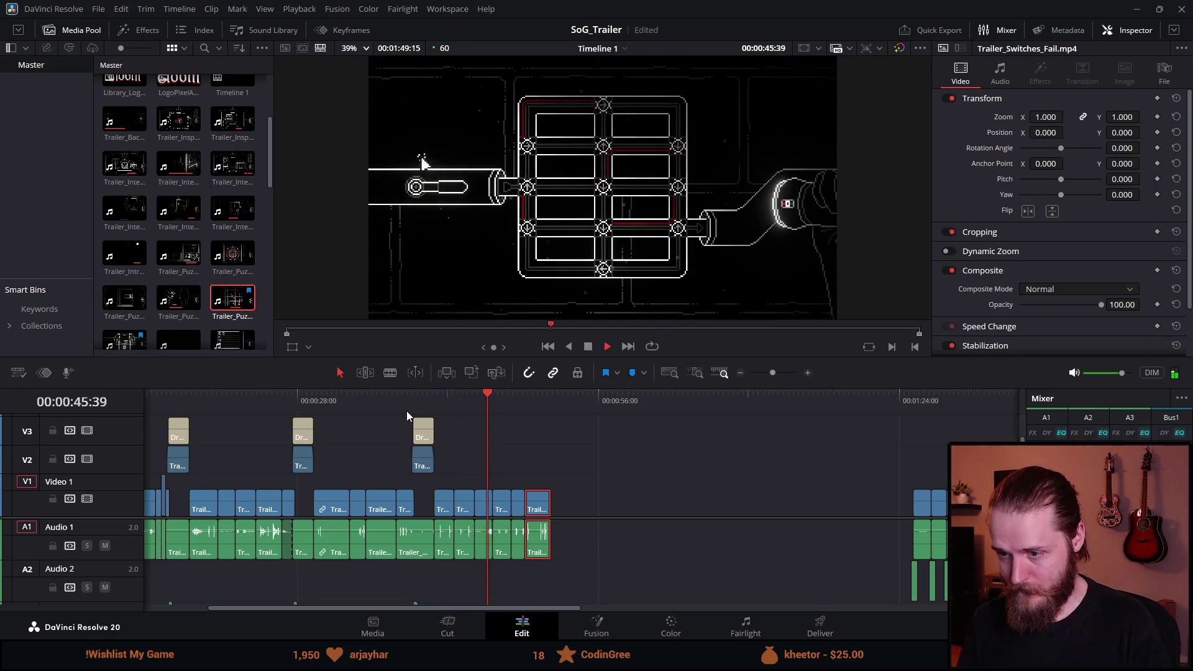
drag(444, 504, 685, 508)
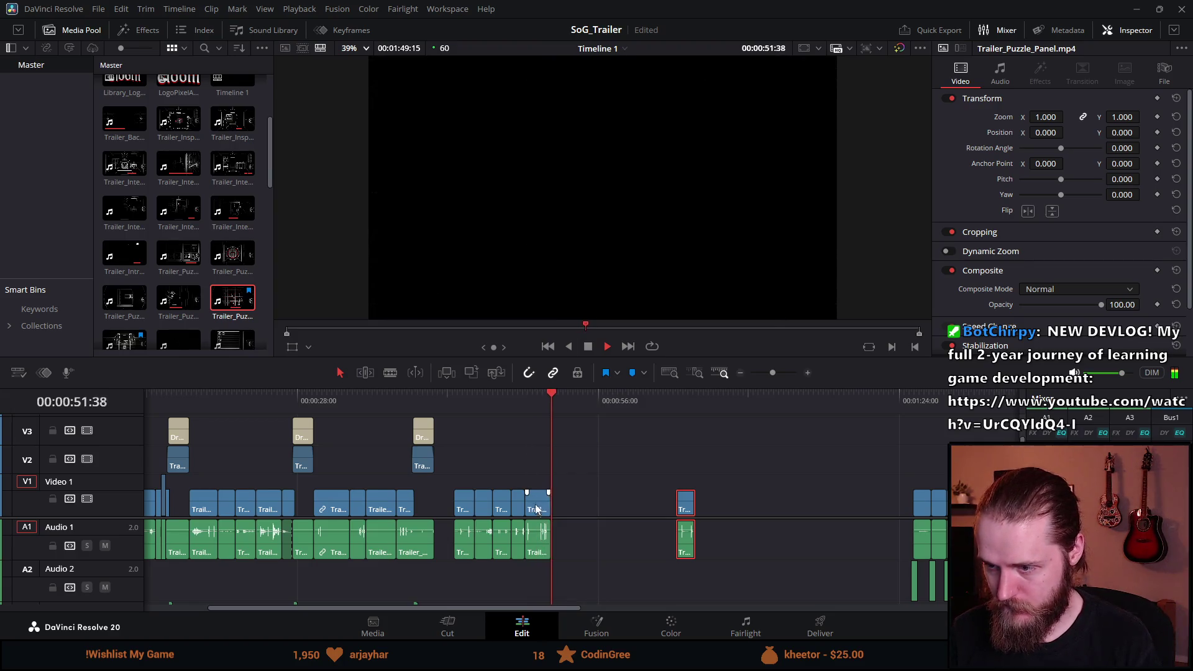
drag(462, 467, 547, 587)
mouse_move(538, 494)
mouse_down()
mouse_move(594, 505)
mouse_move(455, 504)
mouse_up()
Step: Move a clip earlier and bring the distant clip back into the puzzle sequence
click(416, 395)
key(space)
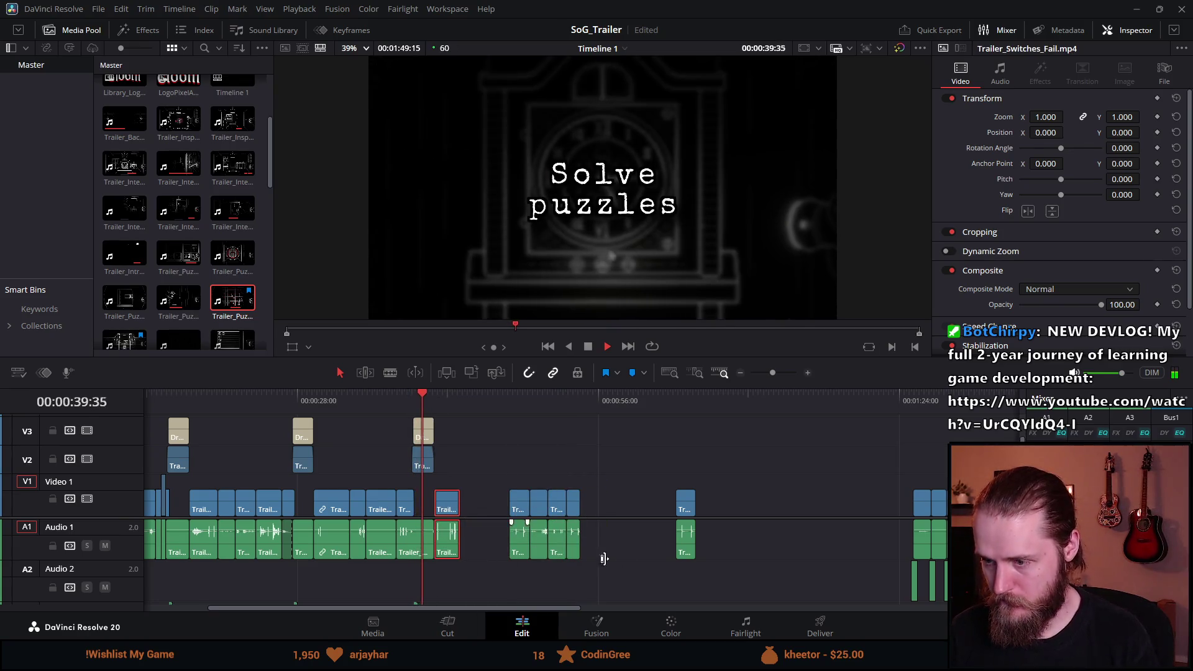
click(521, 405)
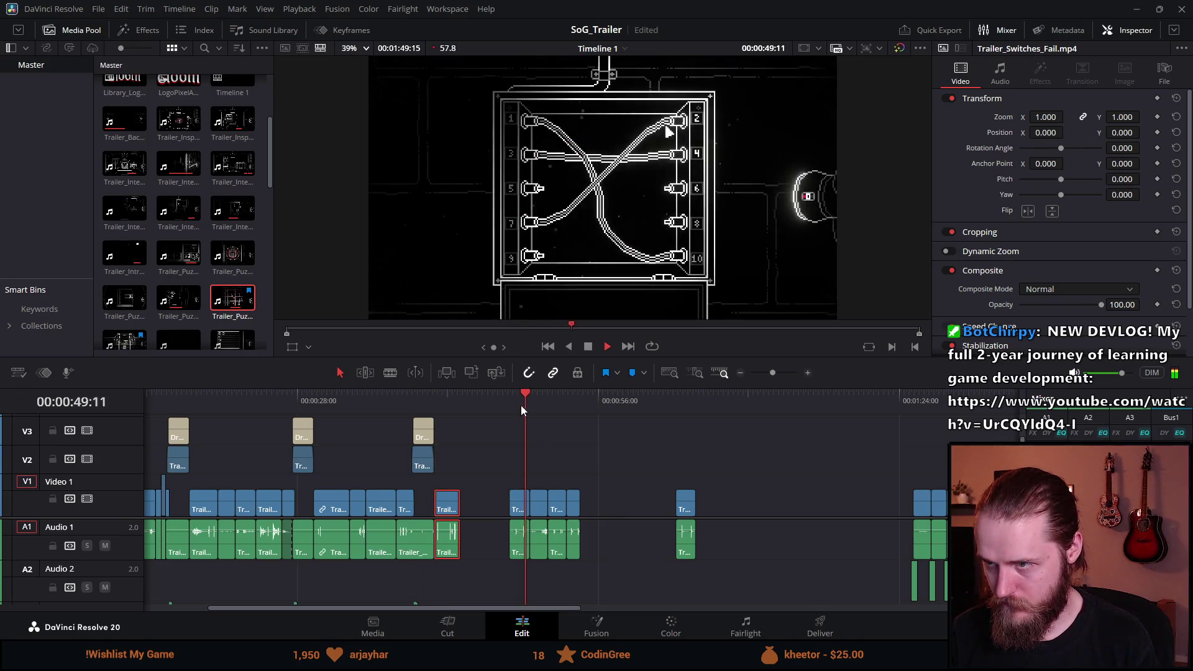
drag(521, 520, 471, 520)
drag(692, 507, 497, 506)
drag(532, 400, 565, 404)
key(space)
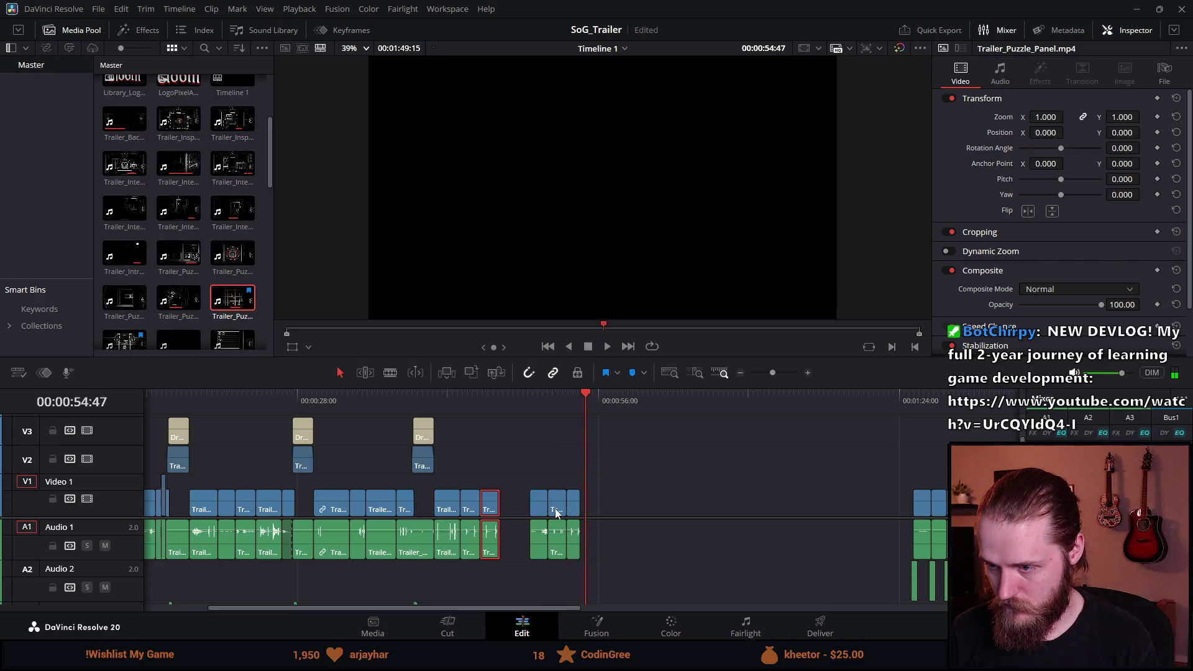
Step: Reposition another puzzle clip and play the packed sequence from the Solve puzzles title
click(554, 407)
mouse_move(560, 506)
mouse_down()
mouse_move(592, 510)
mouse_move(509, 510)
mouse_up()
ctrl+click(576, 514)
click(411, 401)
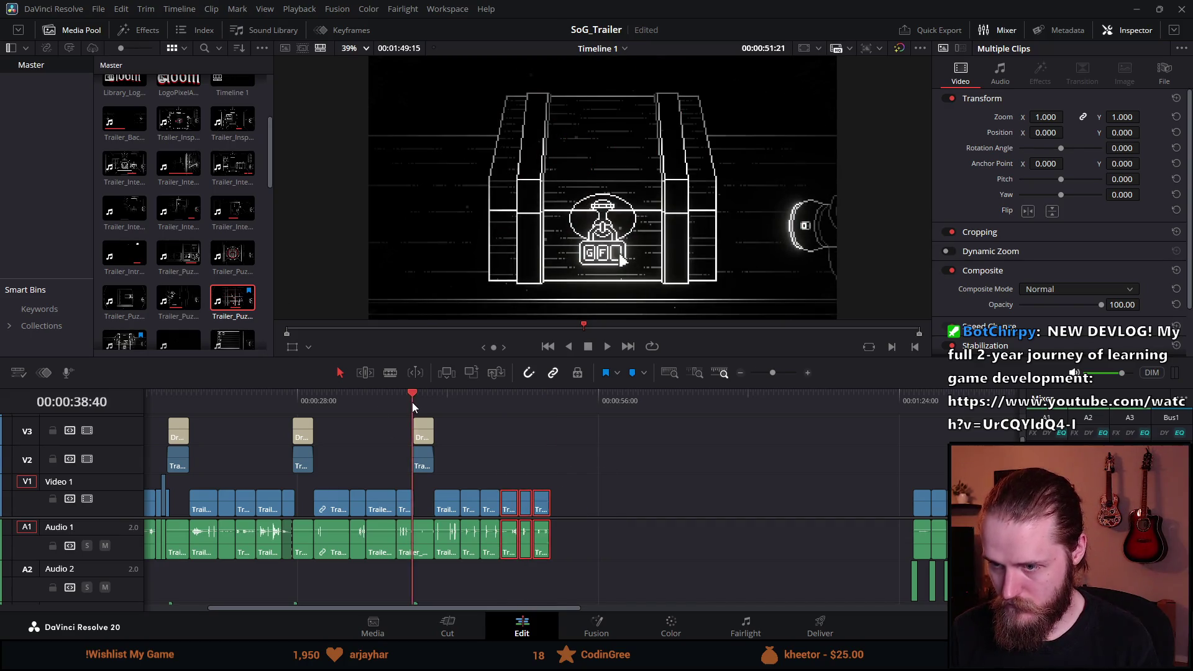
key(space)
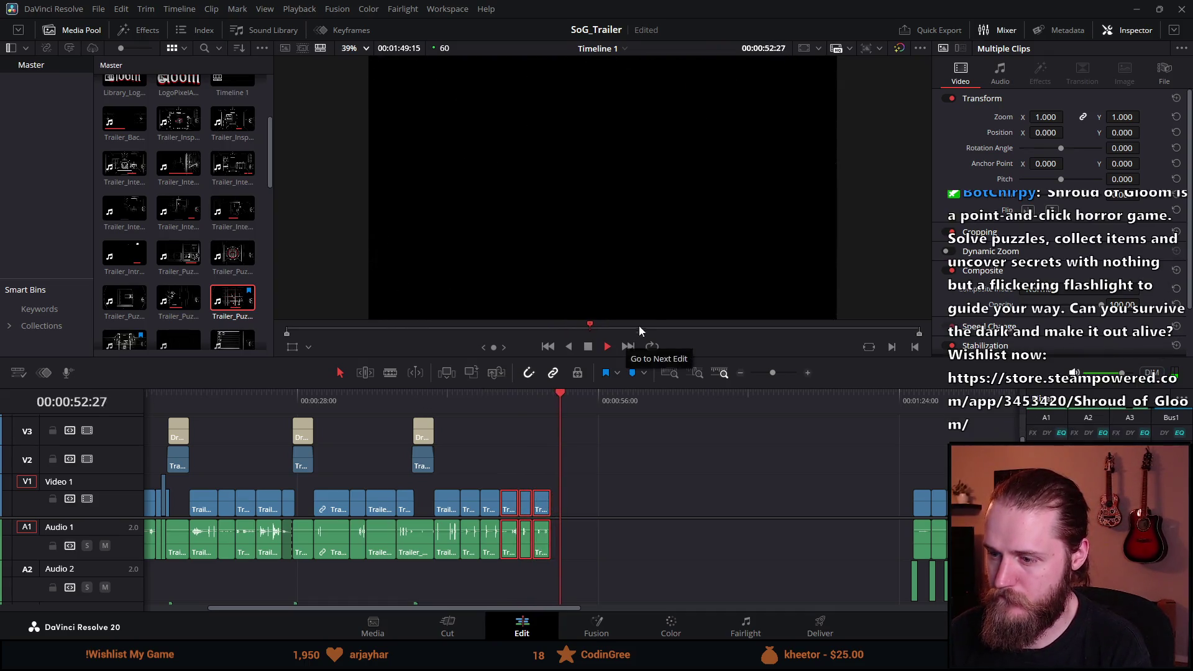
click(588, 349)
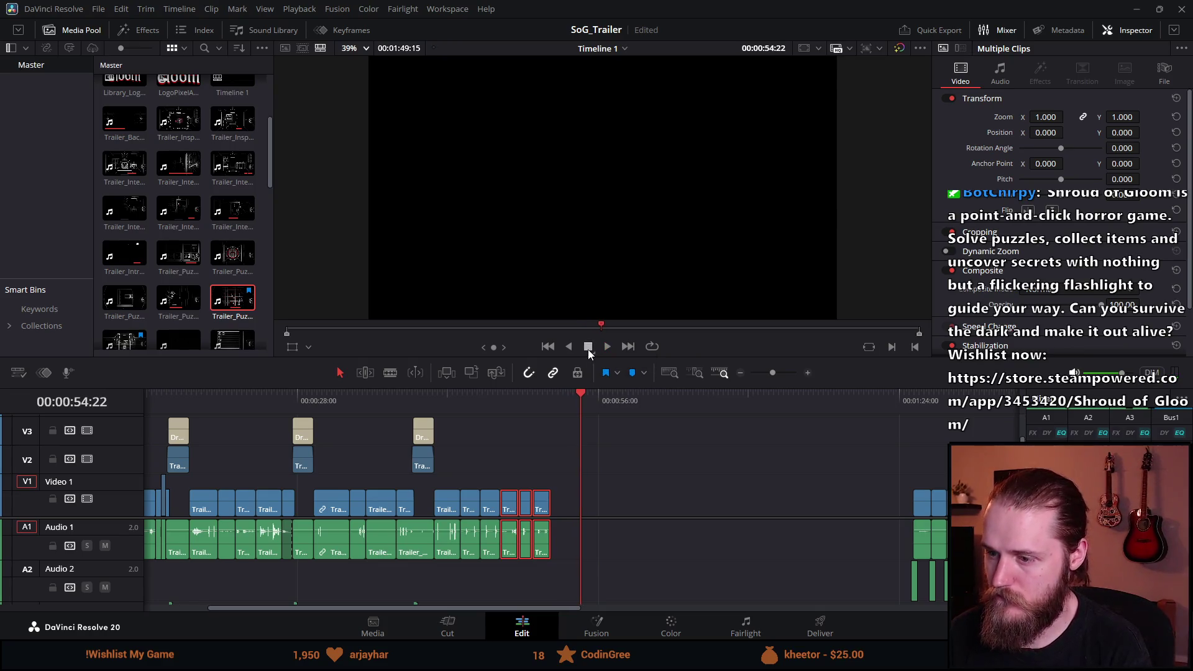
click(613, 483)
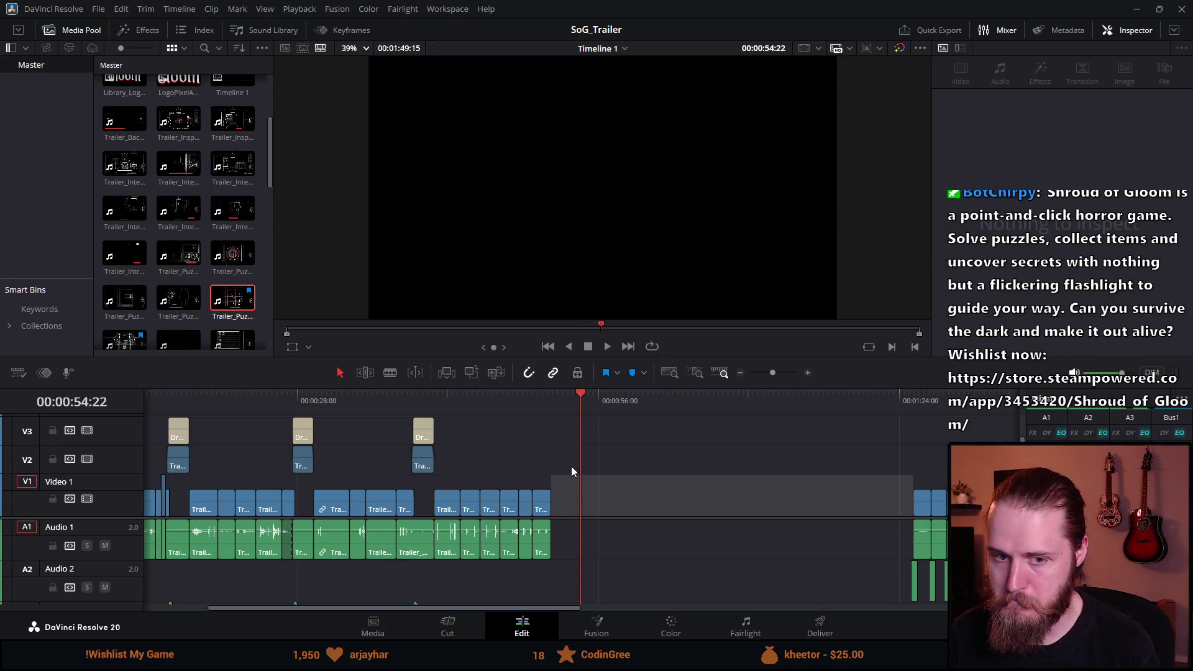
key(ctrl+minus)
key(ctrl+minus)
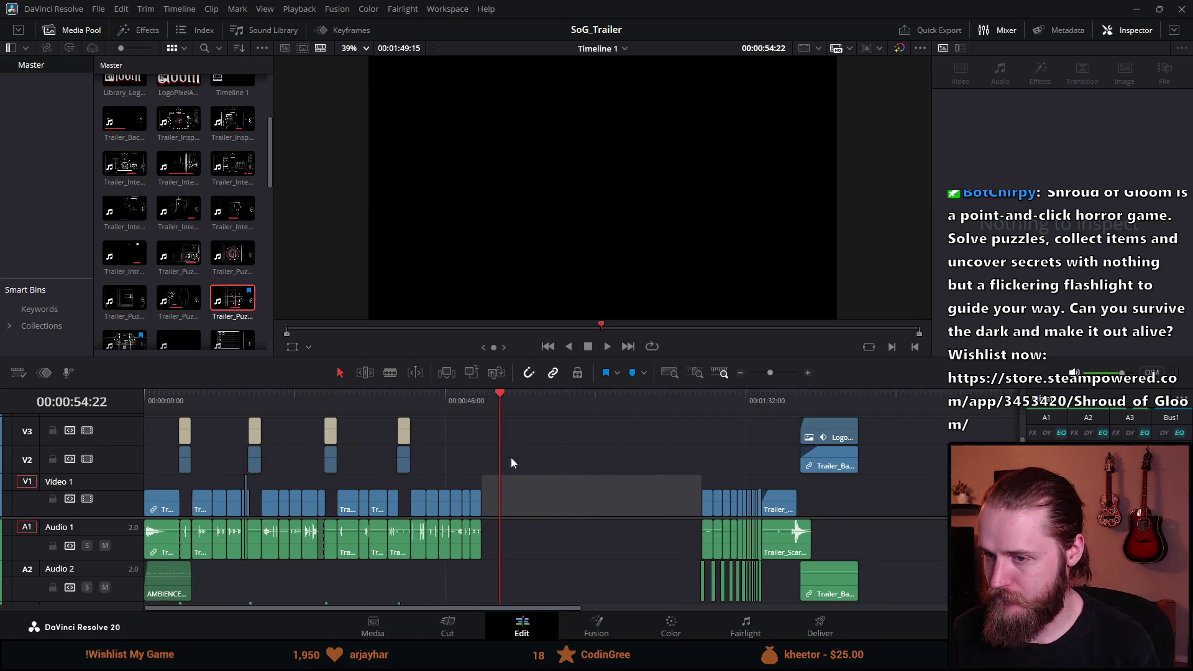
key(ctrl+minus)
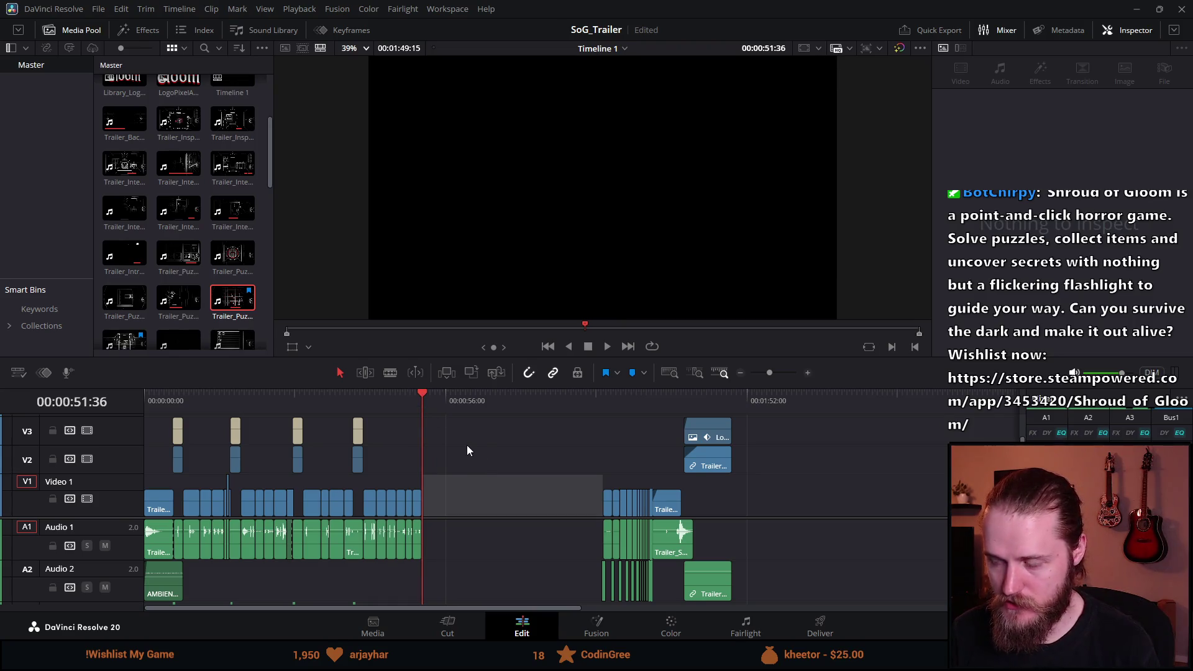
drag(396, 397, 51, 423)
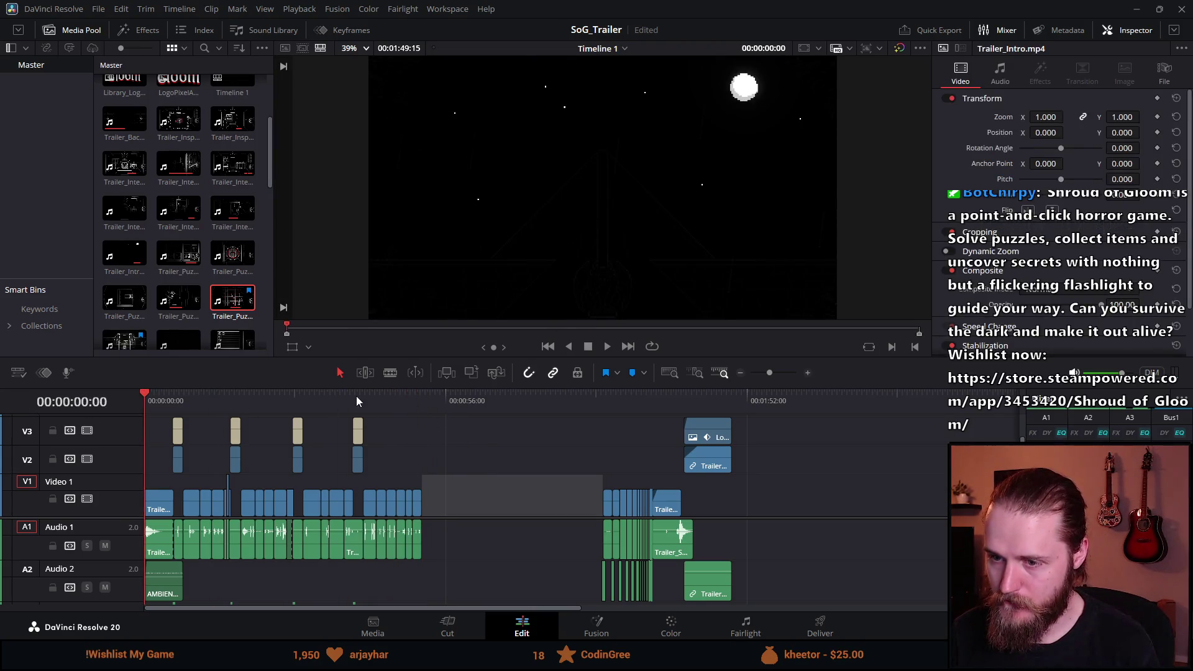
key(space)
key(ctrl+equal)
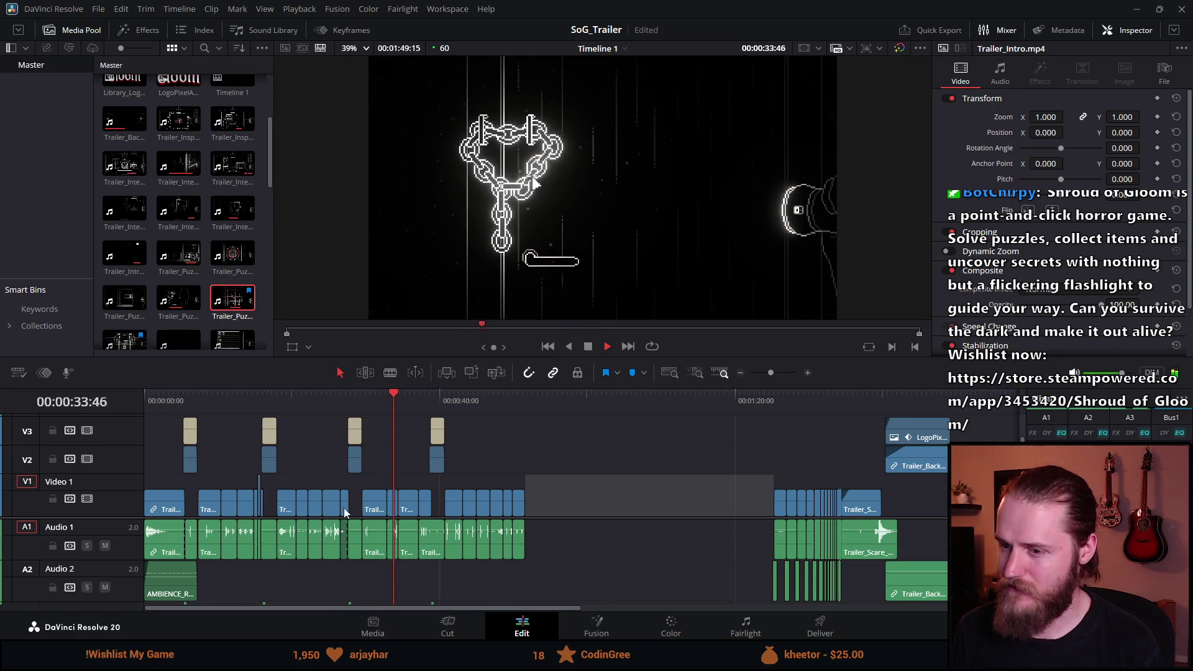
click(367, 395)
Step: Delete the Trailer_Interaction_Ultraviolet clip and enlarge the timeline's track area
scroll(367, 395, up, 3)
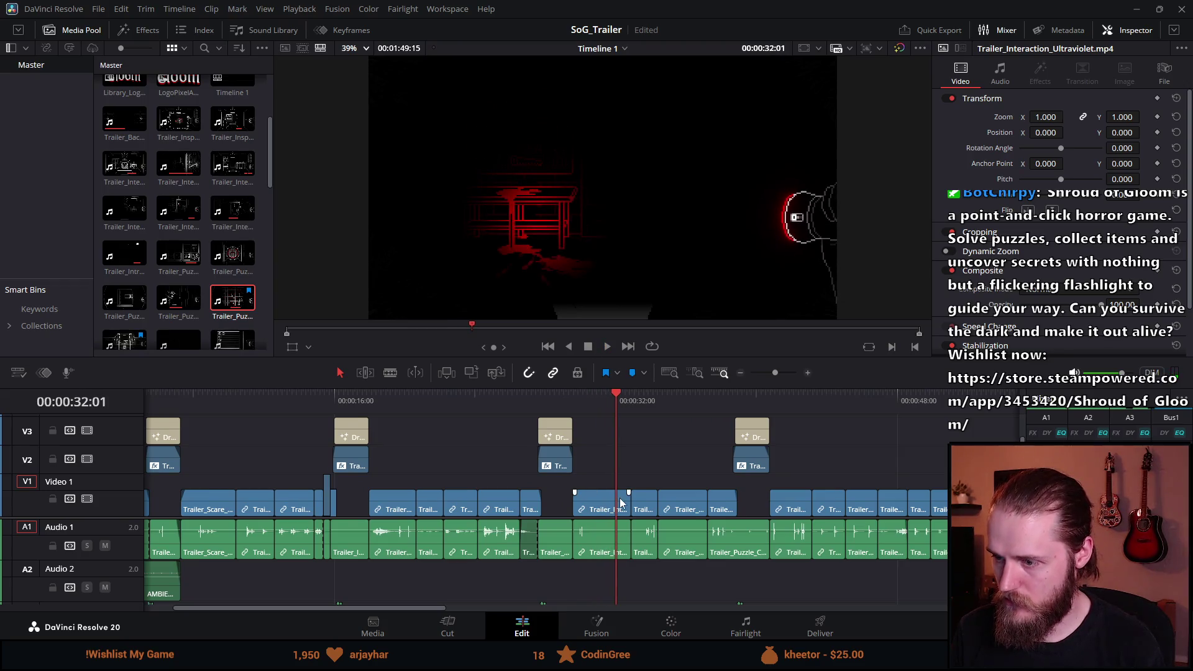
key(Delete)
scroll(628, 512, down, 3)
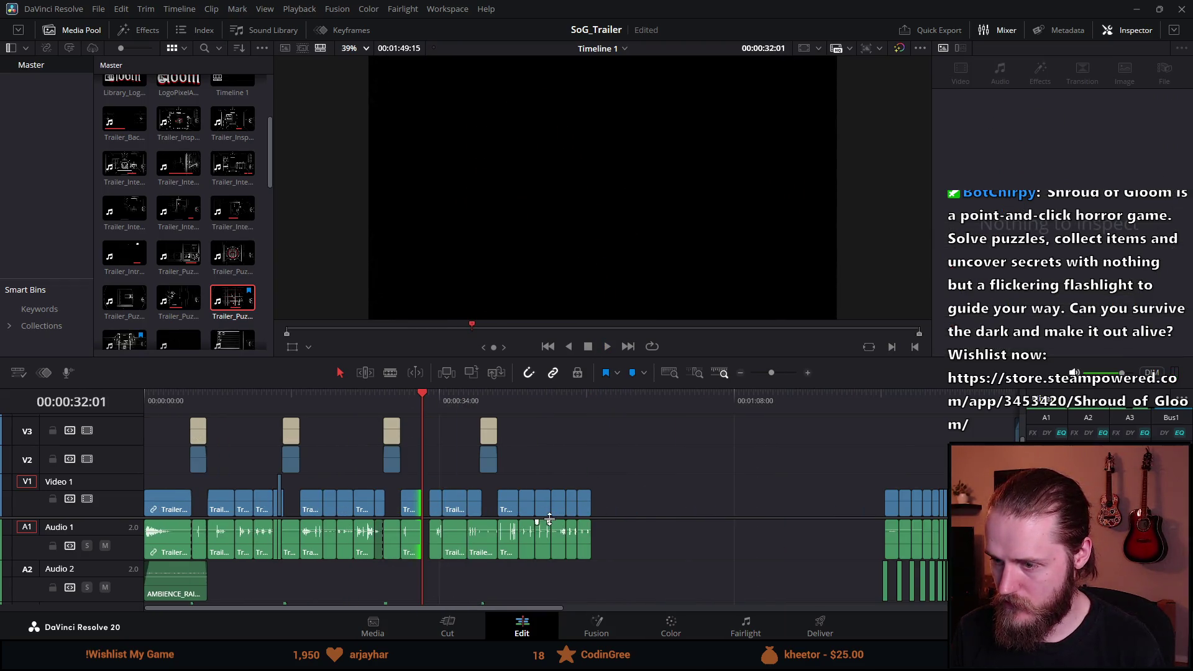
mouse_move(624, 417)
mouse_down()
mouse_move(527, 584)
mouse_move(534, 559)
mouse_up()
scroll(528, 398, down, 2)
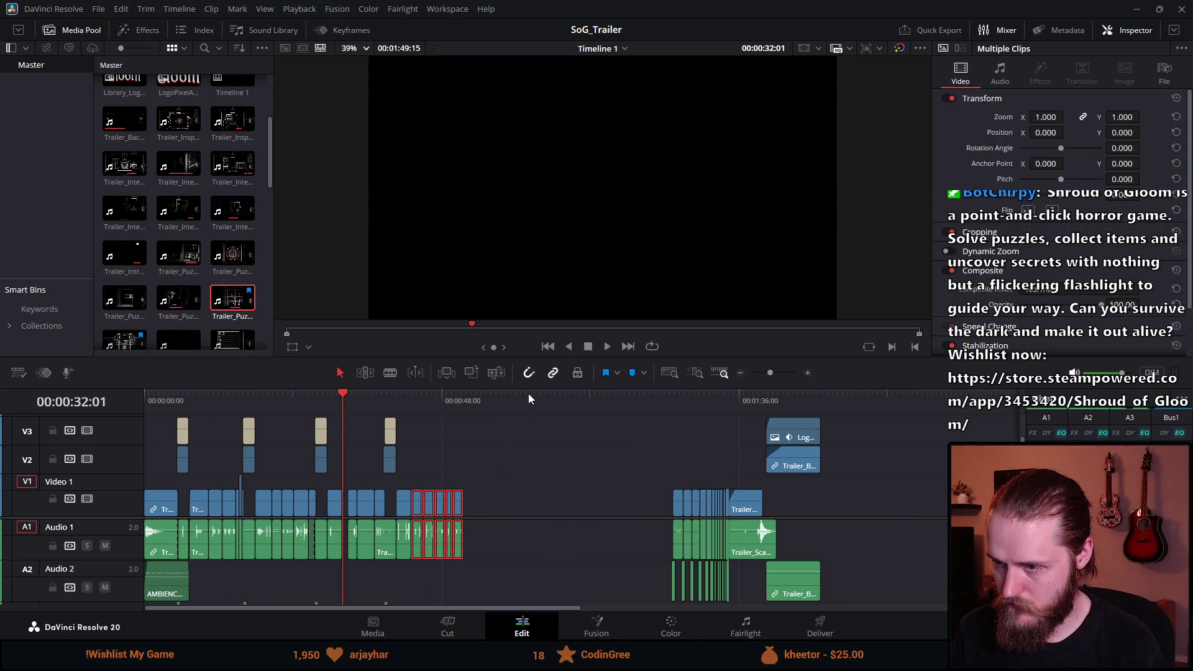
drag(528, 359, 527, 309)
Step: Shift all clips after the gap left on every track and play back from 28:02
mouse_move(495, 374)
mouse_down()
mouse_move(358, 612)
mouse_move(356, 601)
mouse_up()
drag(391, 514, 386, 515)
click(318, 315)
key(space)
drag(434, 307, 431, 396)
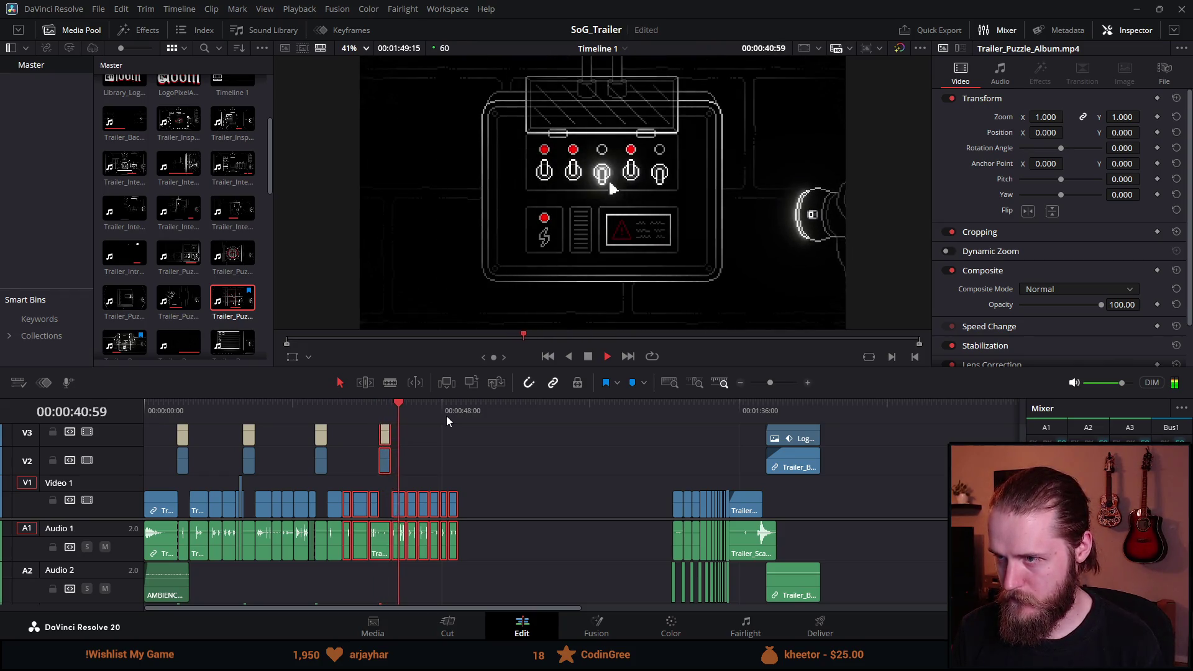
click(382, 408)
scroll(437, 464, up, 6)
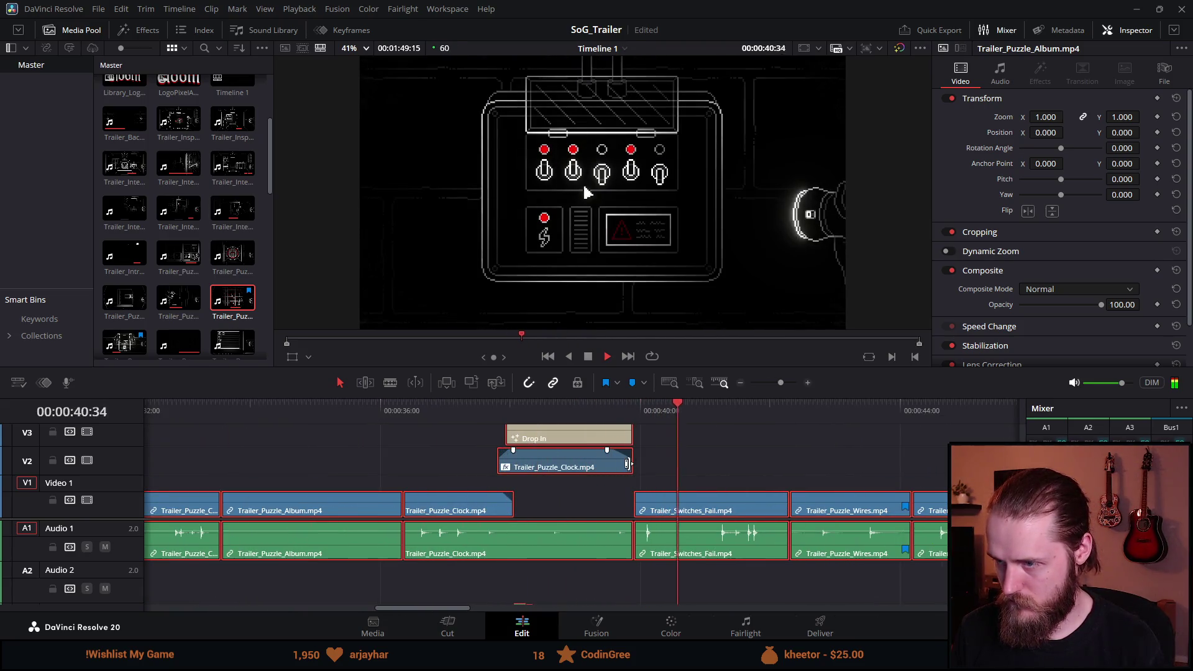
scroll(621, 493, down, 3)
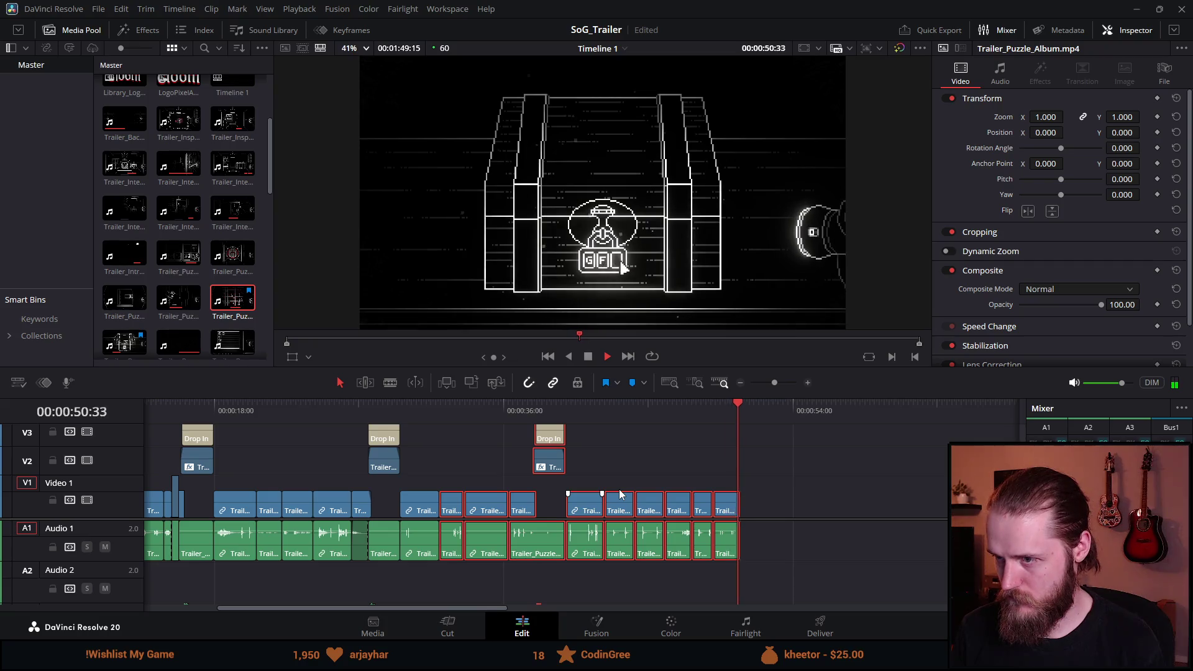
scroll(589, 540, down, 5)
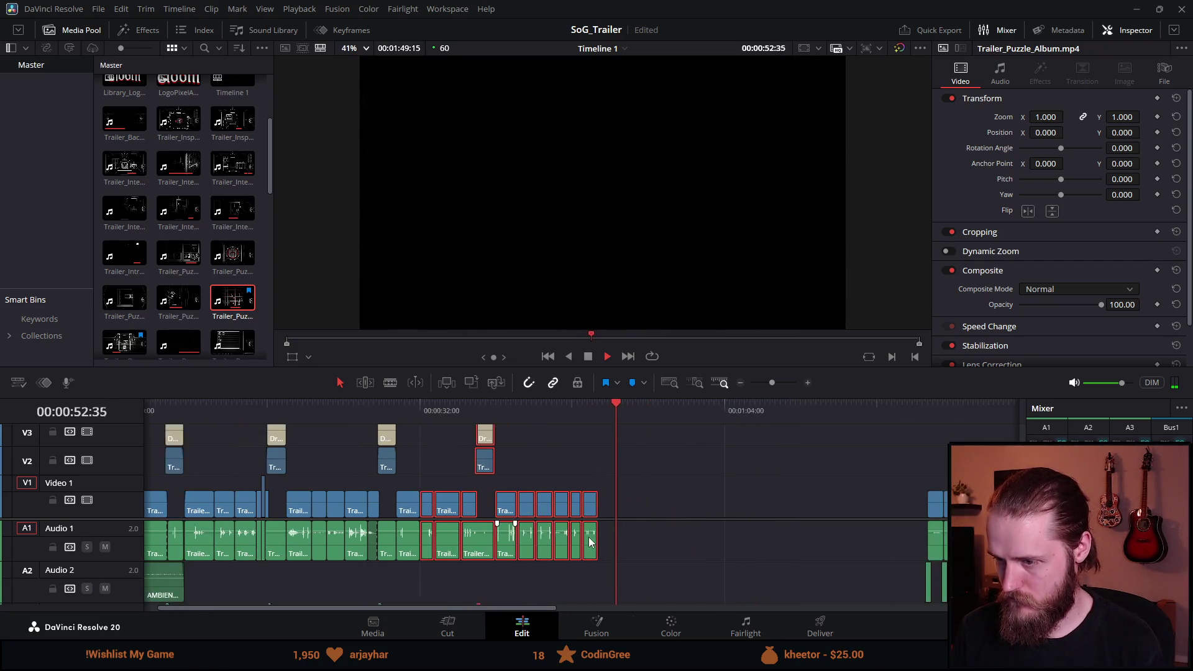
click(631, 411)
scroll(635, 486, up, 2)
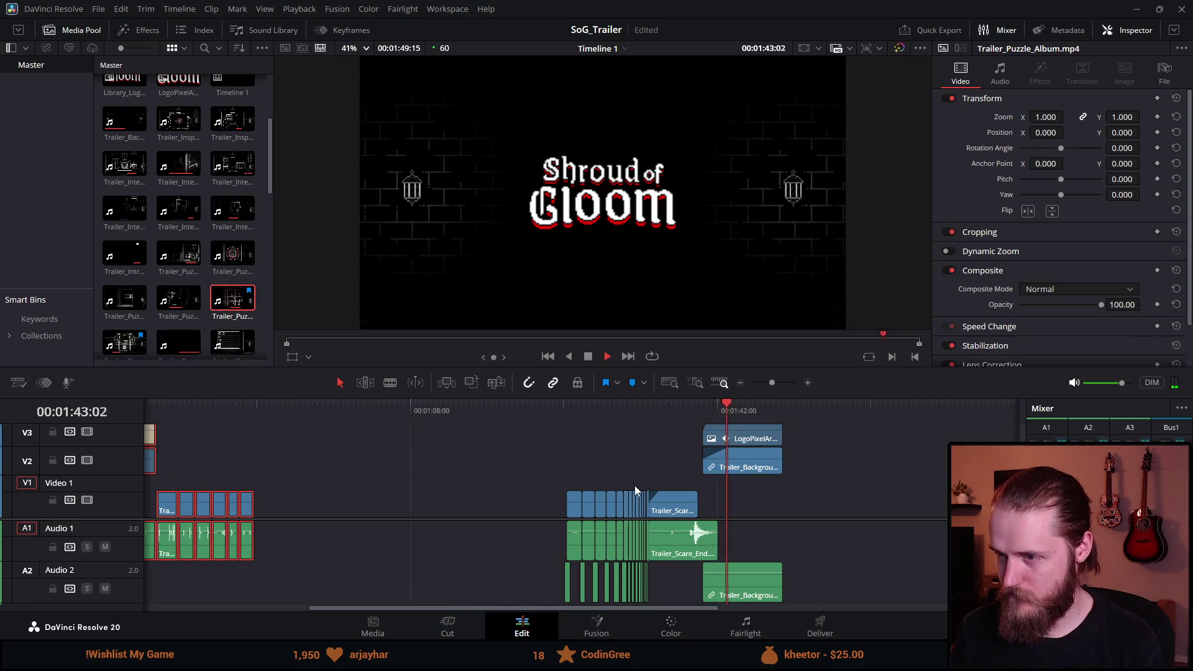
scroll(520, 494, down, 5)
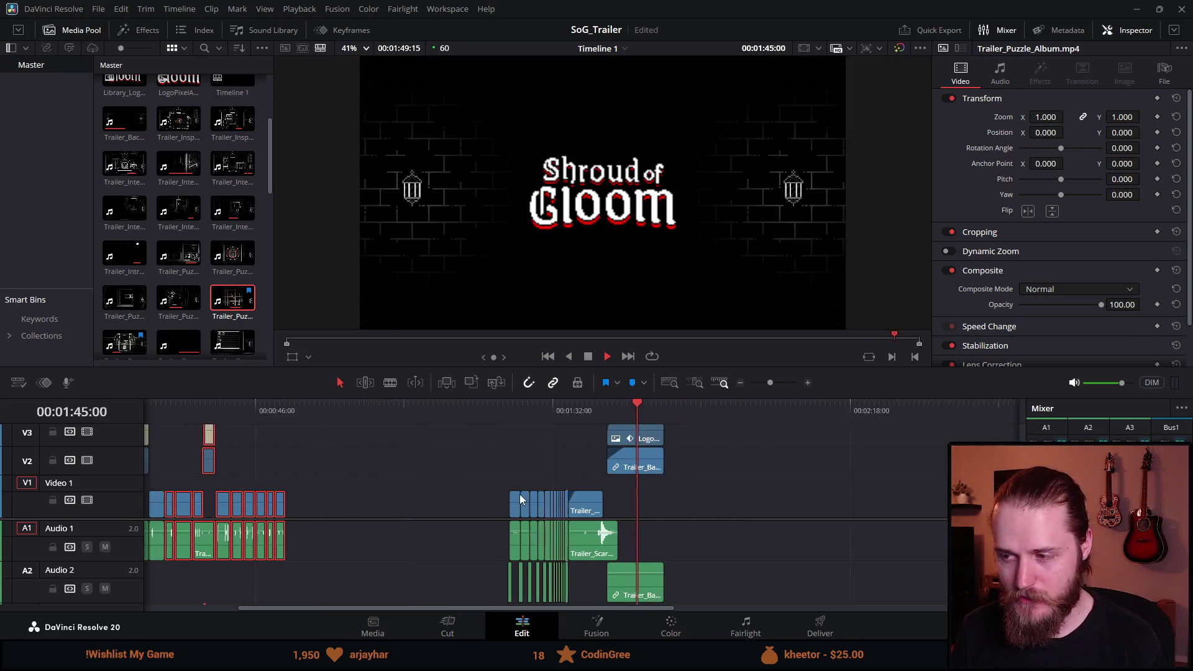
click(148, 409)
scroll(319, 486, up, 2)
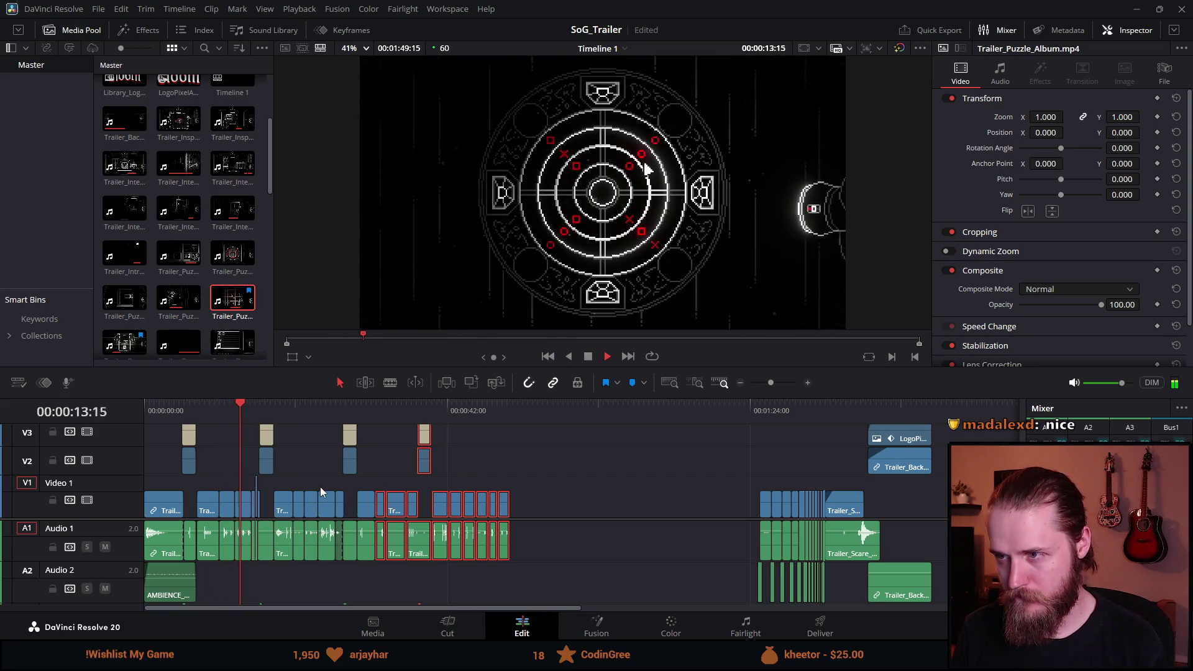
Step: Zoom the timeline in and reduce the Video 1 track's height
key(ctrl+equal)
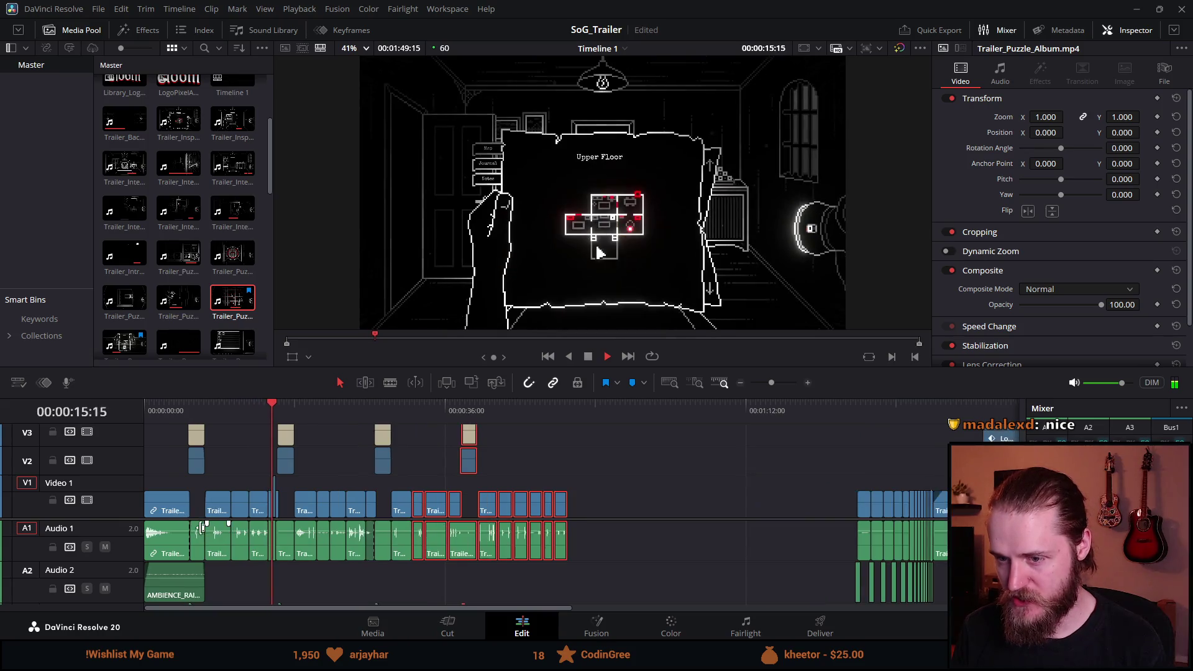
scroll(349, 530, up, 5)
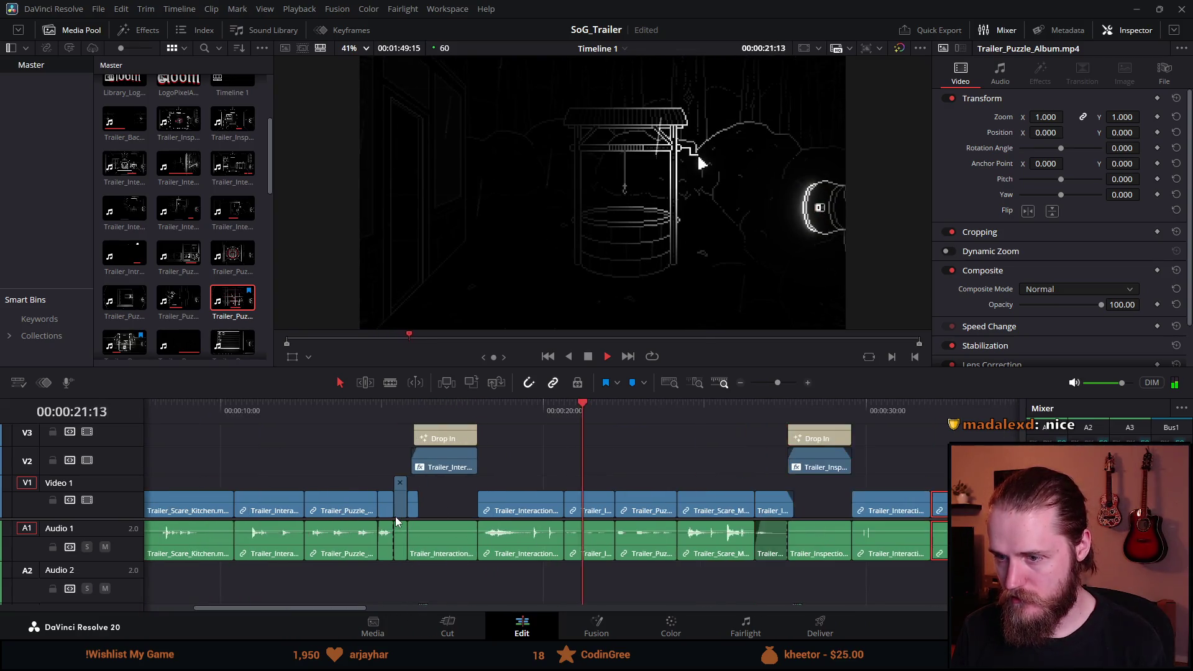
scroll(281, 518, up, 3)
scroll(278, 514, down, 2)
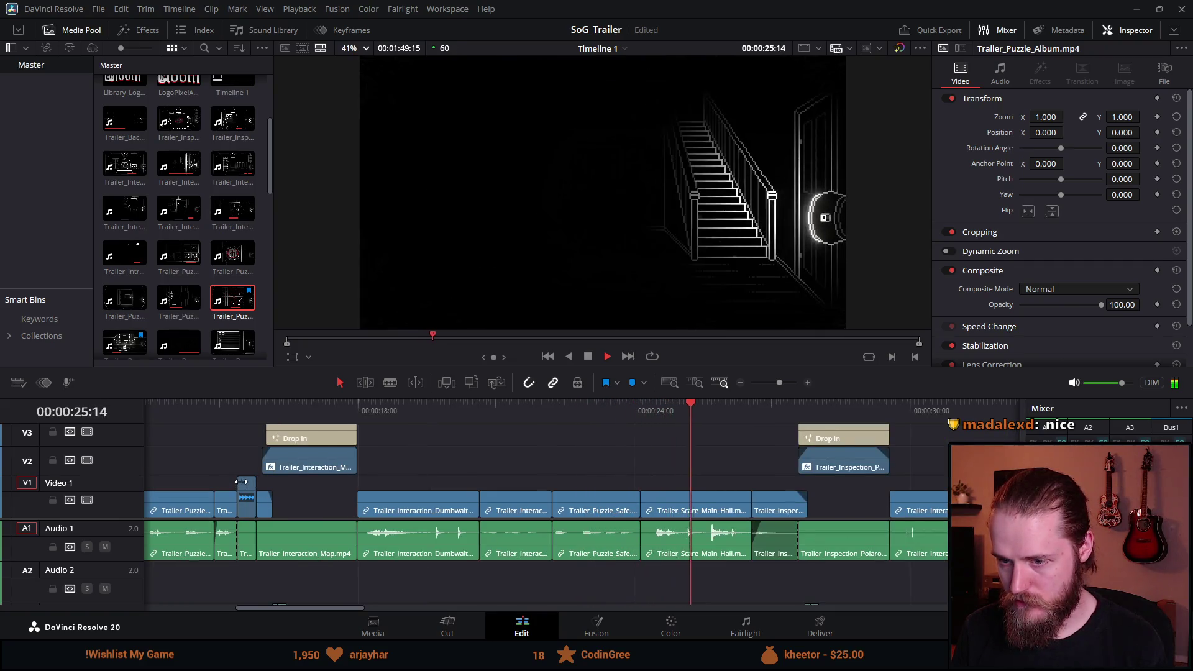
drag(241, 484, 241, 481)
Step: Play the trailer from 15:11 through the Solve puzzles section
click(229, 403)
key(space)
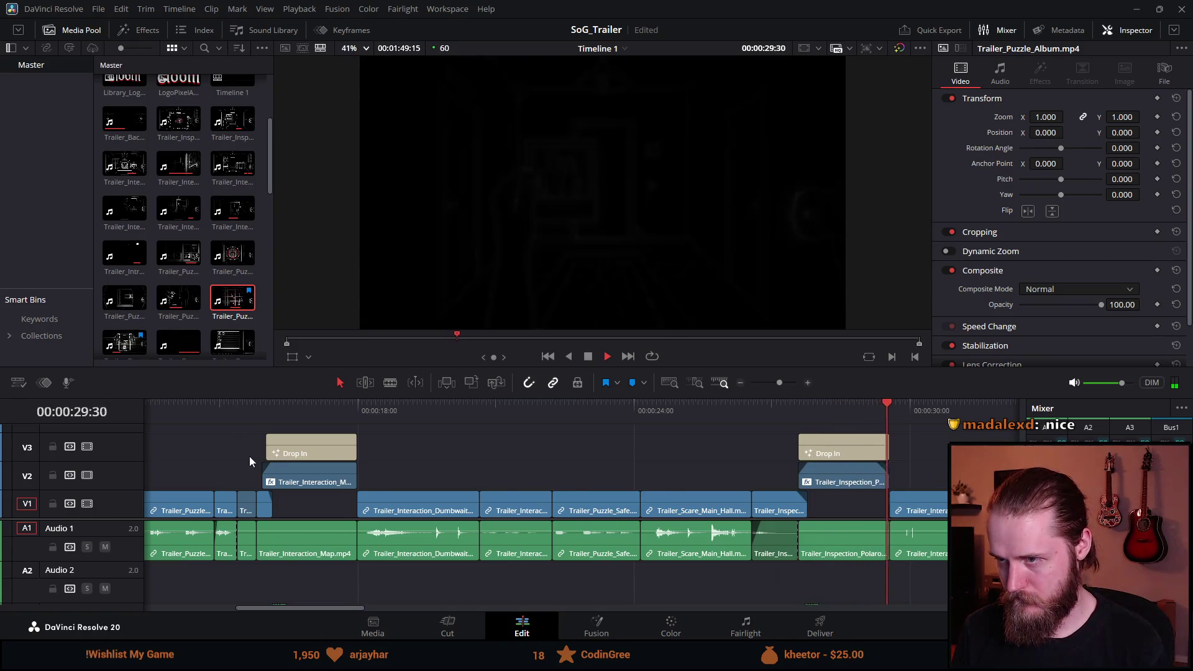
scroll(248, 456, down, 3)
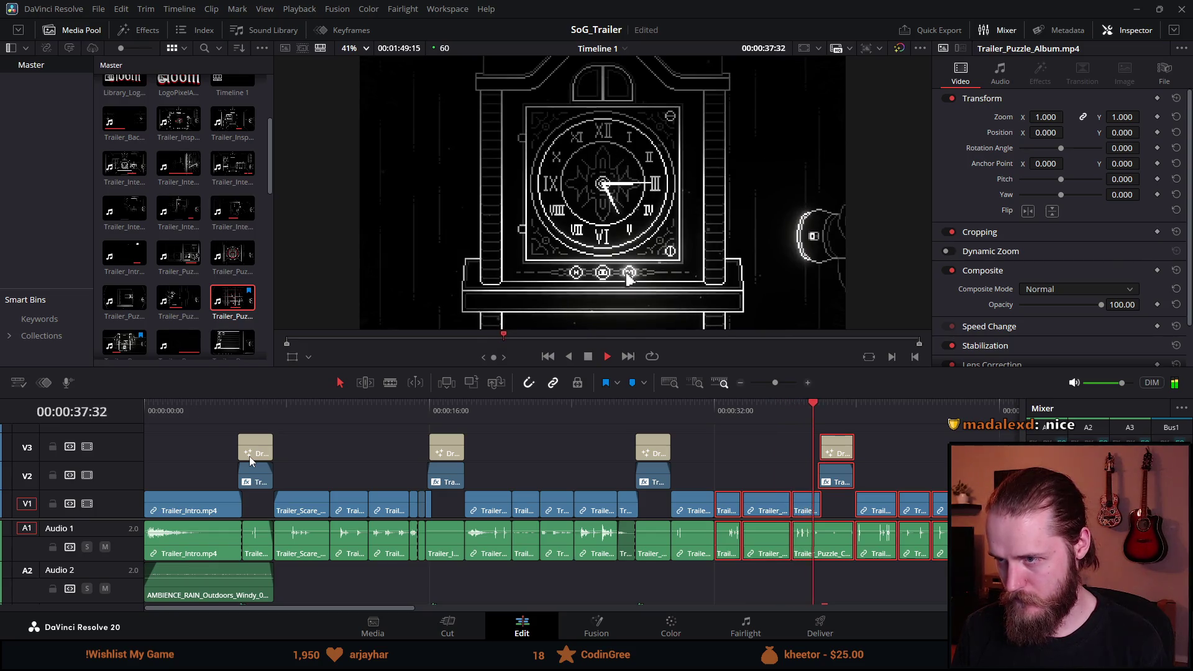
scroll(248, 456, down, 1)
scroll(486, 559, down, 1)
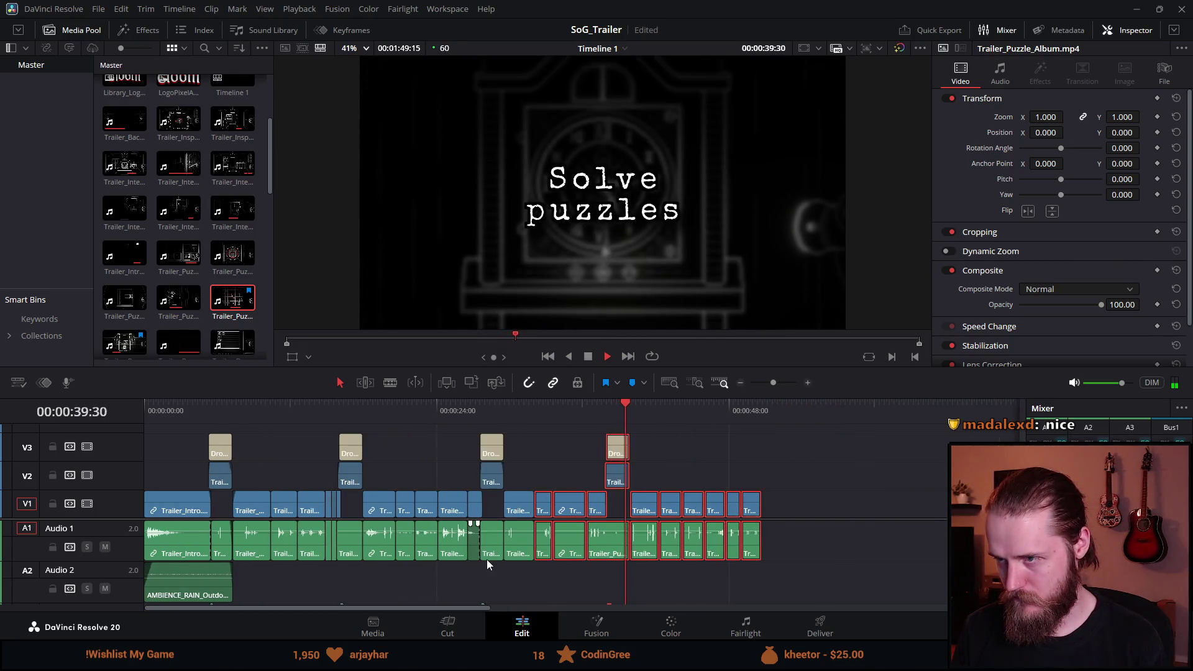
scroll(487, 559, up, 2)
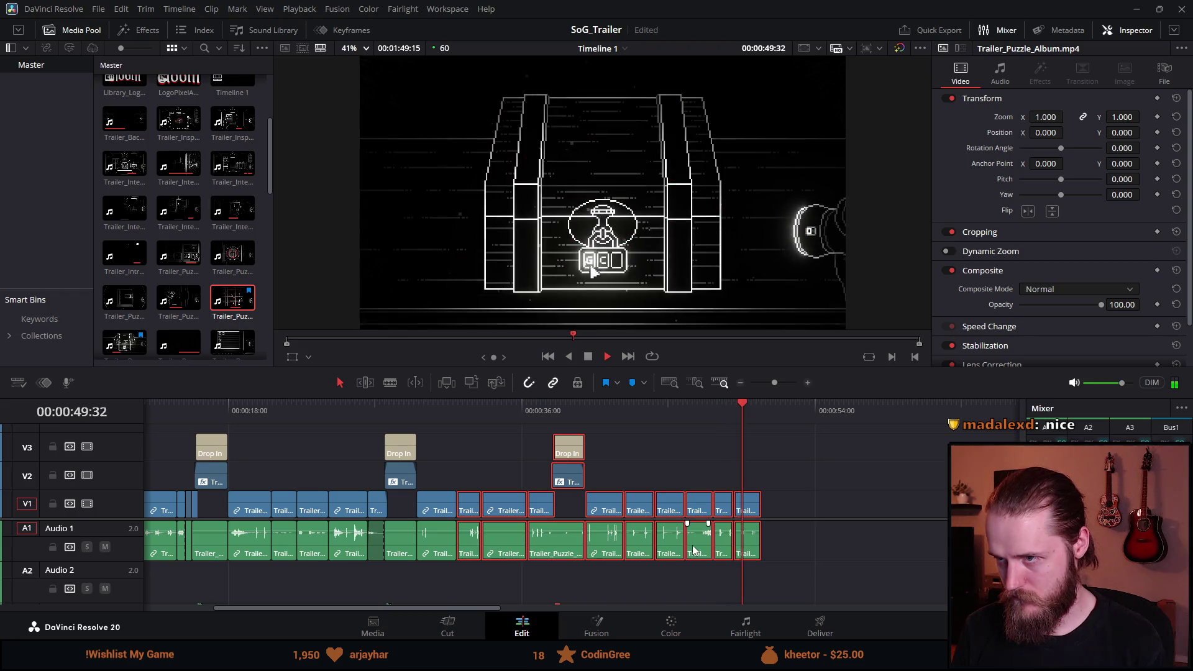
Step: Review the closing puzzle clips by scrubbing between about 41:19 and 46:31
click(638, 408)
click(624, 433)
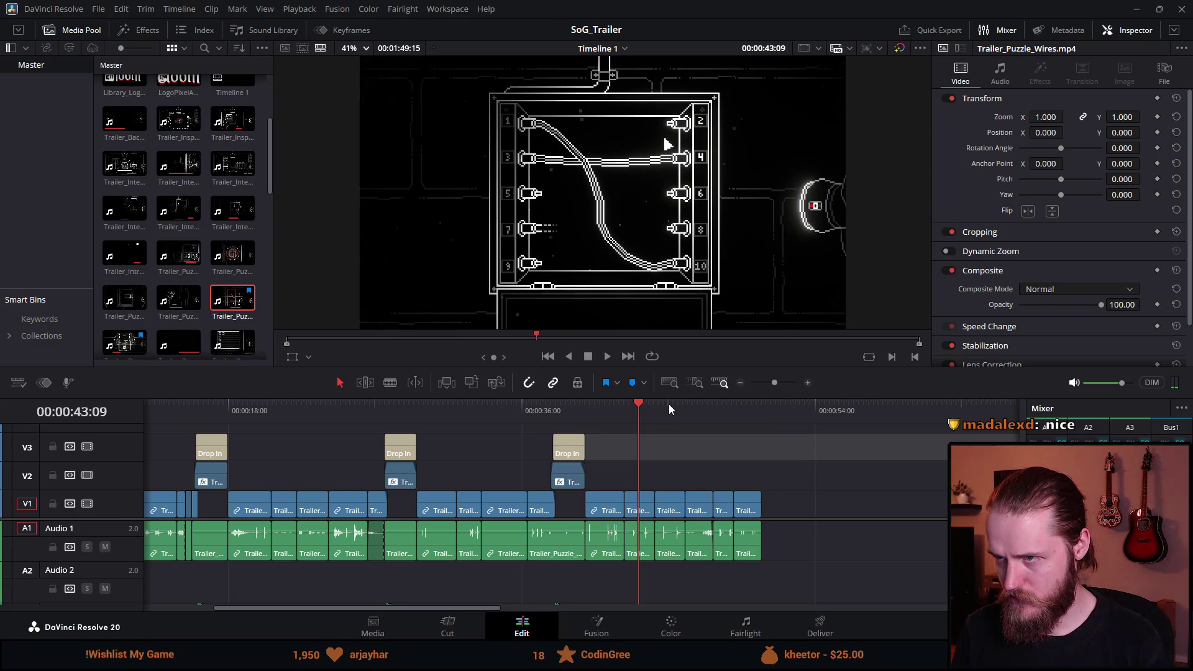
click(668, 404)
key(ctrl+equal)
click(498, 418)
click(533, 412)
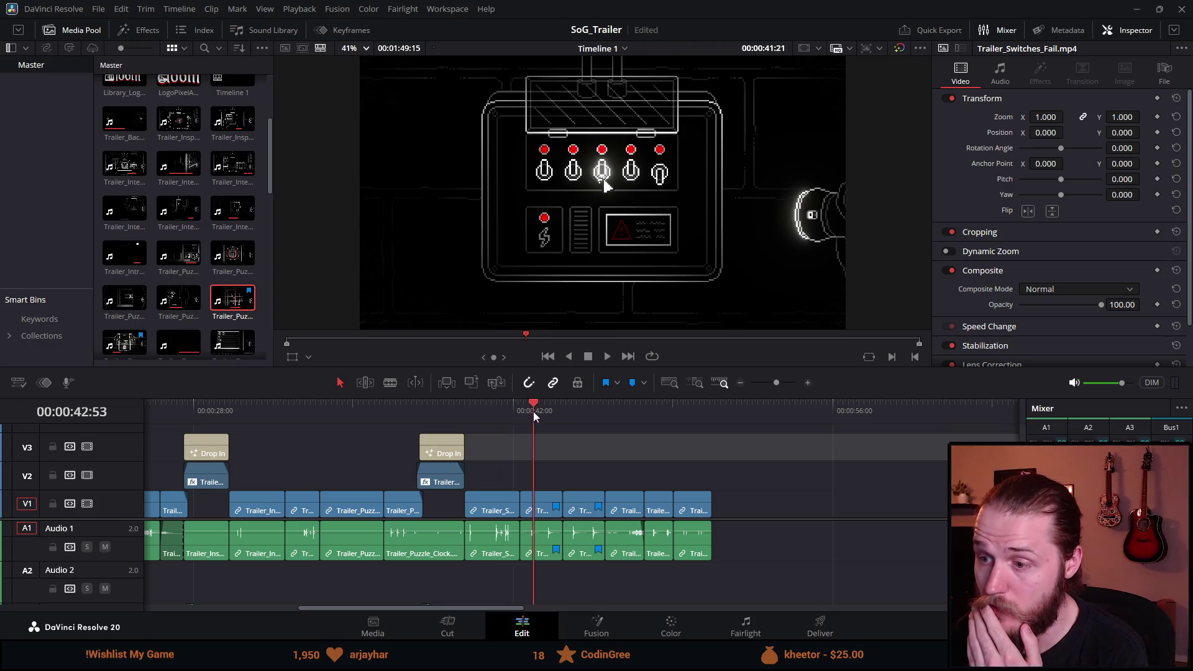
click(560, 416)
click(583, 411)
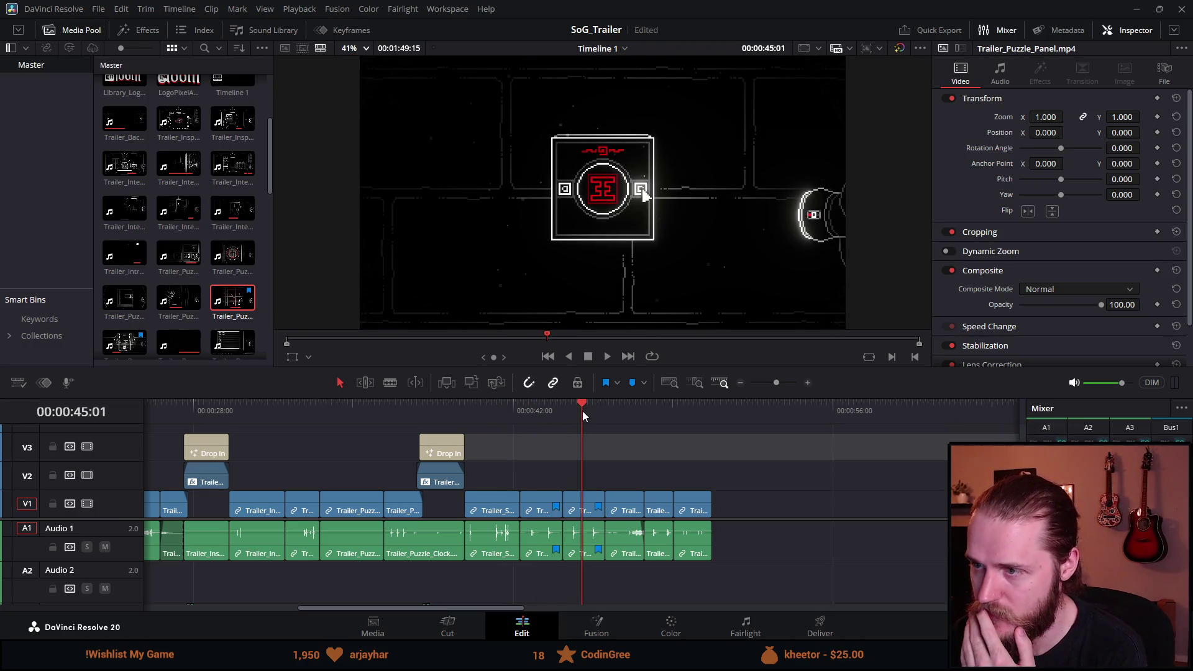
click(617, 407)
mouse_move(616, 407)
mouse_down()
mouse_move(482, 424)
mouse_move(679, 431)
mouse_move(582, 436)
mouse_up()
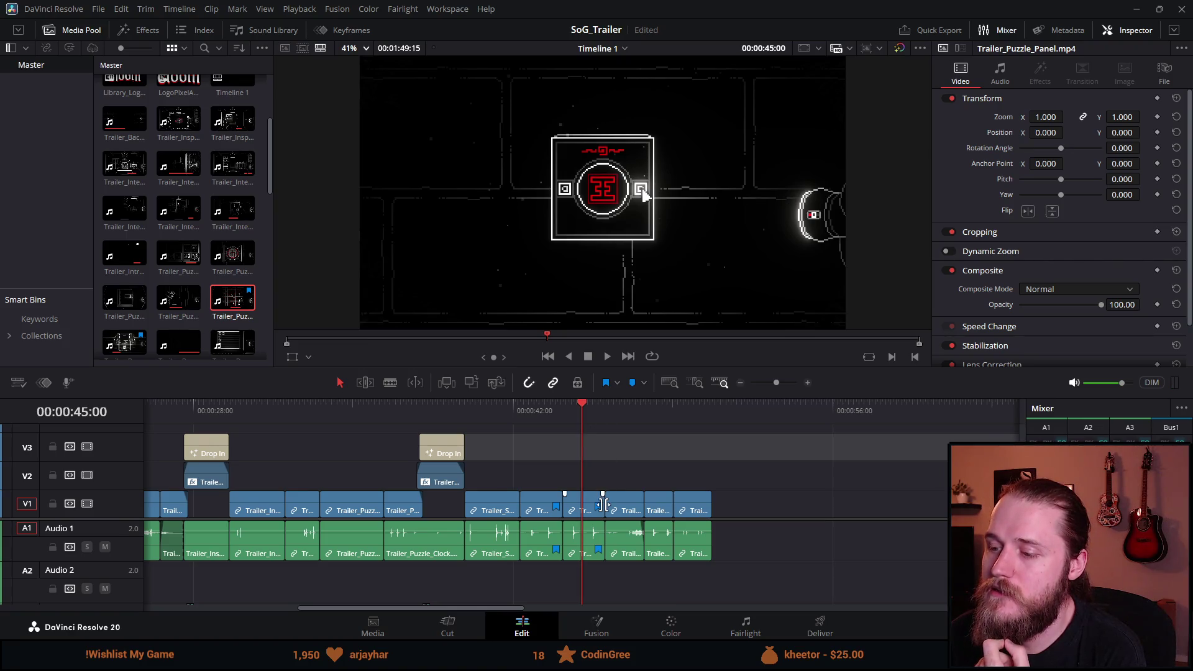
Step: Remove the audio clip's blue marker and push the clips after the playhead, including Valves_2, right
click(654, 512)
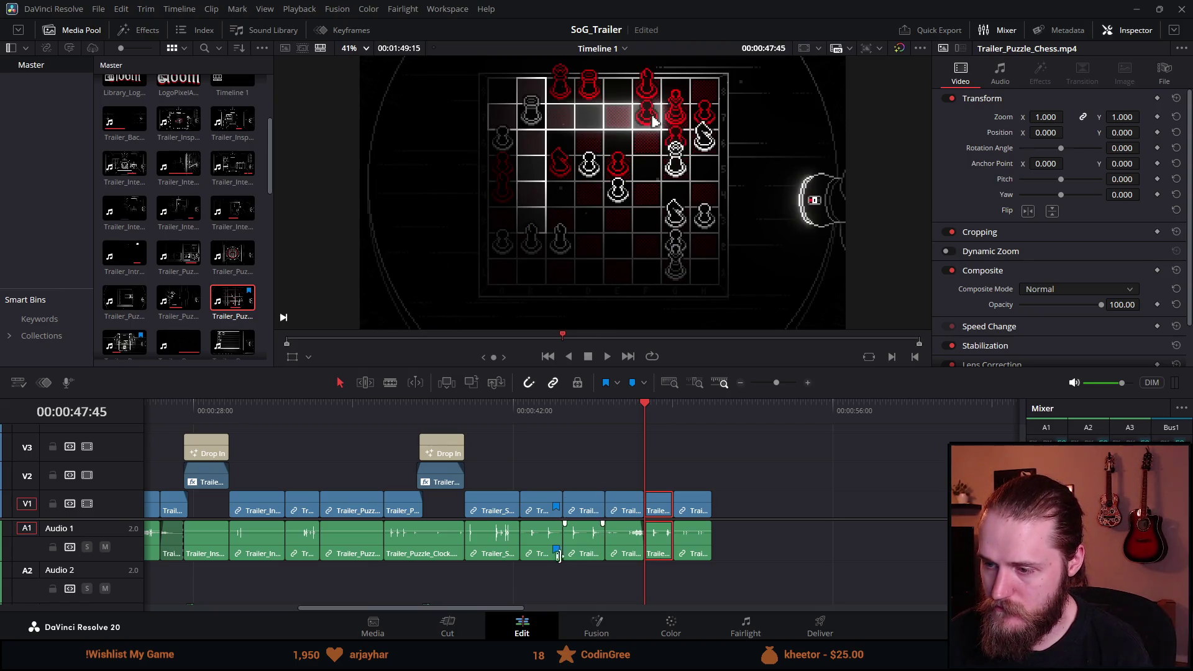
click(554, 504)
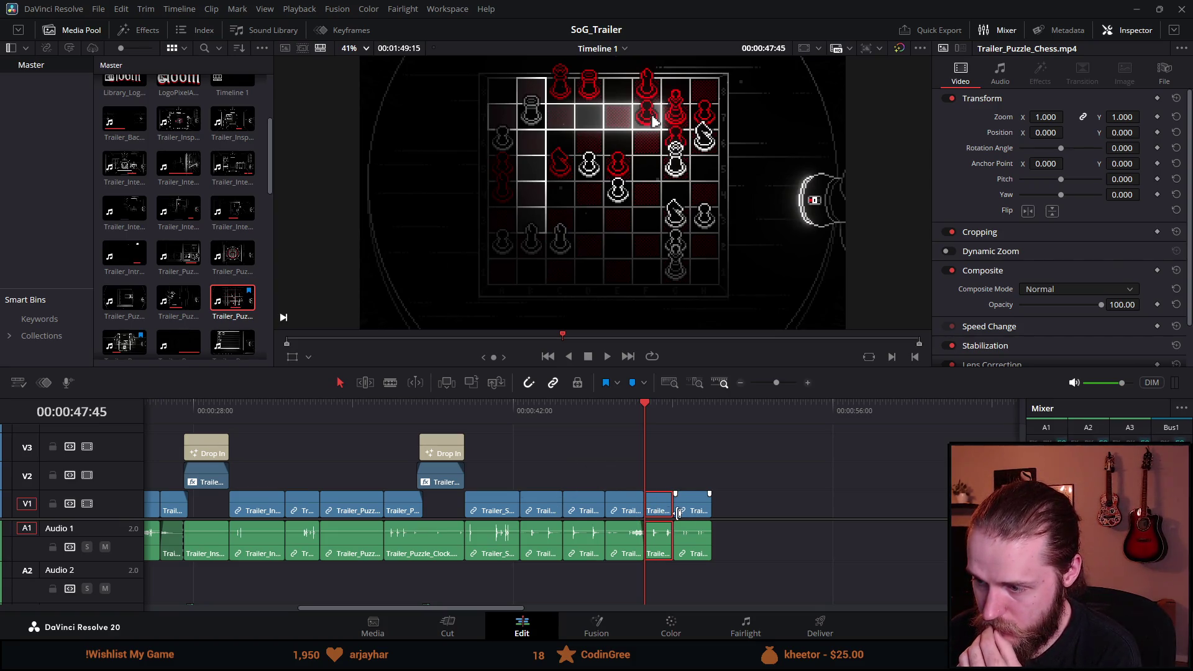
drag(763, 470, 662, 576)
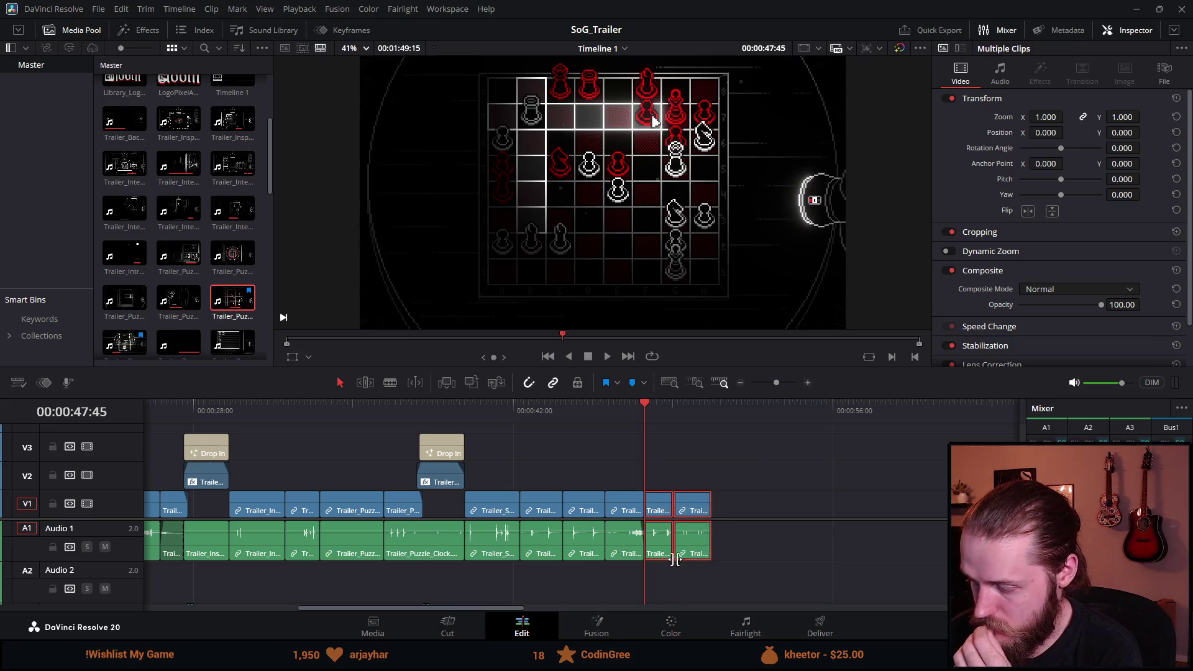
key(shift+period)
drag(627, 506, 744, 506)
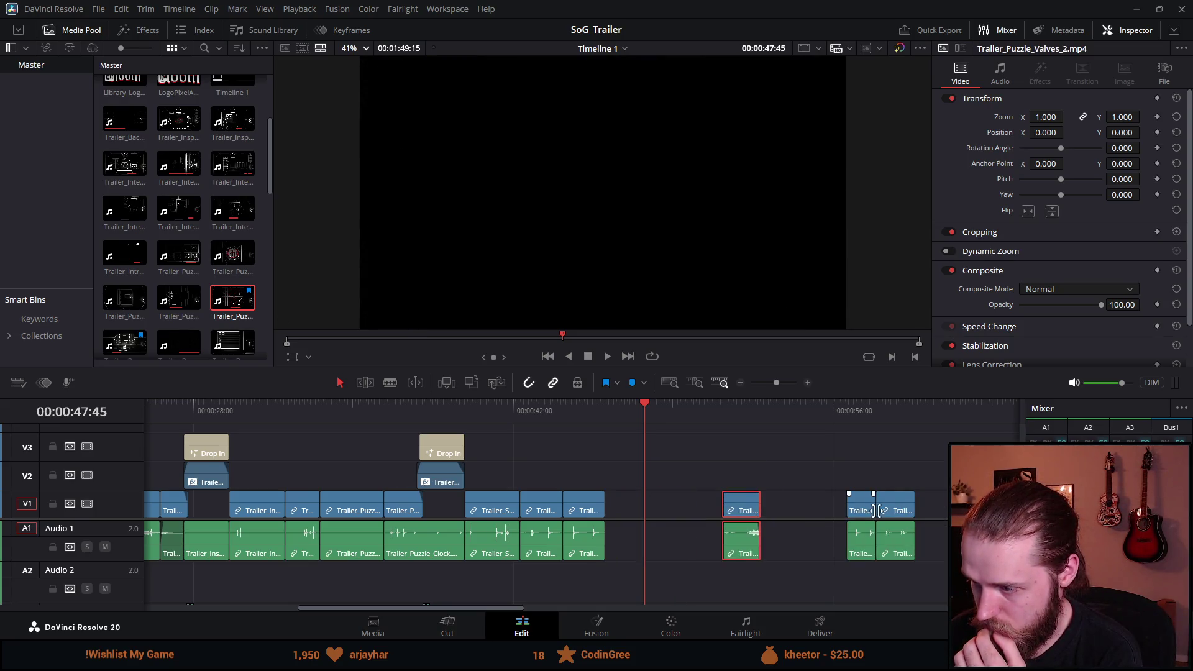
Step: Move Trailer_Puzzle_Chest back left, extend the last clip earlier, and save the project
drag(901, 517, 631, 513)
drag(848, 506, 707, 506)
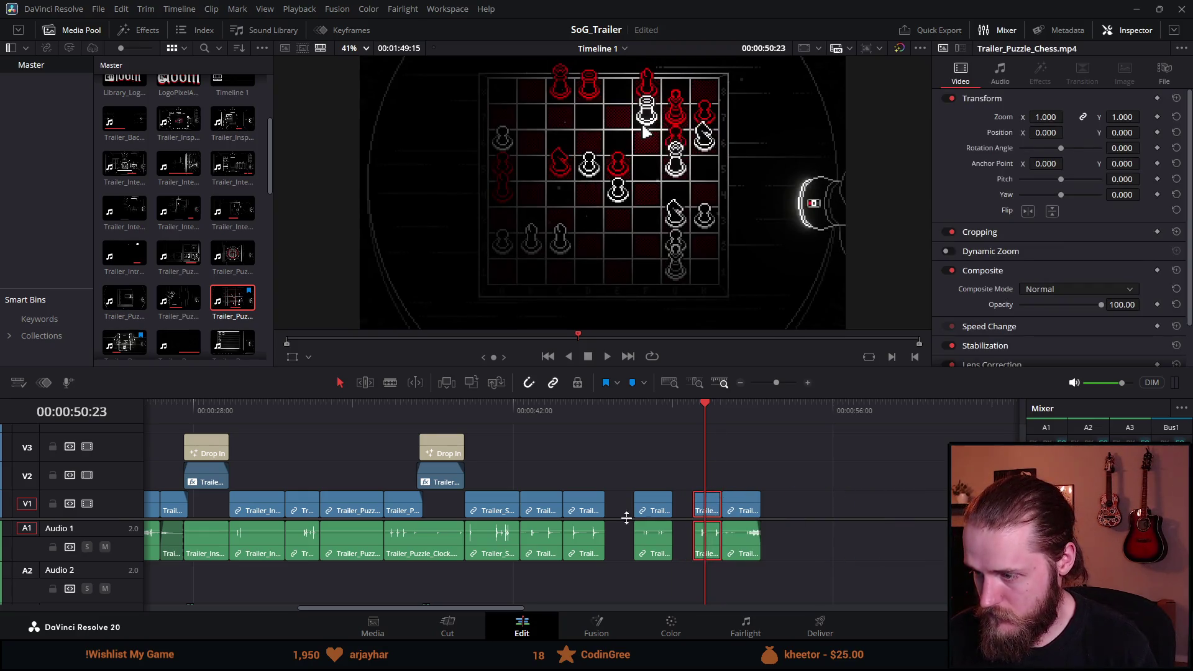
key(ctrl+s)
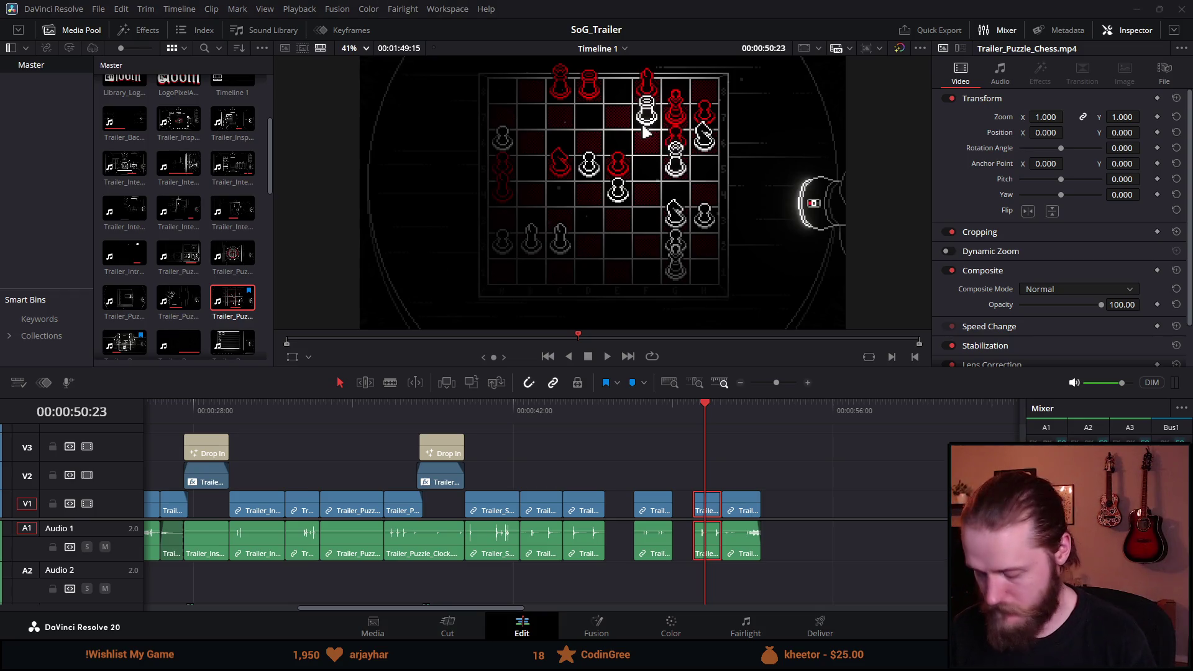
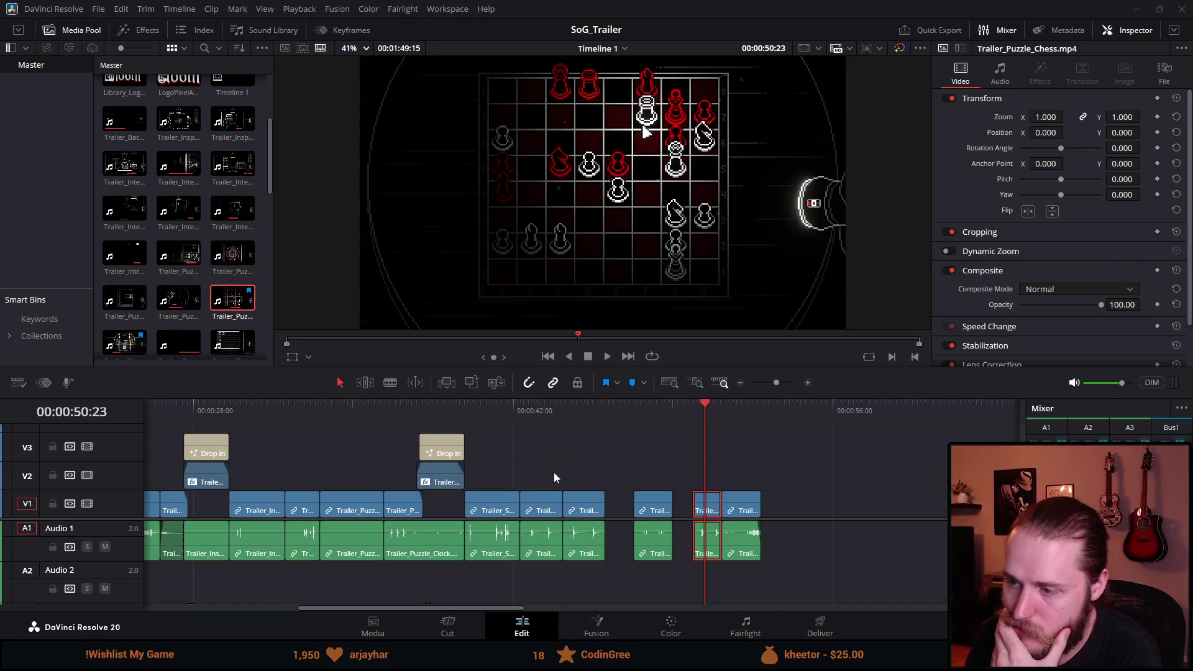
Step: Move the two end clips further right and save the project
drag(481, 412, 706, 423)
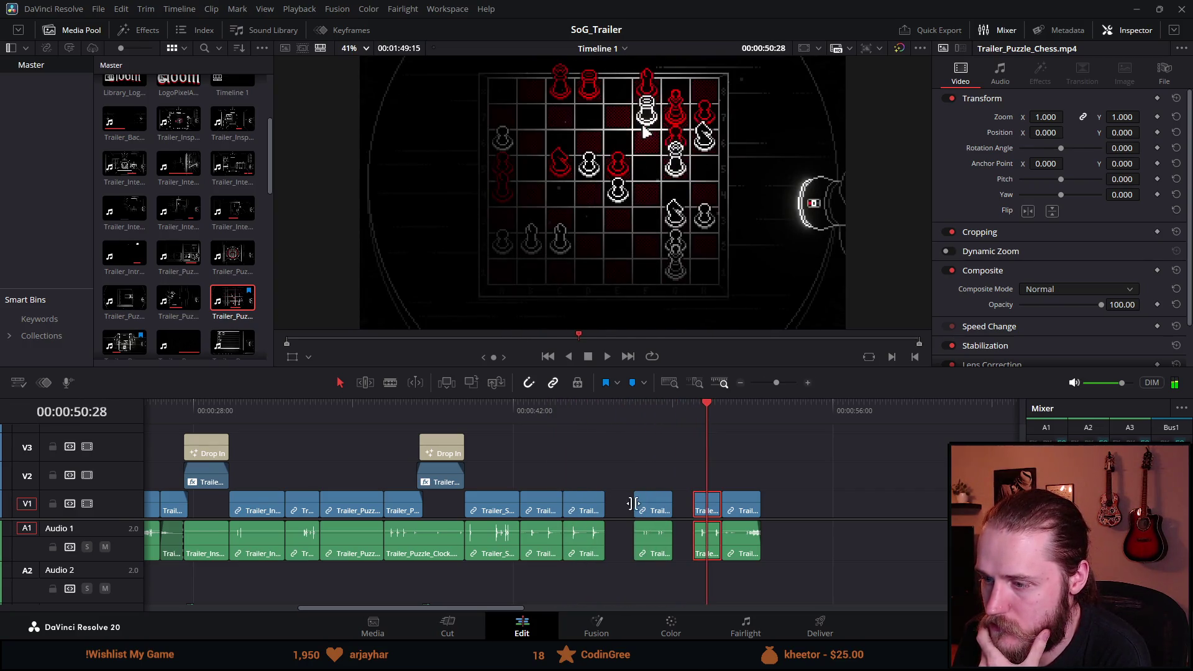
ctrl+click(739, 508)
drag(739, 509, 868, 512)
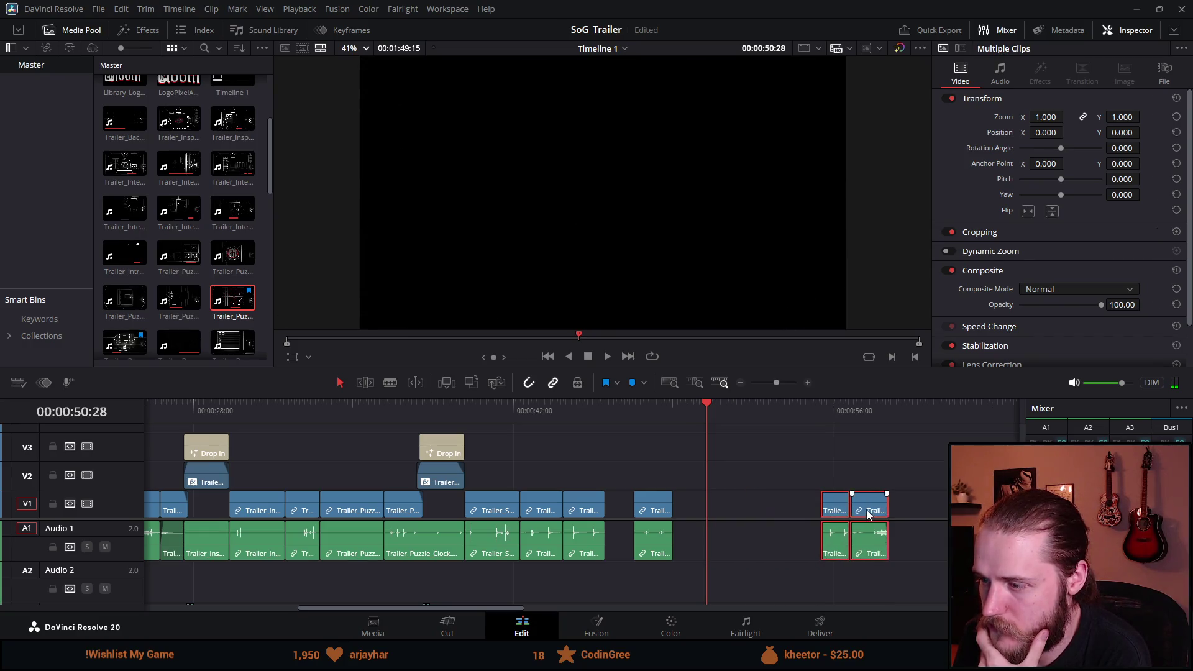
key(ctrl+s)
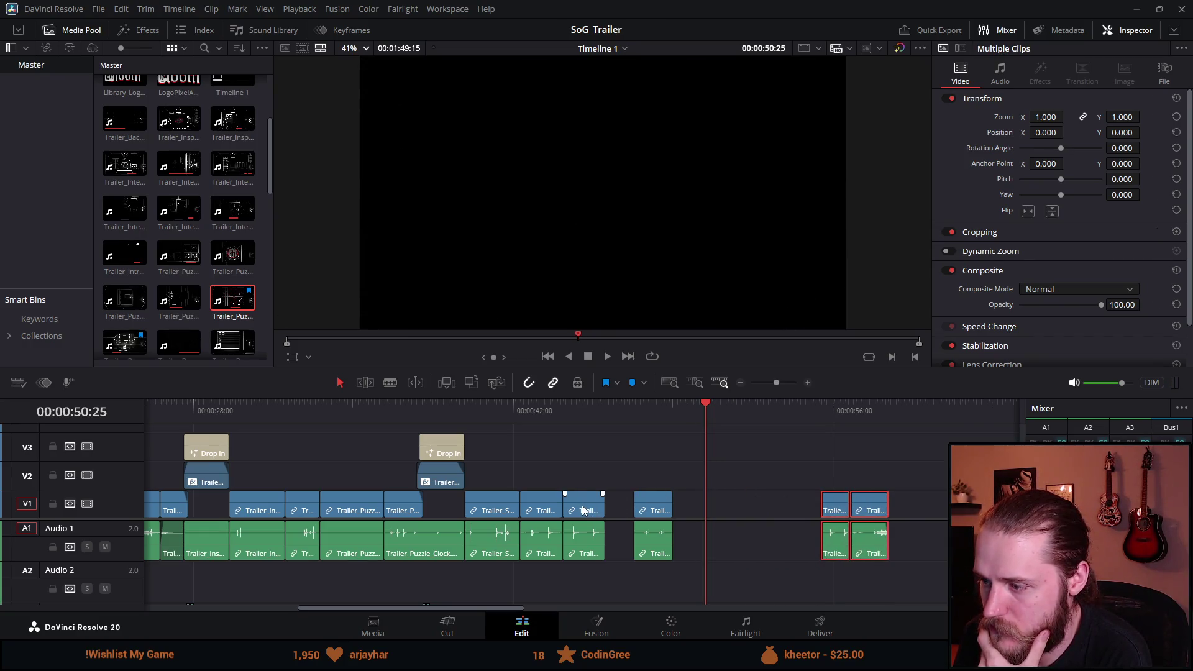
Step: Shift the puzzle panel clip right and compare it with the switch and wiring panel shots
drag(590, 514, 742, 512)
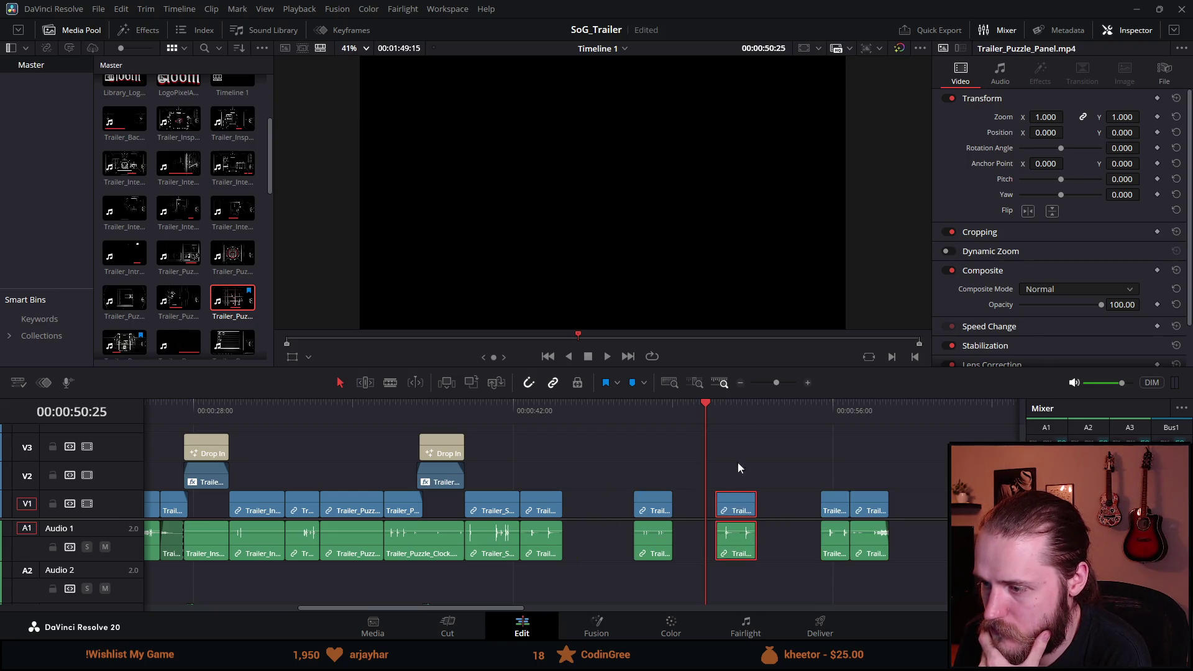
click(538, 419)
click(505, 417)
click(540, 412)
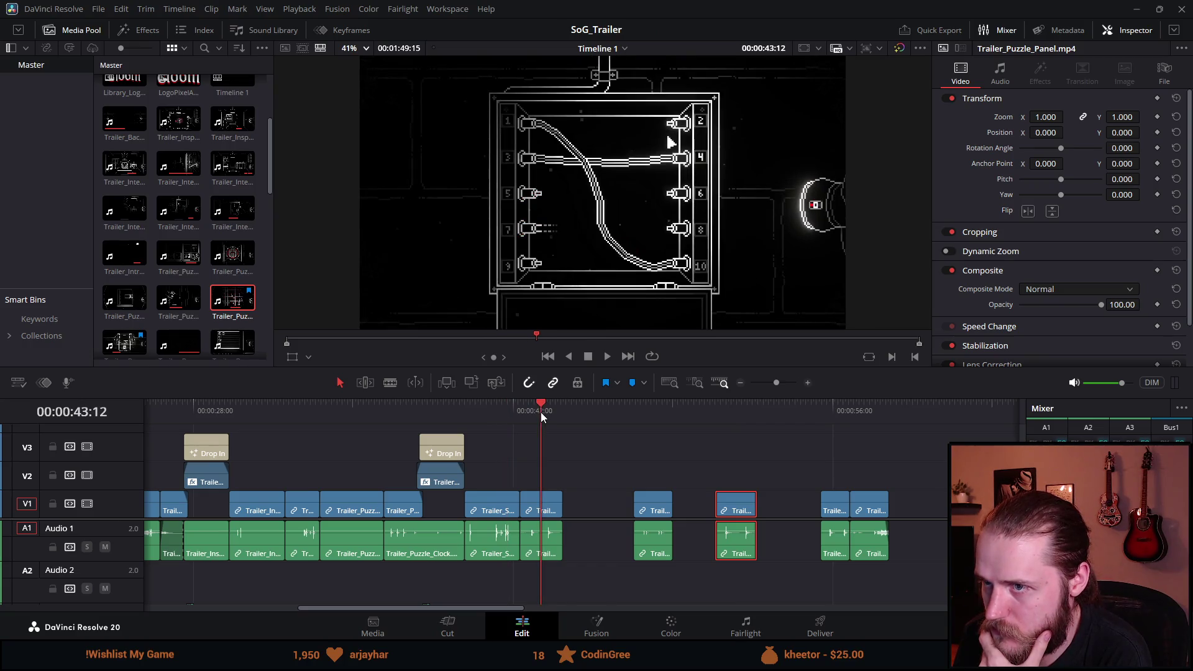
click(729, 413)
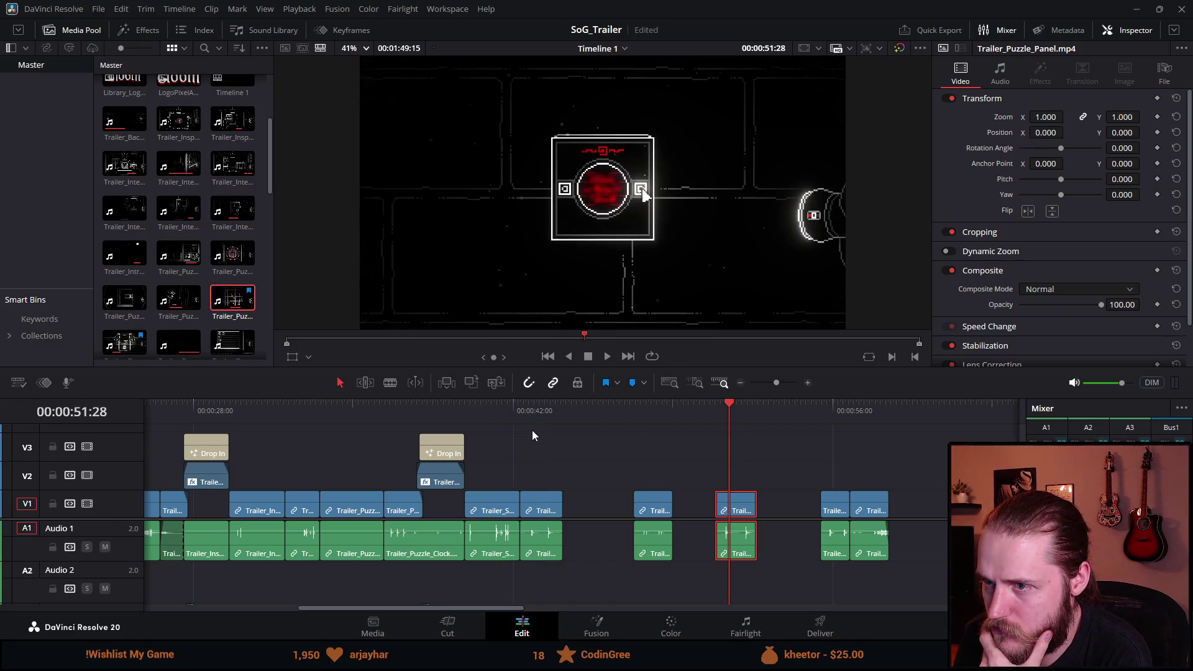
click(497, 415)
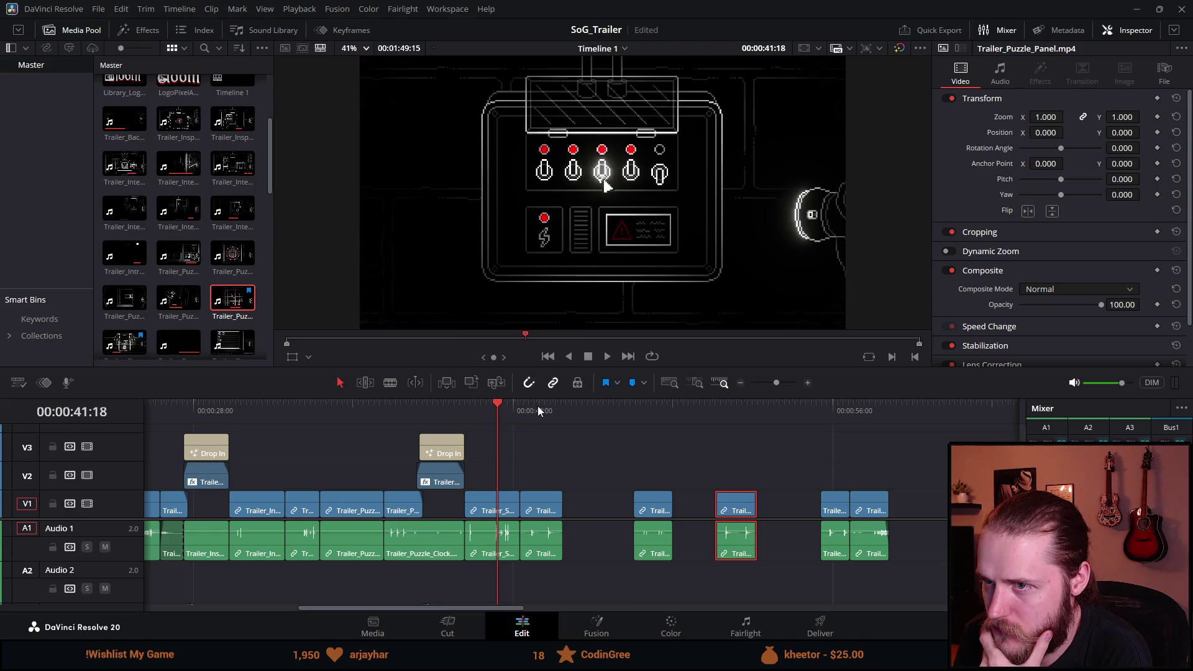
click(737, 413)
Step: Preview the switch and wiring puzzle shots and jump to the clip after the gap
click(489, 413)
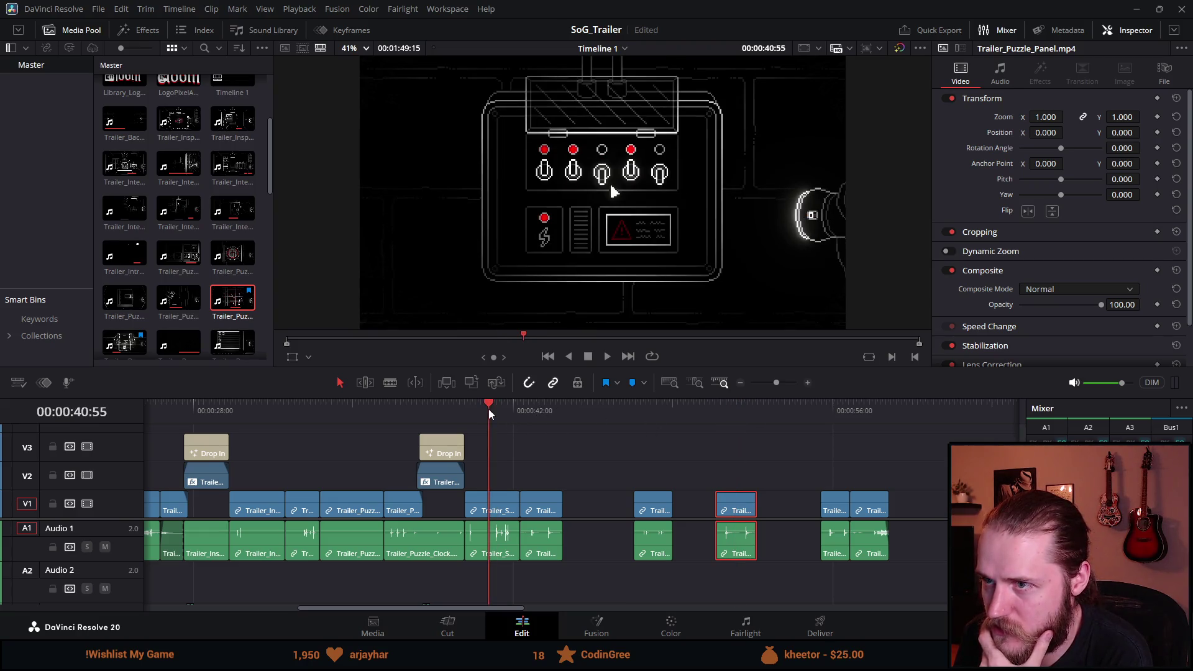
click(541, 410)
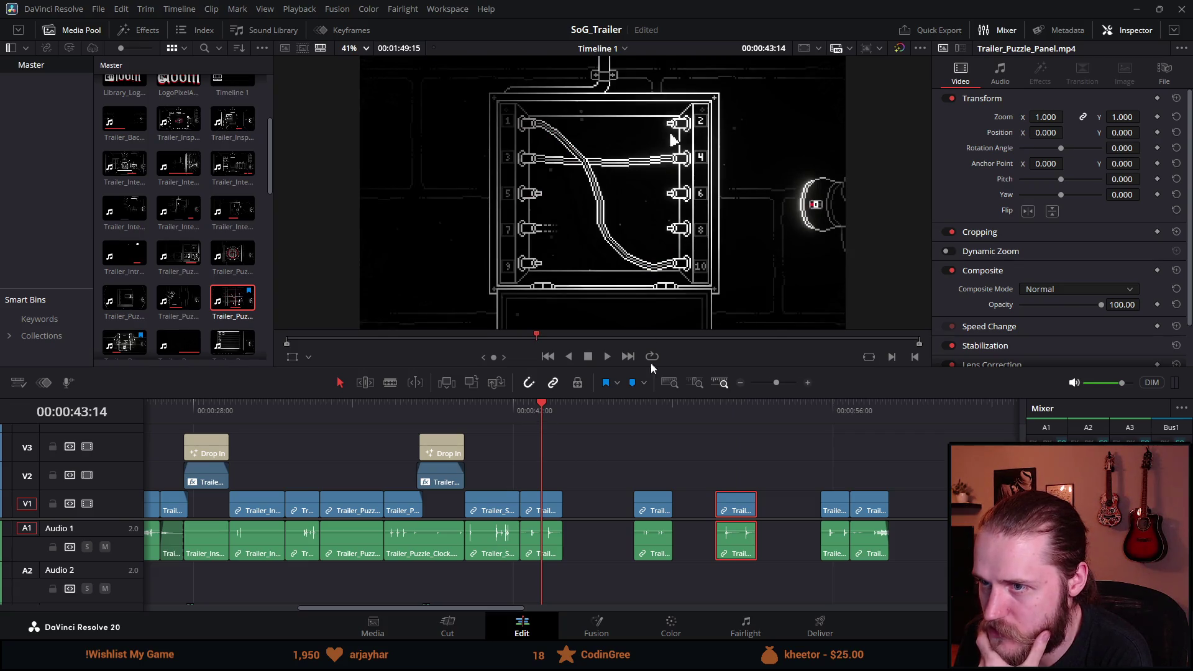
click(490, 413)
click(550, 411)
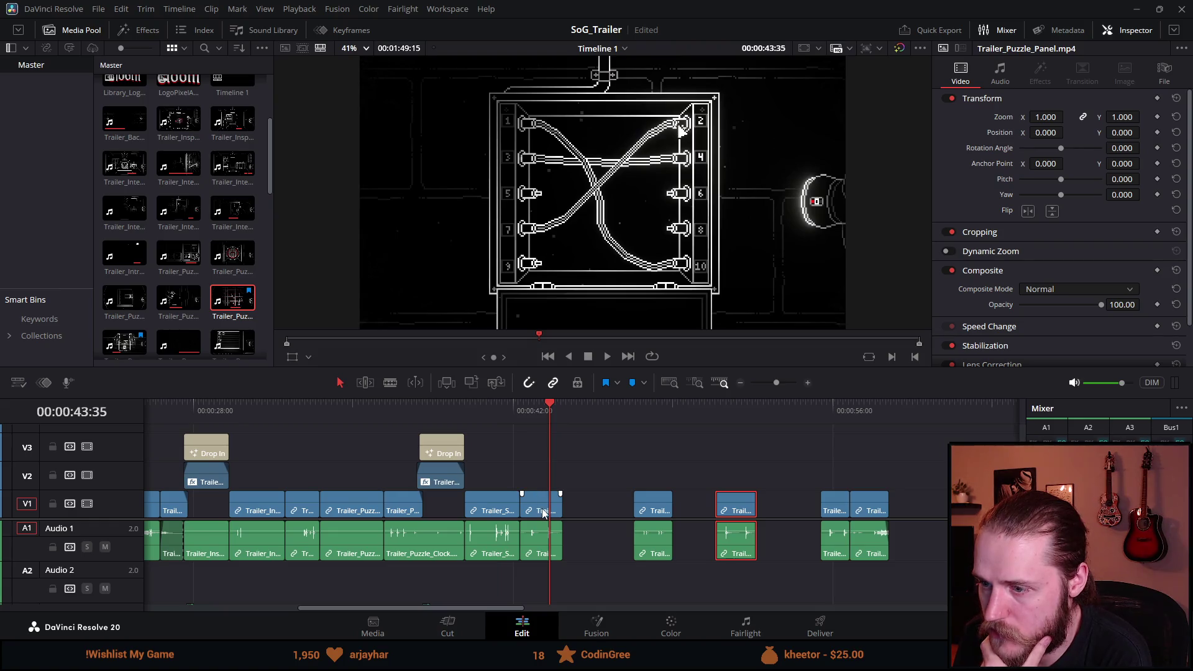
click(647, 404)
Step: Slide the panel and end clips left to close the gaps, then play from the Solve puzzles title
drag(651, 505, 581, 505)
drag(737, 516, 623, 516)
drag(821, 502, 664, 509)
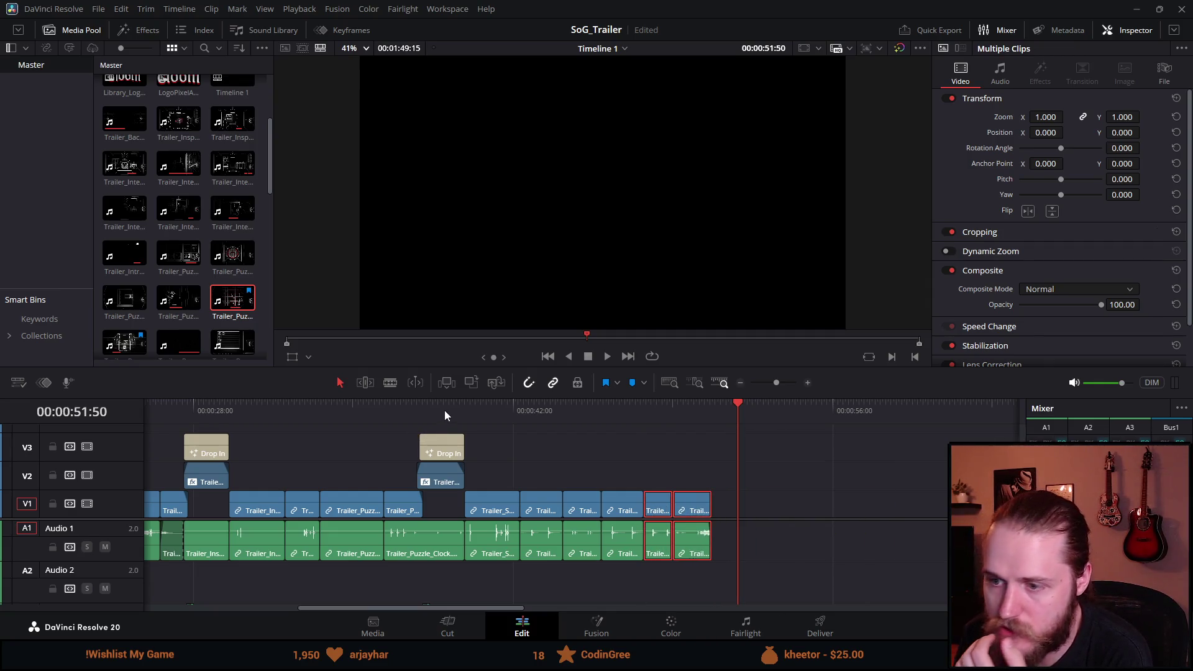
click(445, 415)
click(608, 356)
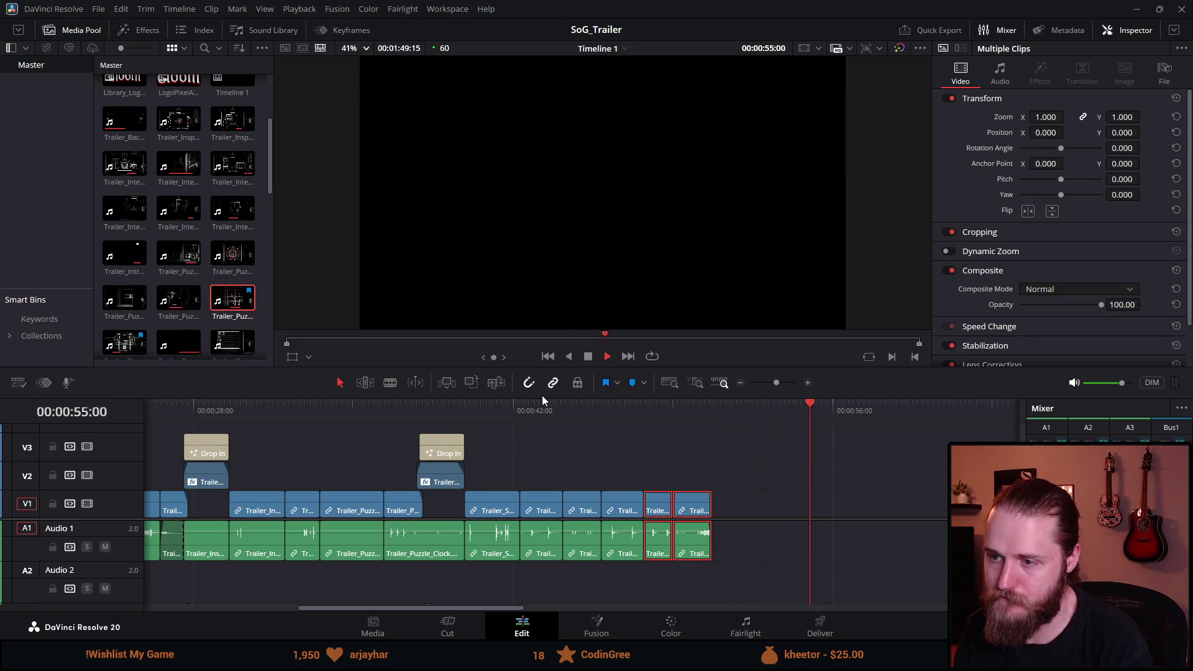
Step: Enlarge the timeline to show V4 and A3 and play back the reordered section
drag(549, 320, 546, 312)
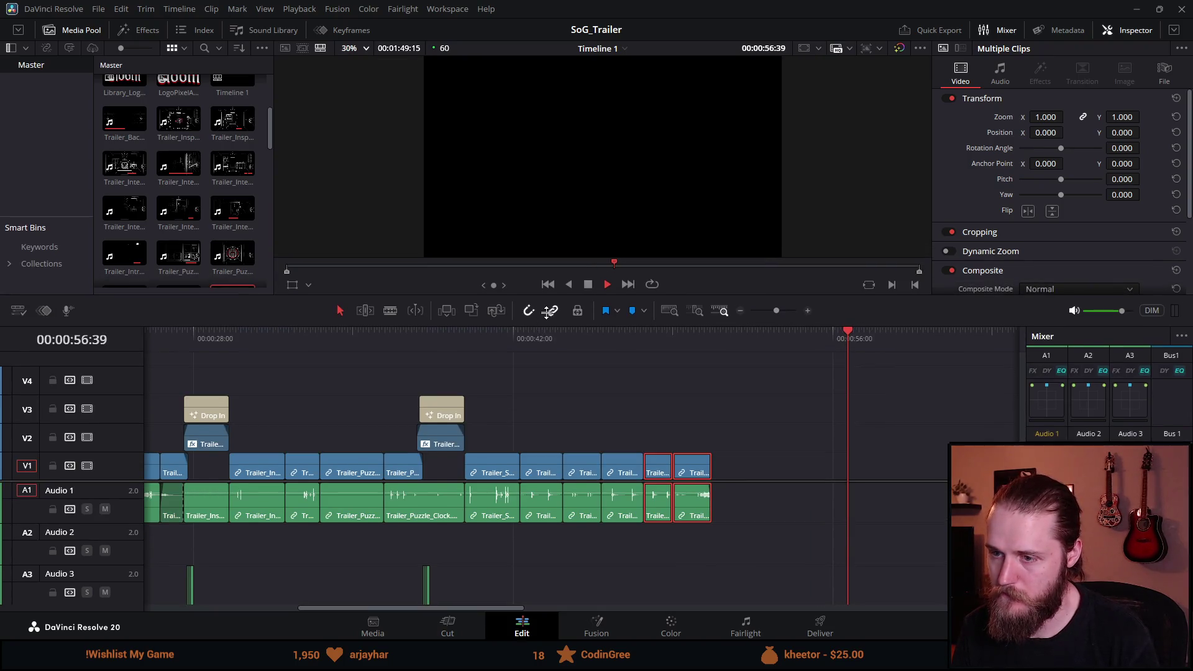
click(435, 317)
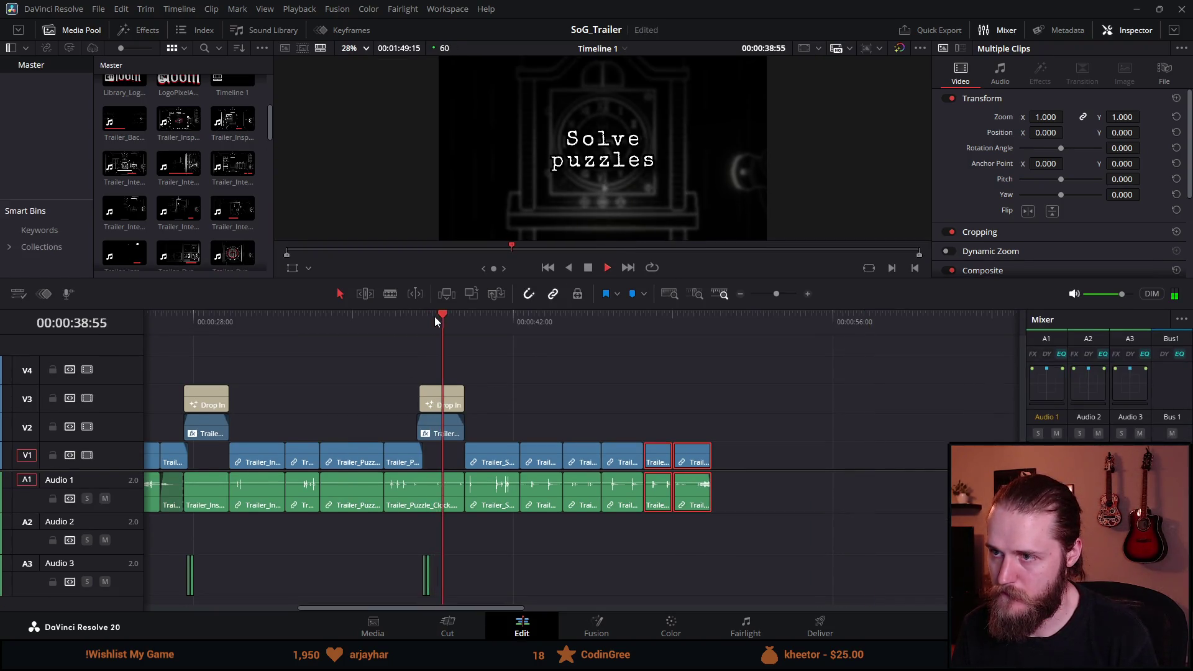
scroll(640, 347, down, 2)
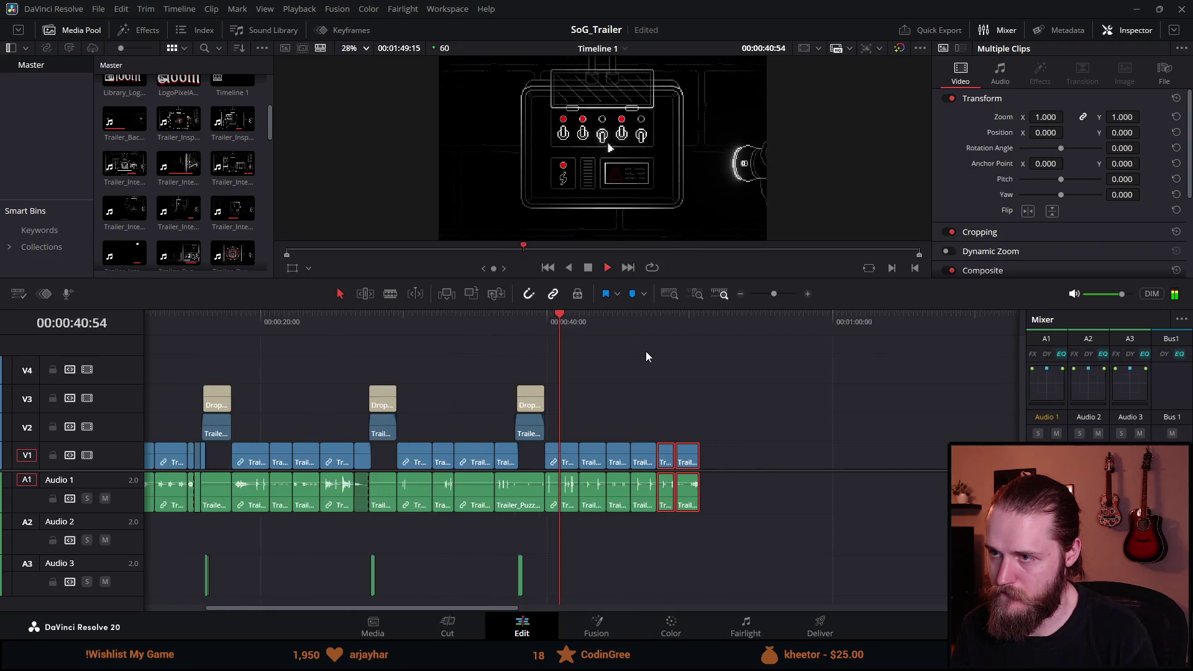
scroll(782, 365, down, 3)
scroll(777, 366, up, 2)
scroll(770, 368, up, 1)
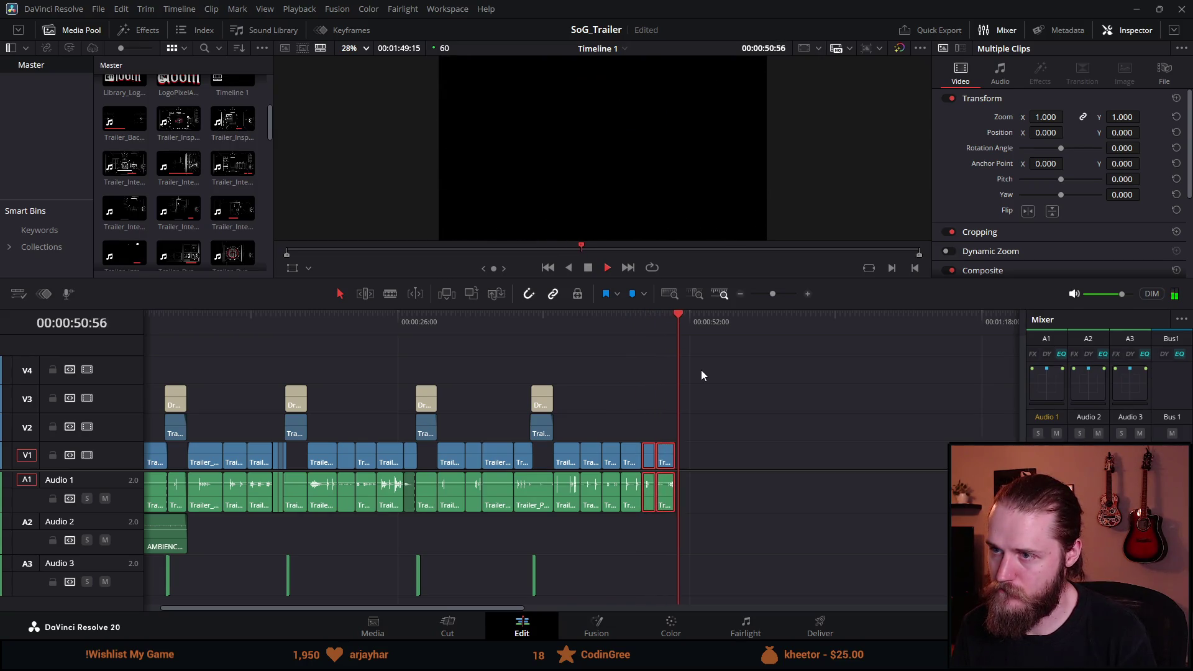
click(674, 321)
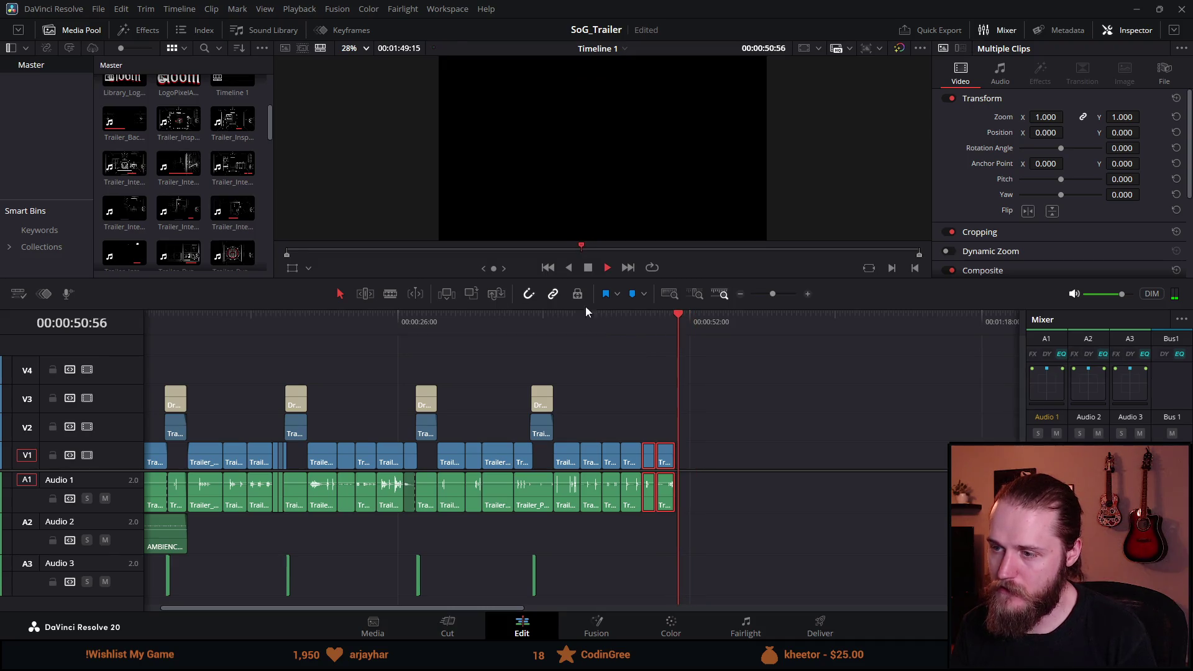
click(587, 267)
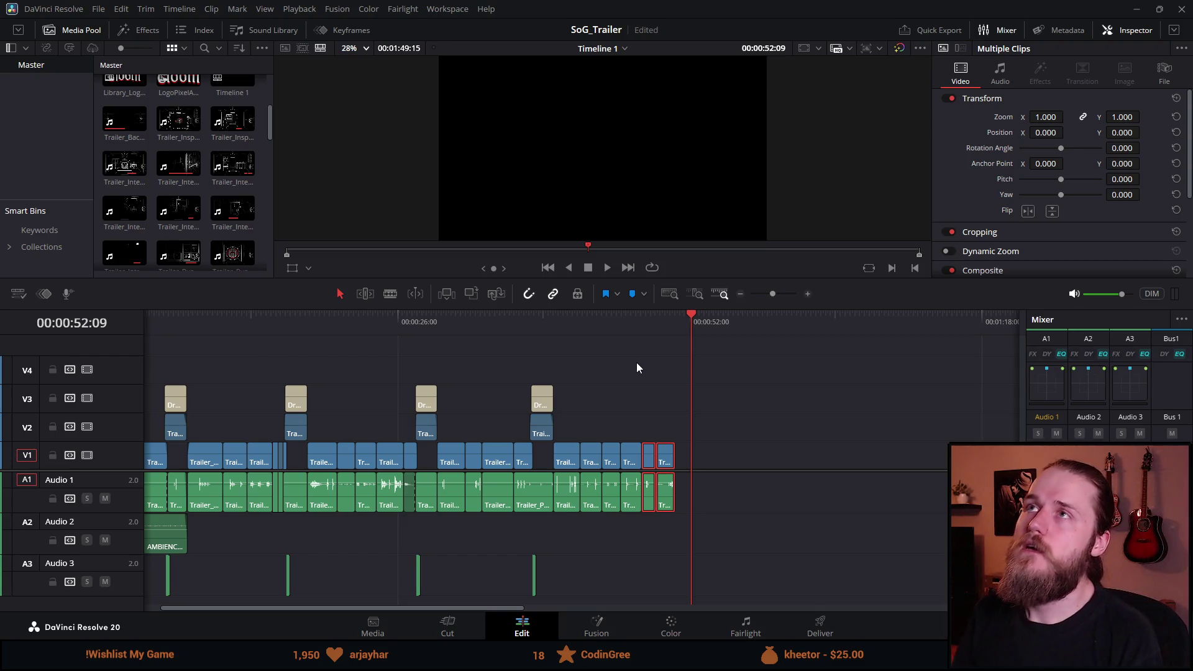
Step: Scroll the timeline right to the logo and background ending and play it
drag(678, 321, 704, 323)
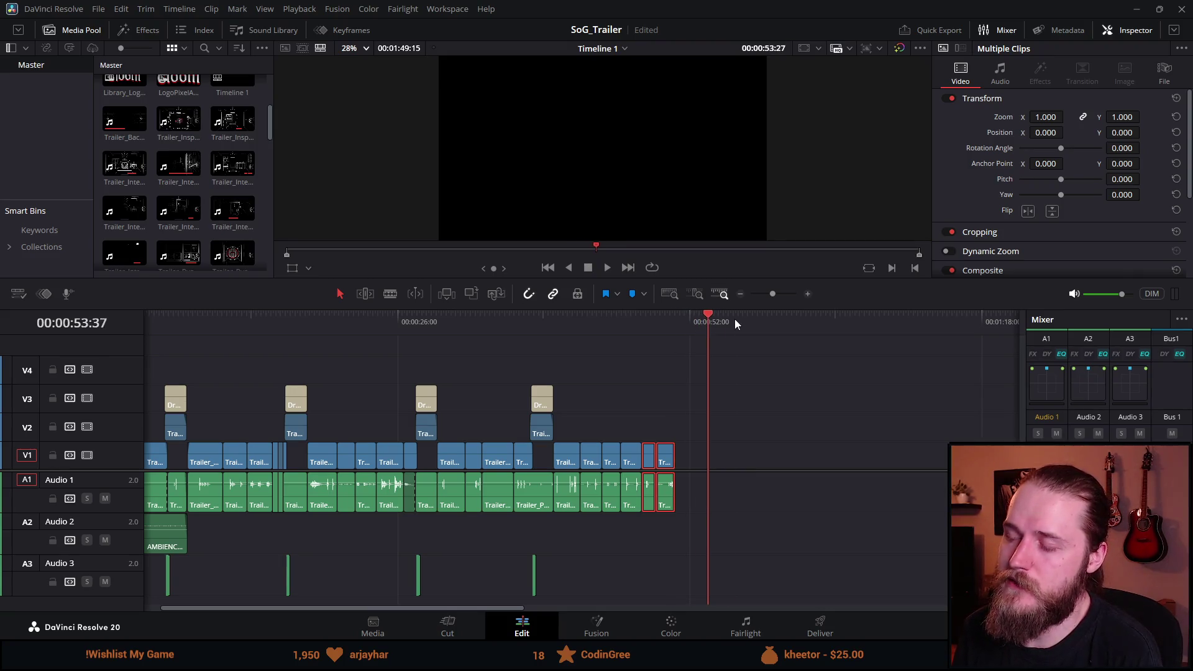
drag(501, 606, 658, 604)
click(710, 320)
click(606, 270)
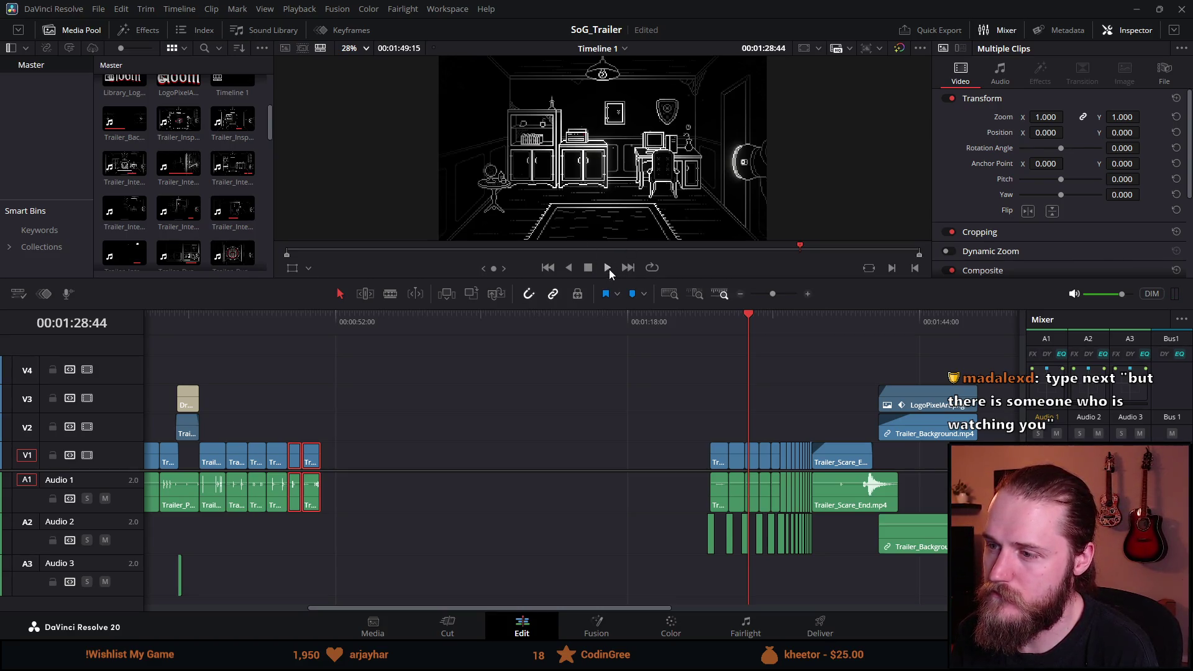
click(742, 323)
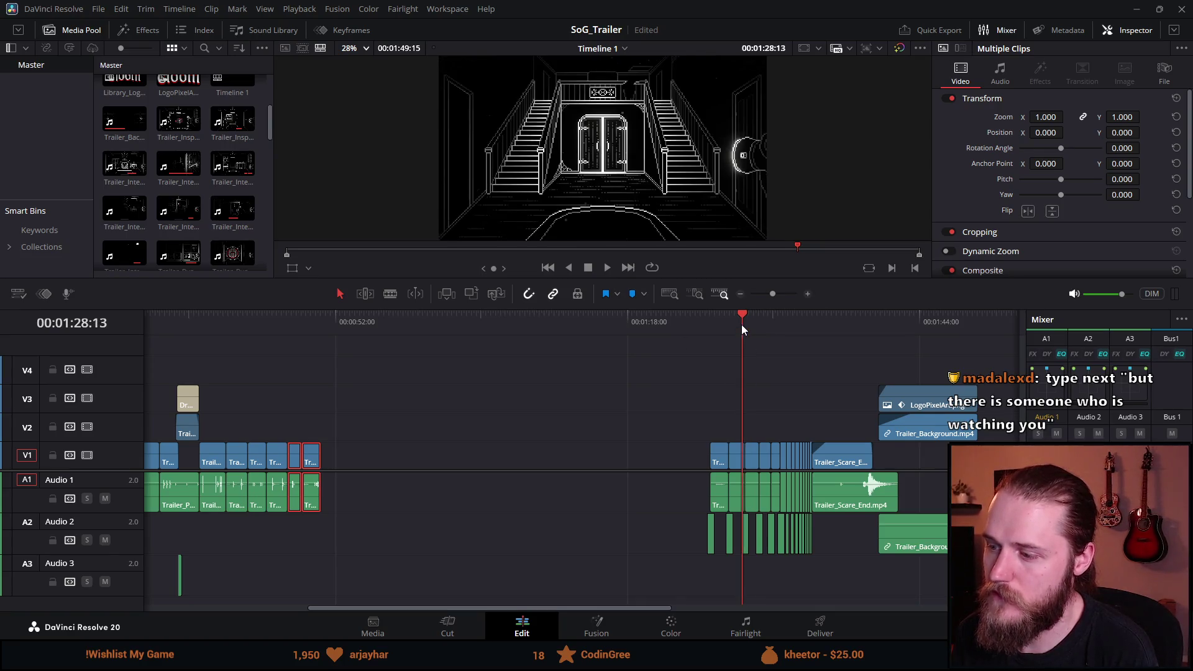
click(606, 269)
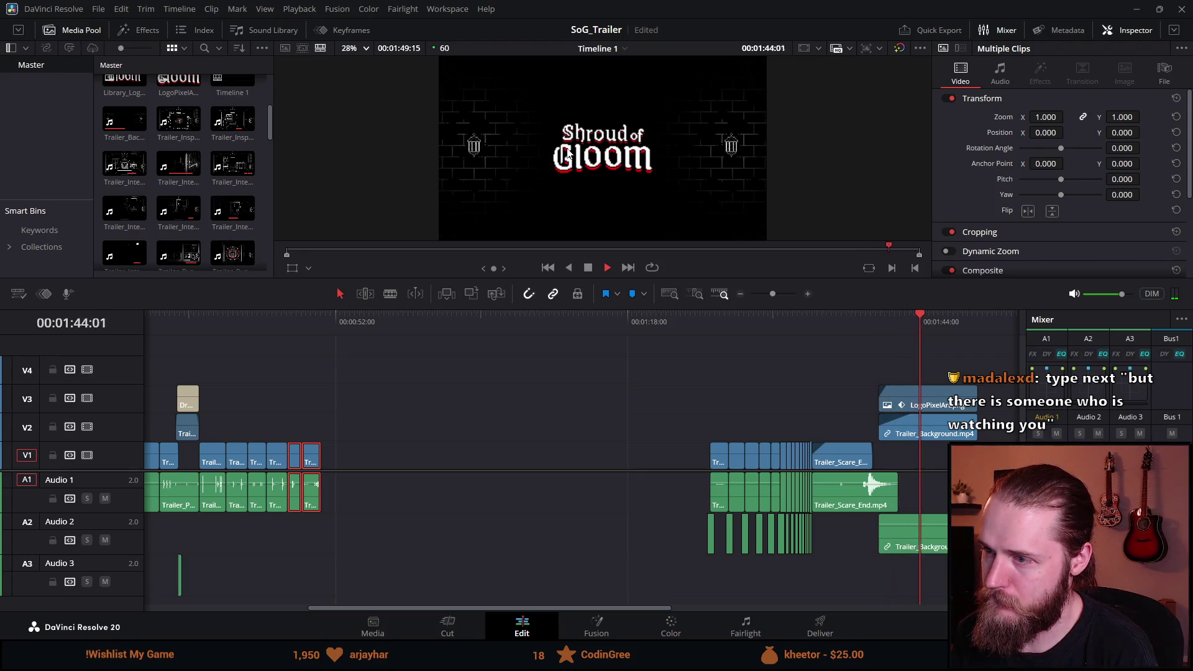
Step: Drag Trailer_Puzzle_Music_Box.mp4 from the Media Pool onto V1 after the logo clips and scrub through it
scroll(862, 411, down, 1)
scroll(862, 406, up, 1)
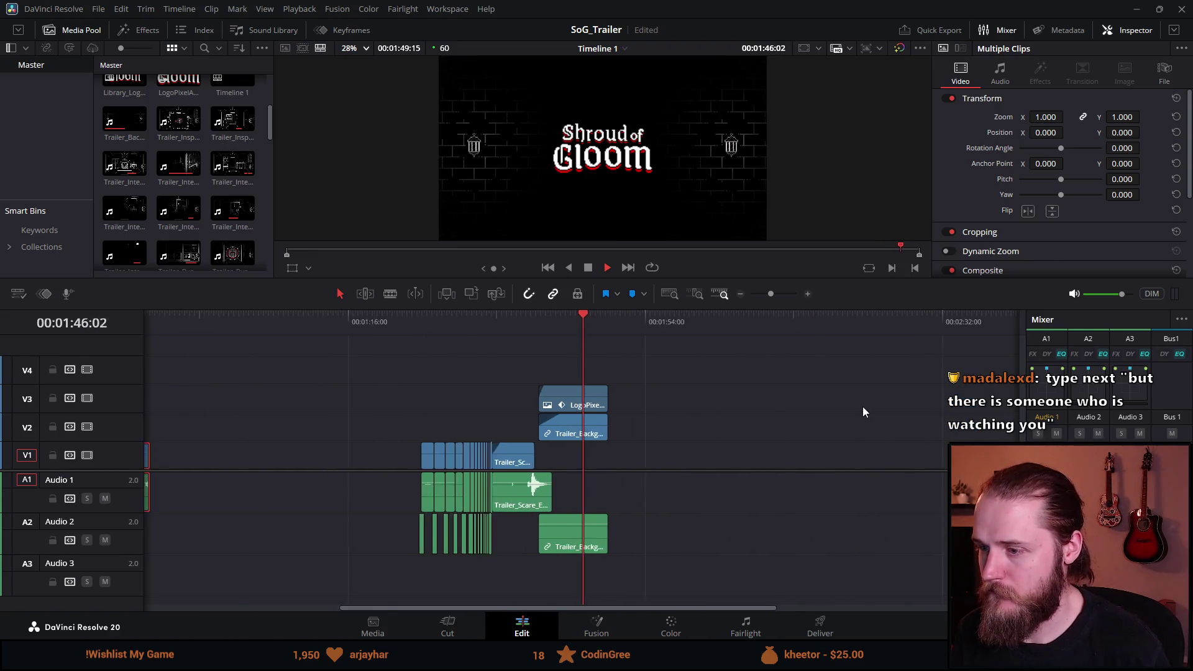
scroll(208, 203, down, 1)
scroll(208, 203, down, 1)
key(space)
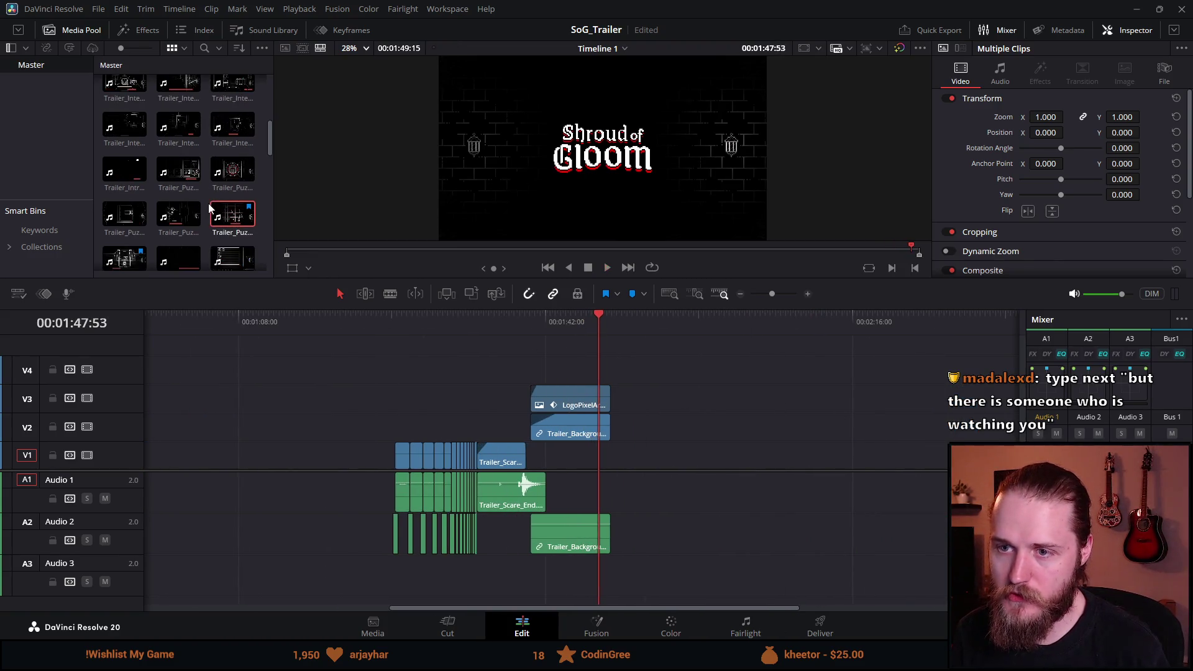
scroll(181, 196, down, 5)
scroll(210, 241, down, 1)
scroll(211, 242, down, 1)
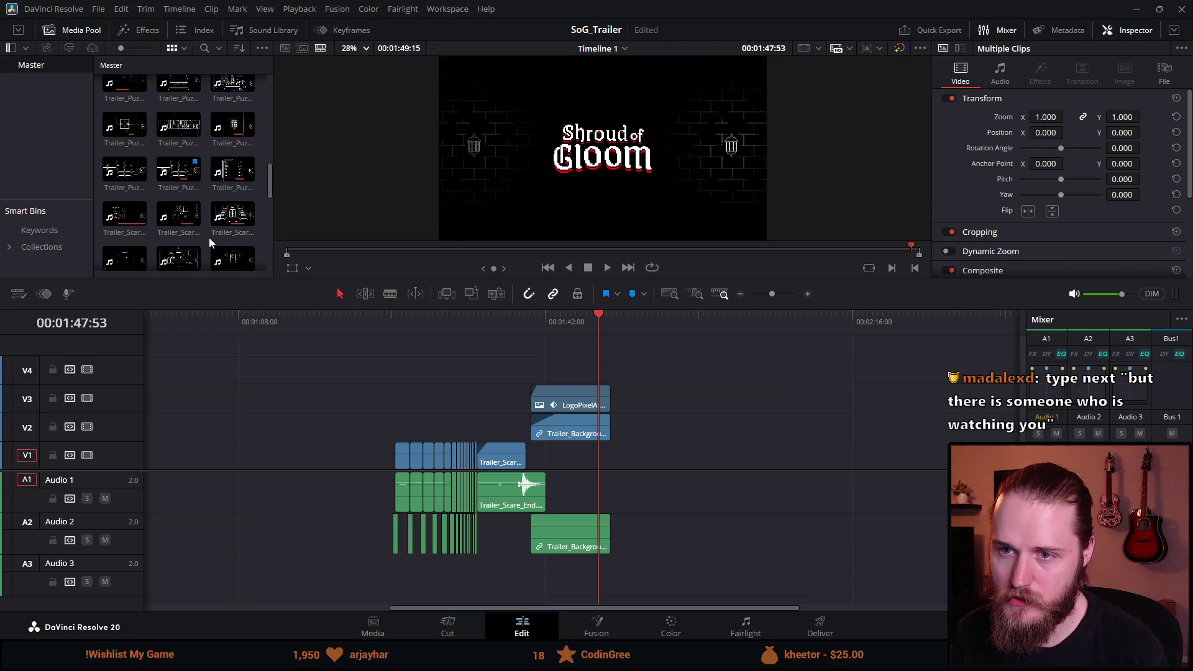
scroll(210, 241, up, 1)
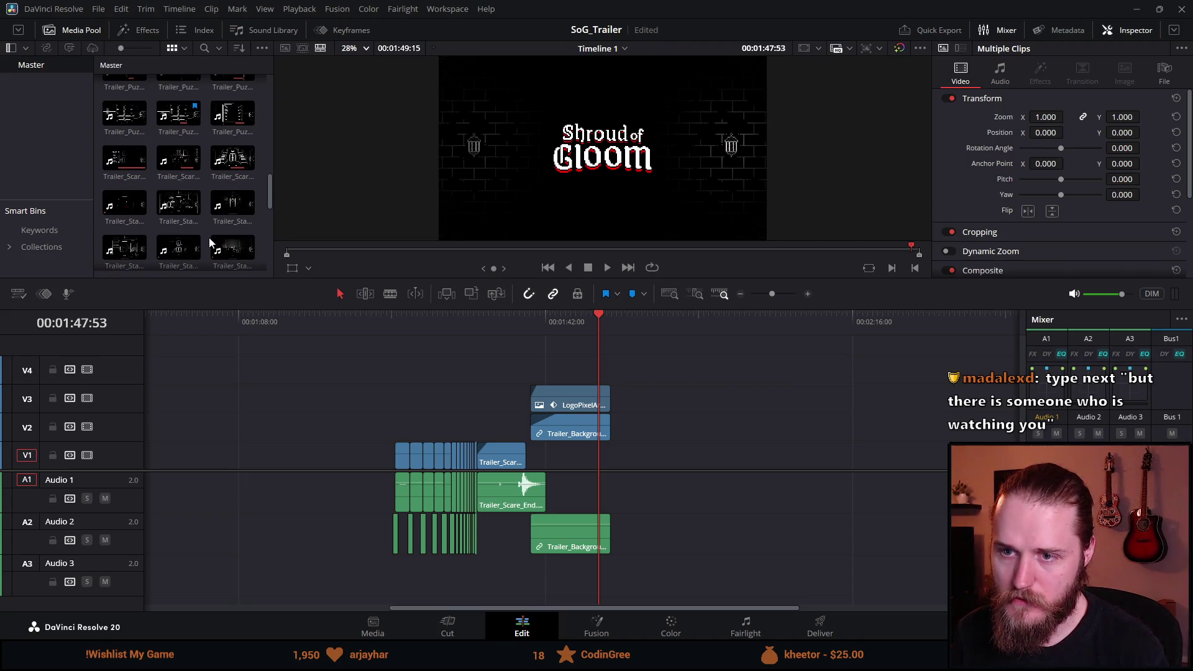
scroll(208, 237, up, 1)
mouse_move(178, 134)
mouse_down()
mouse_move(769, 465)
mouse_move(633, 457)
mouse_up()
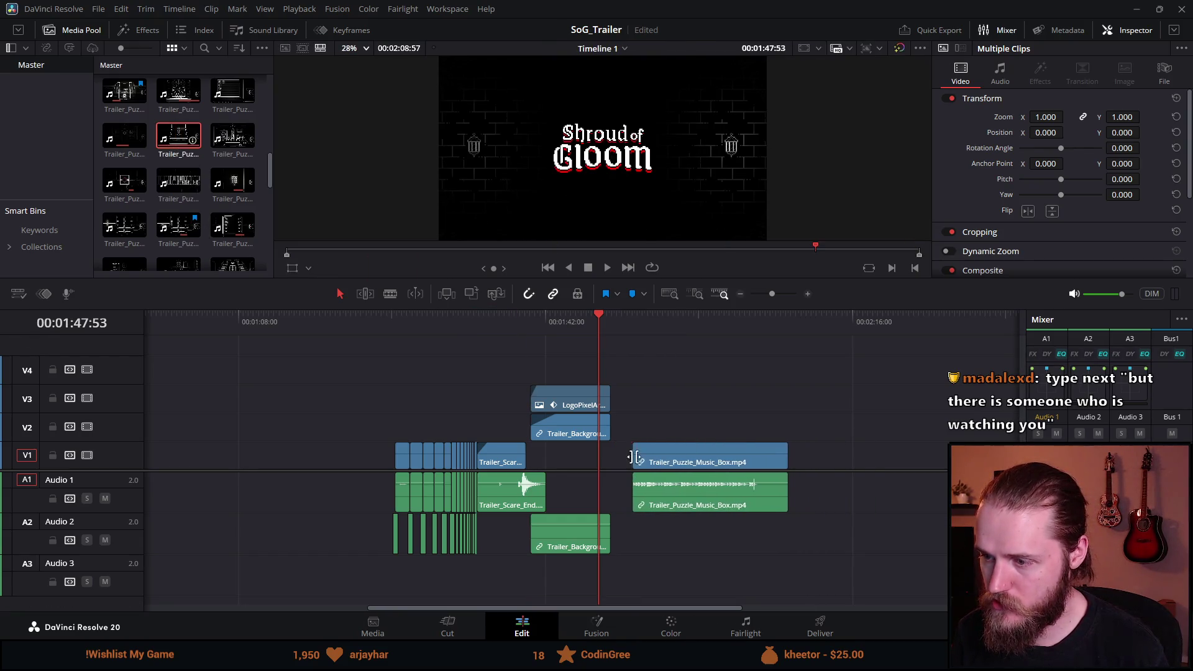
click(639, 317)
drag(633, 318, 725, 324)
Step: Trim the start of the music box video on V1 so it begins later than its audio
key(space)
scroll(748, 431, up, 2)
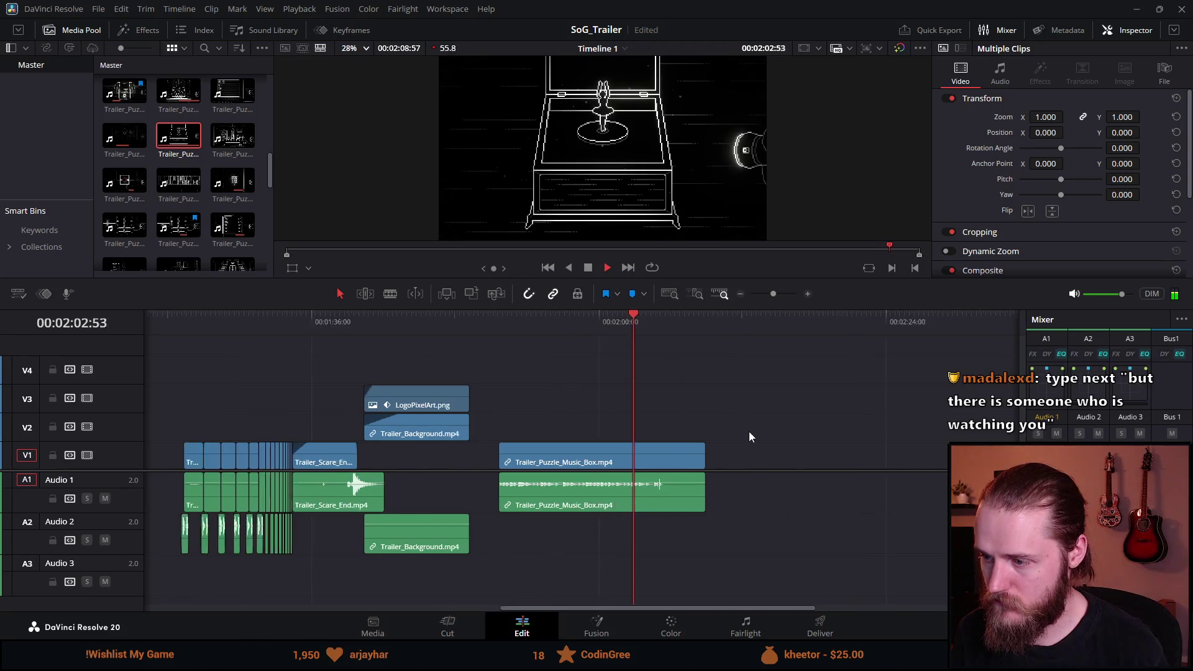
scroll(748, 431, up, 1)
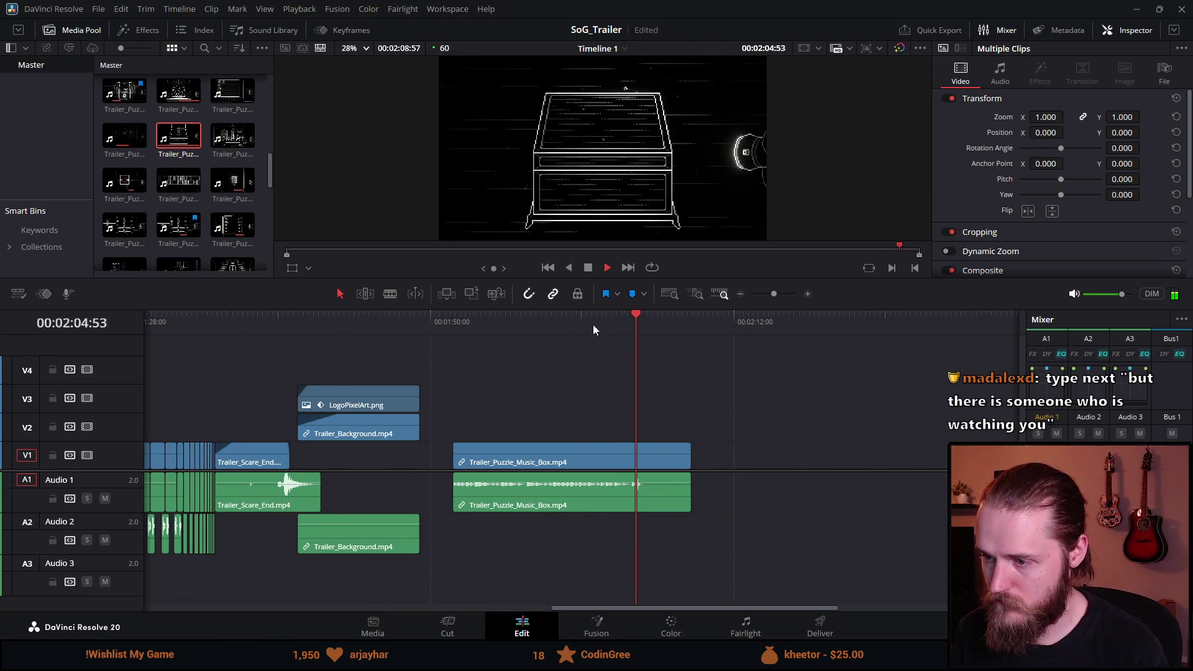
click(578, 320)
click(537, 328)
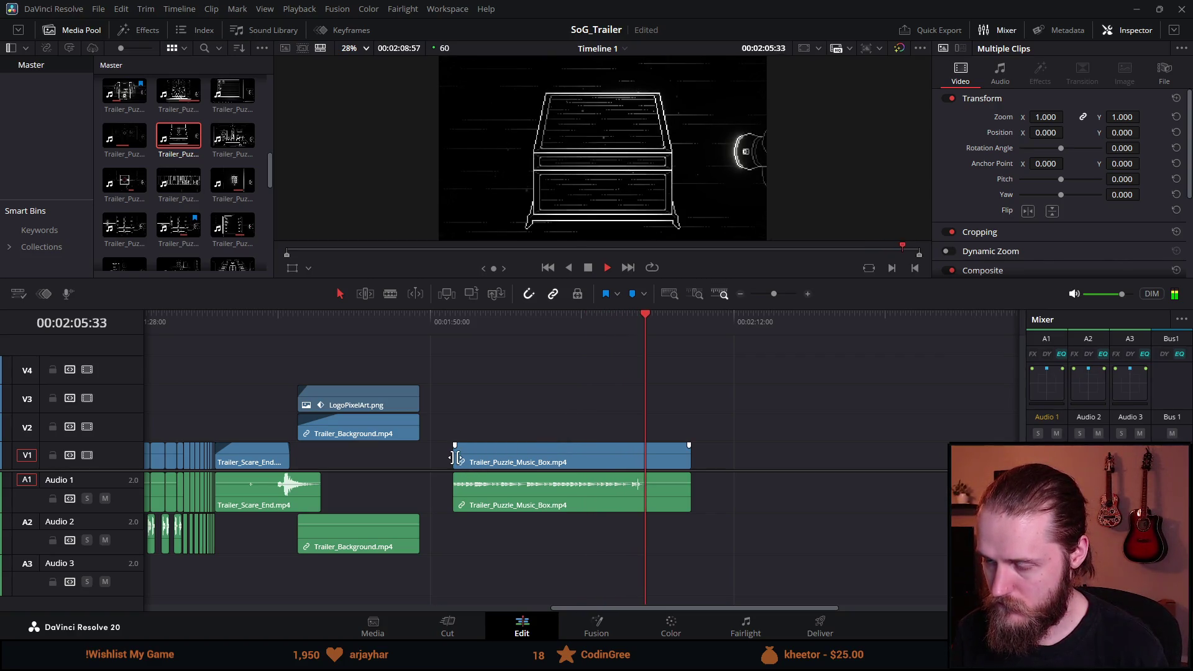
mouse_move(455, 457)
mouse_down()
mouse_move(595, 450)
mouse_move(491, 454)
mouse_up()
right_click(548, 460)
click(576, 477)
click(515, 439)
key(space)
Step: Cut the music box audio's end back to the playhead, just past the video's end
scroll(624, 485, up, 2)
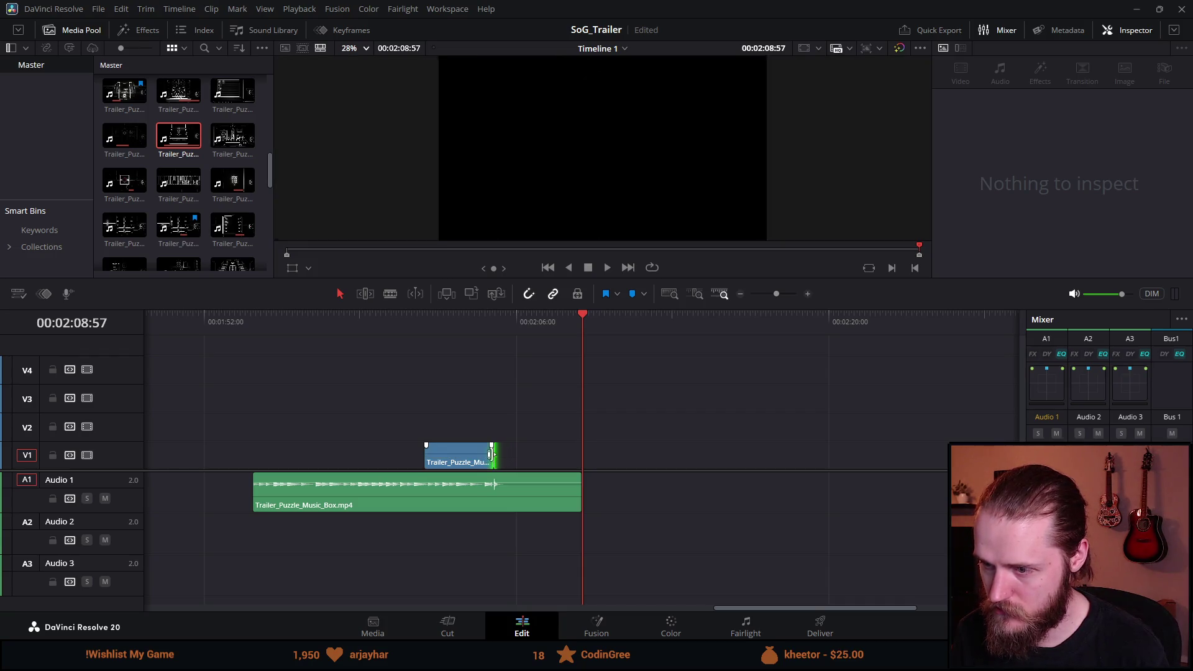
click(472, 340)
key(space)
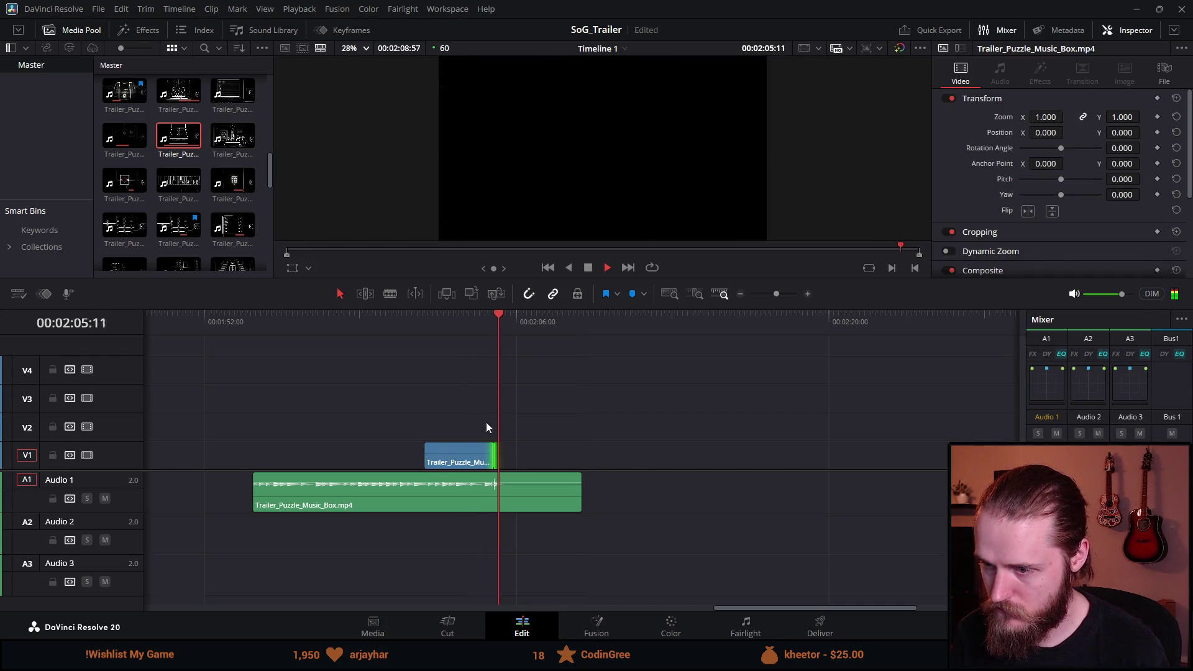
scroll(588, 320, up, 2)
click(543, 316)
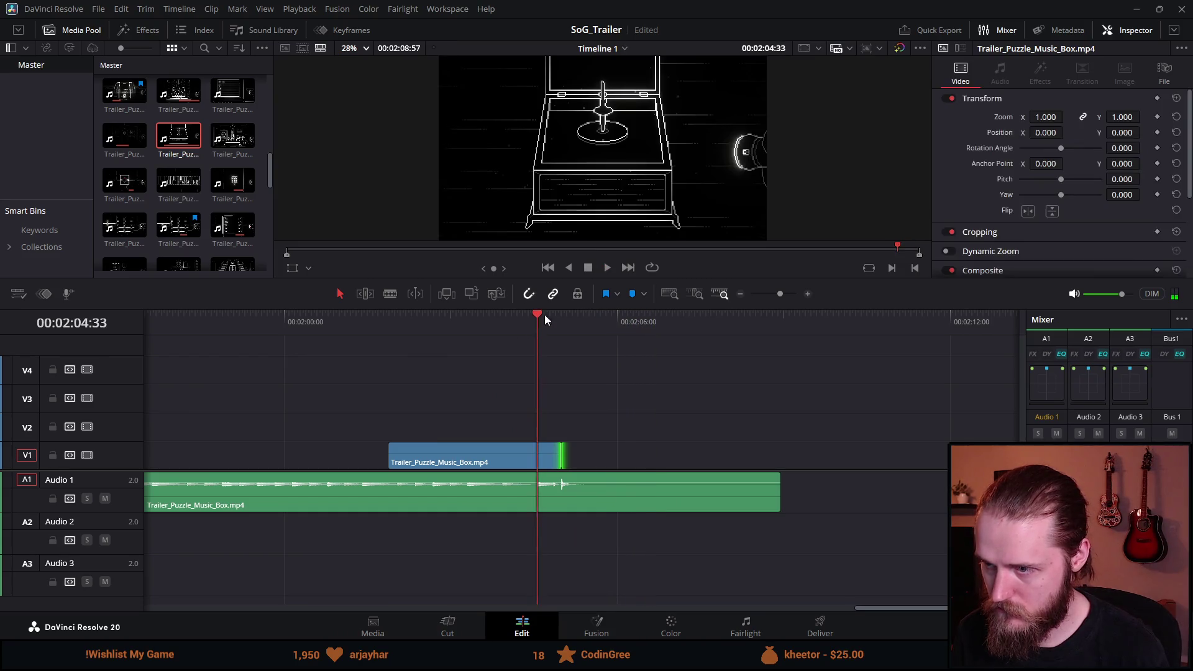
click(589, 269)
drag(539, 328, 556, 327)
drag(780, 496, 577, 500)
key(space)
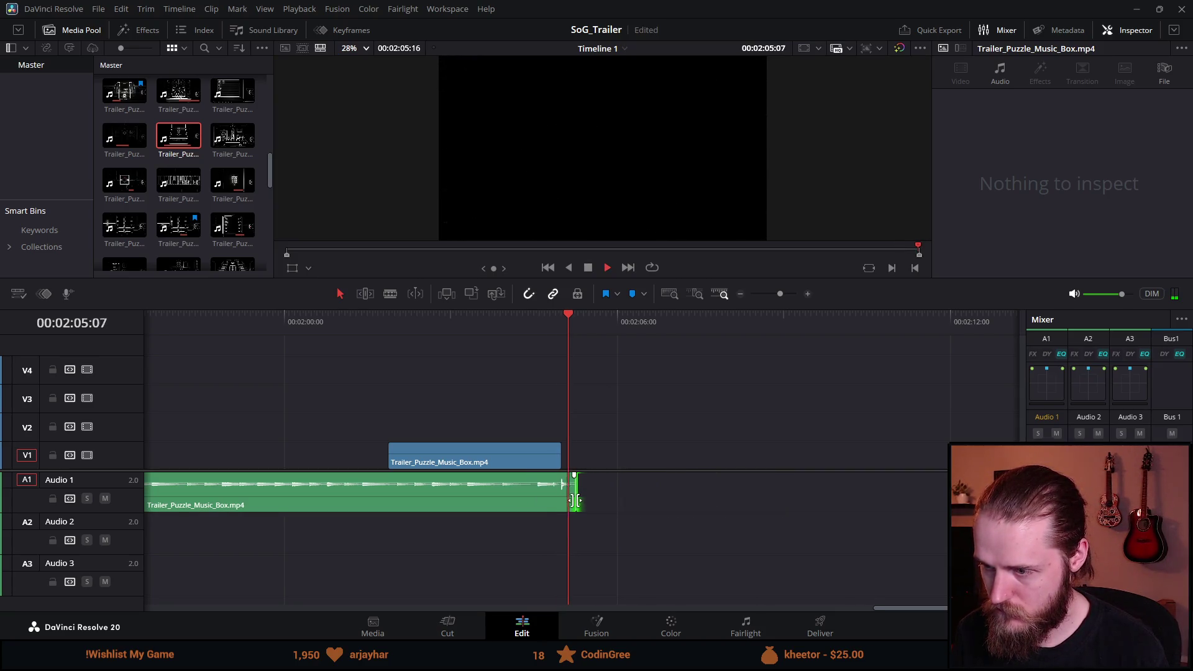
Step: Replay the trimmed ending and zoom in on the end of the timeline
click(525, 315)
key(space)
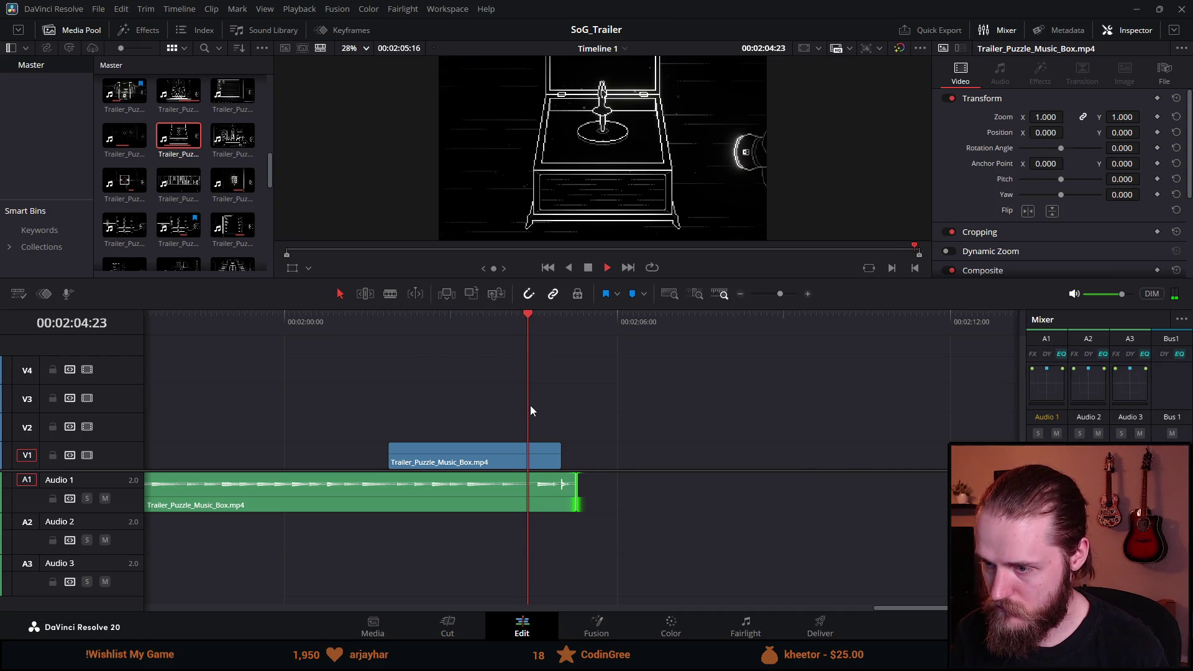
key(space)
key(ctrl+equal)
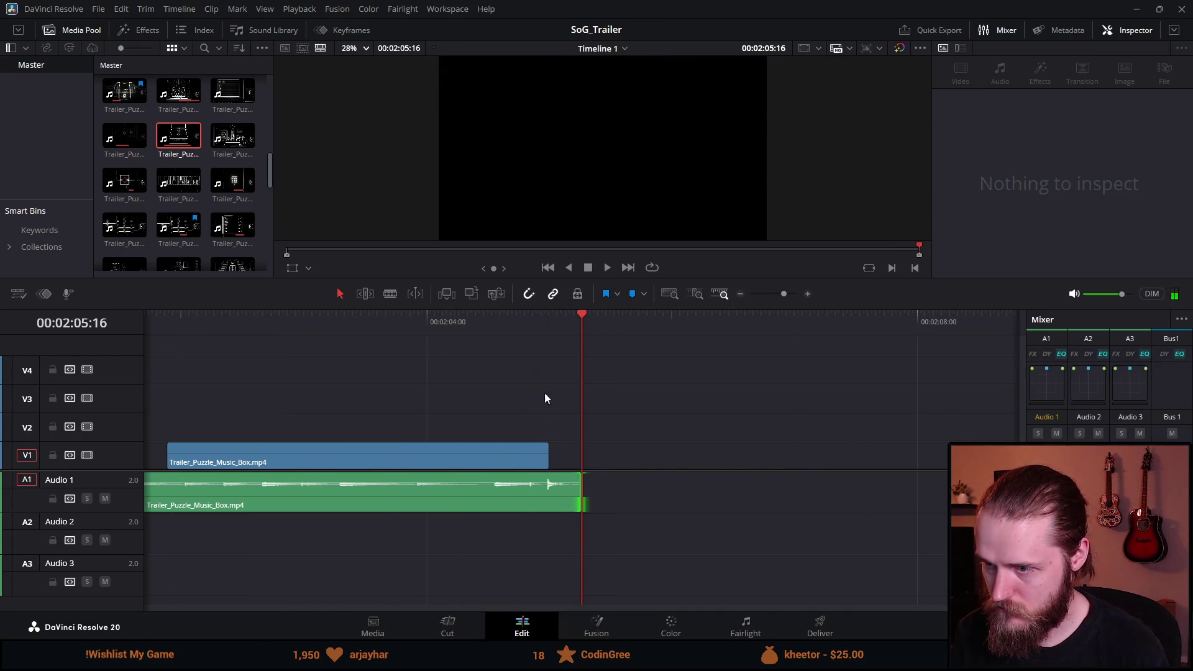
click(497, 325)
Step: Add a short fade-out to the music box video and extend its end toward the audio
key(space)
drag(501, 320, 541, 322)
drag(546, 452, 541, 452)
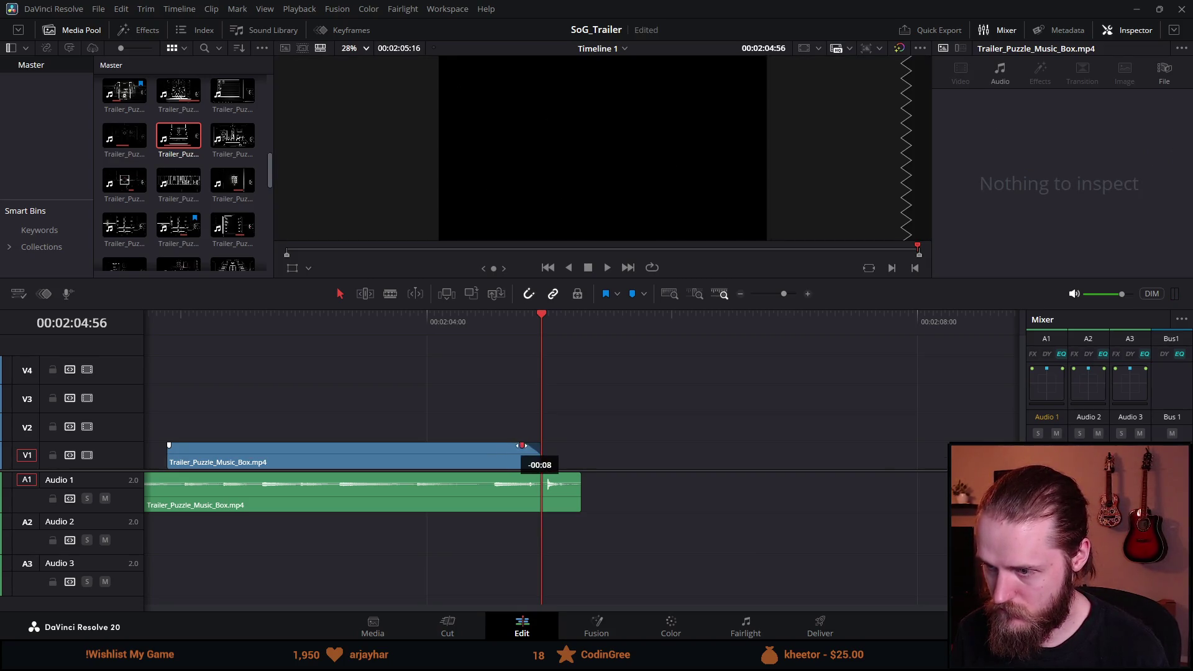
click(524, 315)
key(space)
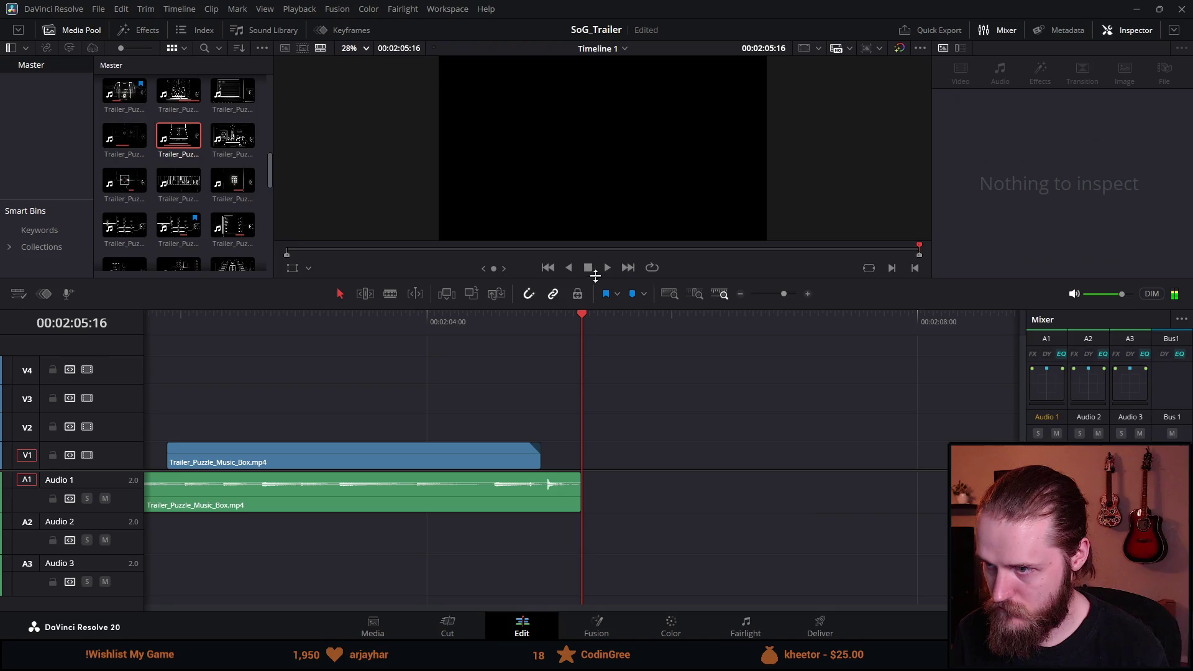
drag(539, 452, 563, 452)
click(528, 323)
key(space)
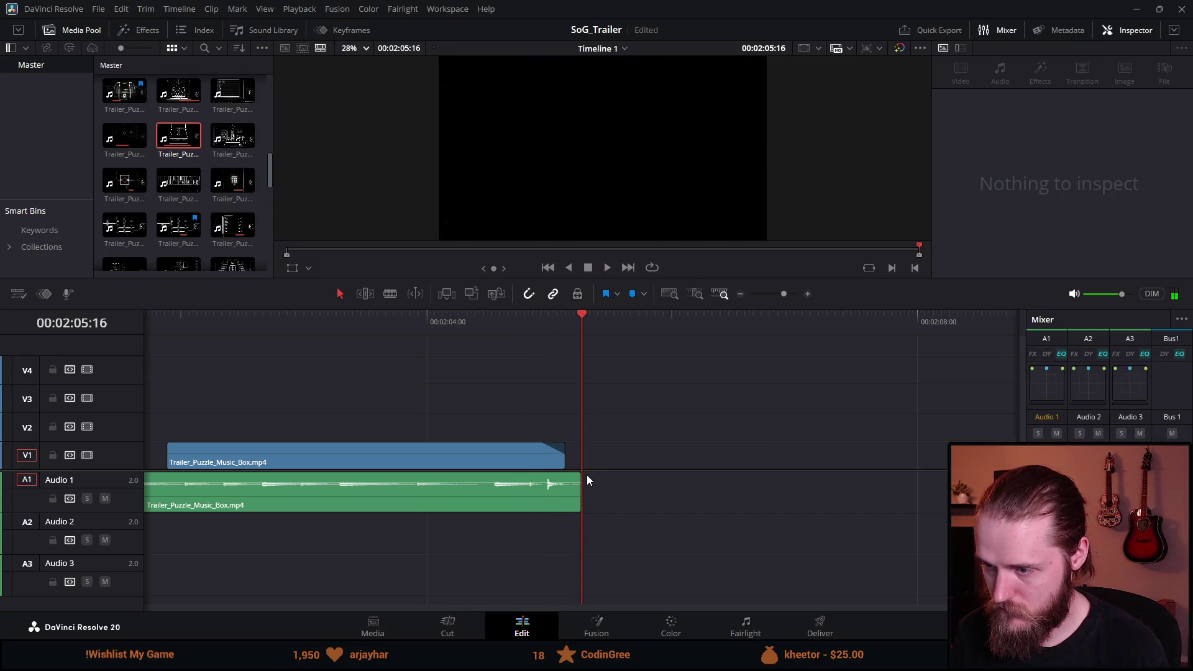
Step: Trim the music box audio's start later and lower its volume level
scroll(559, 491, down, 5)
click(434, 319)
key(space)
click(422, 322)
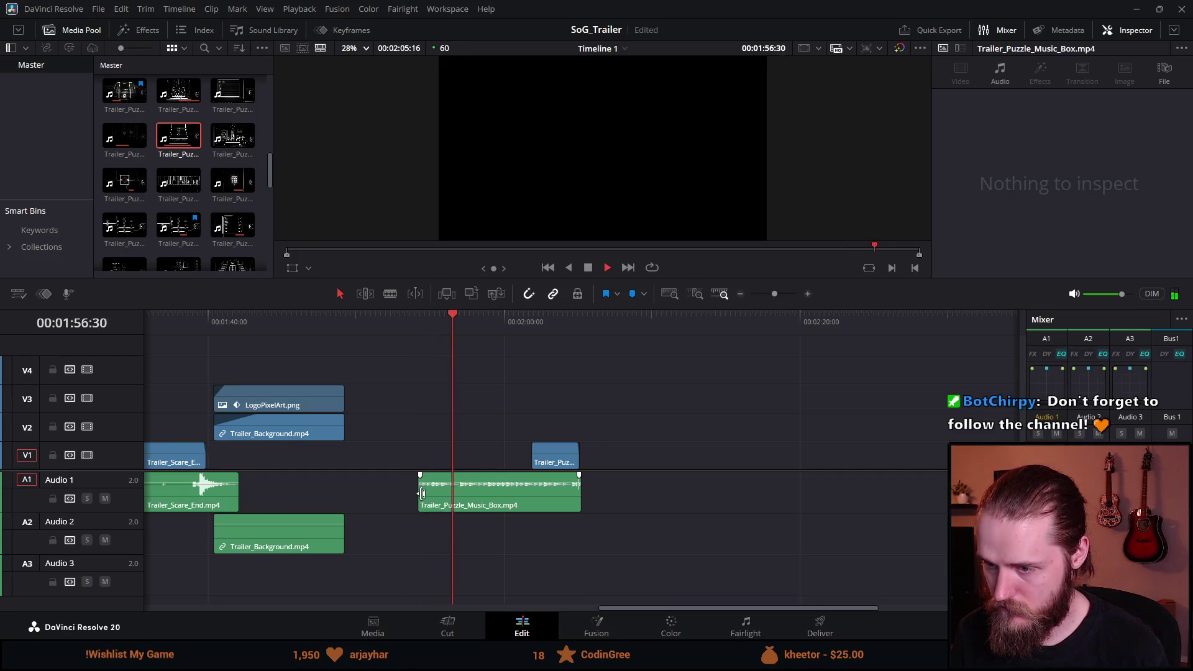
scroll(435, 497, up, 2)
drag(500, 494, 584, 508)
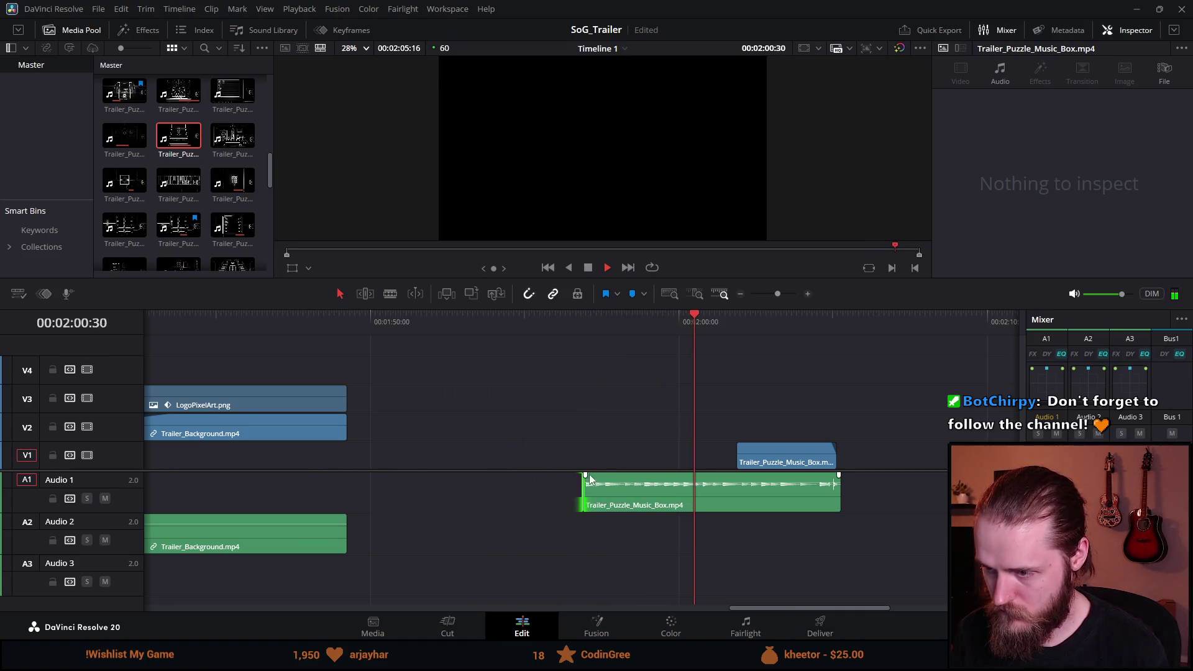
click(586, 323)
key(ctrl+minus)
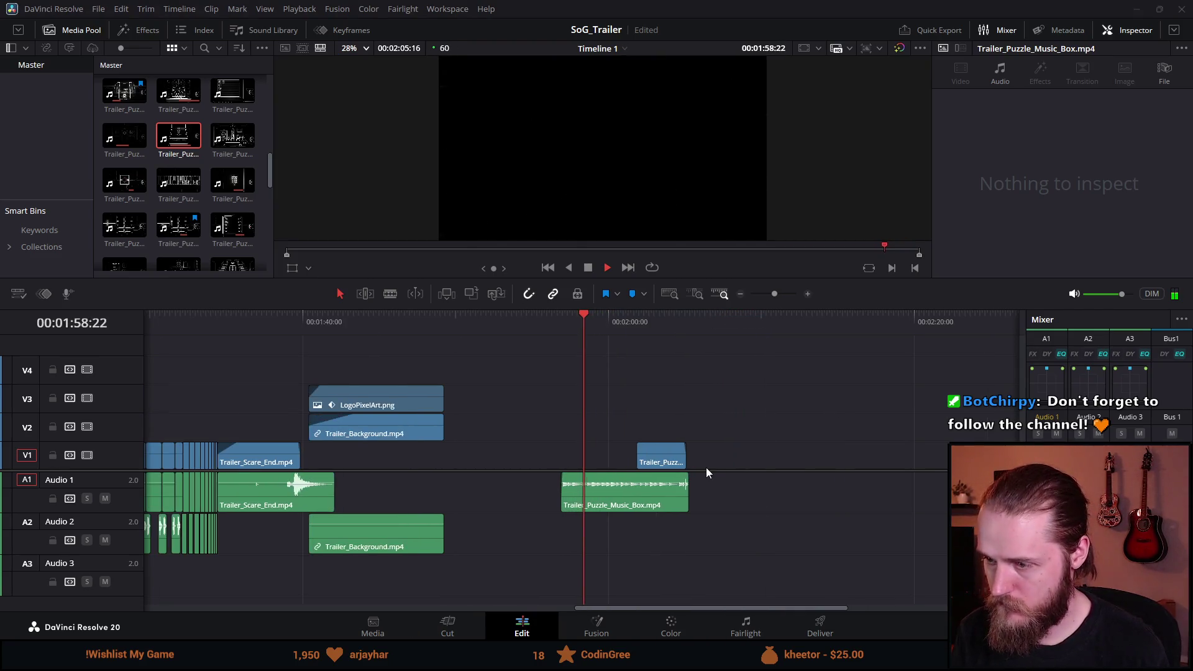
drag(649, 479, 622, 485)
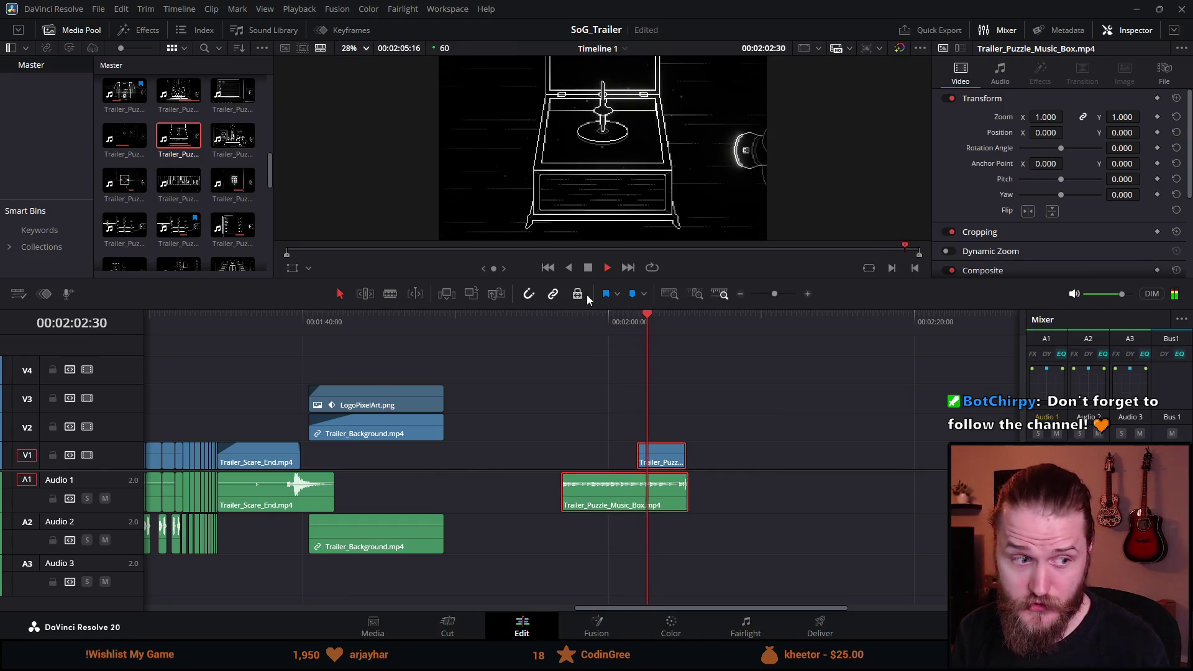
Step: Select the music box clips and play the title logo section, stopping at 01:46:40
mouse_move(732, 417)
mouse_down()
mouse_move(627, 527)
mouse_move(437, 498)
mouse_move(472, 467)
mouse_up()
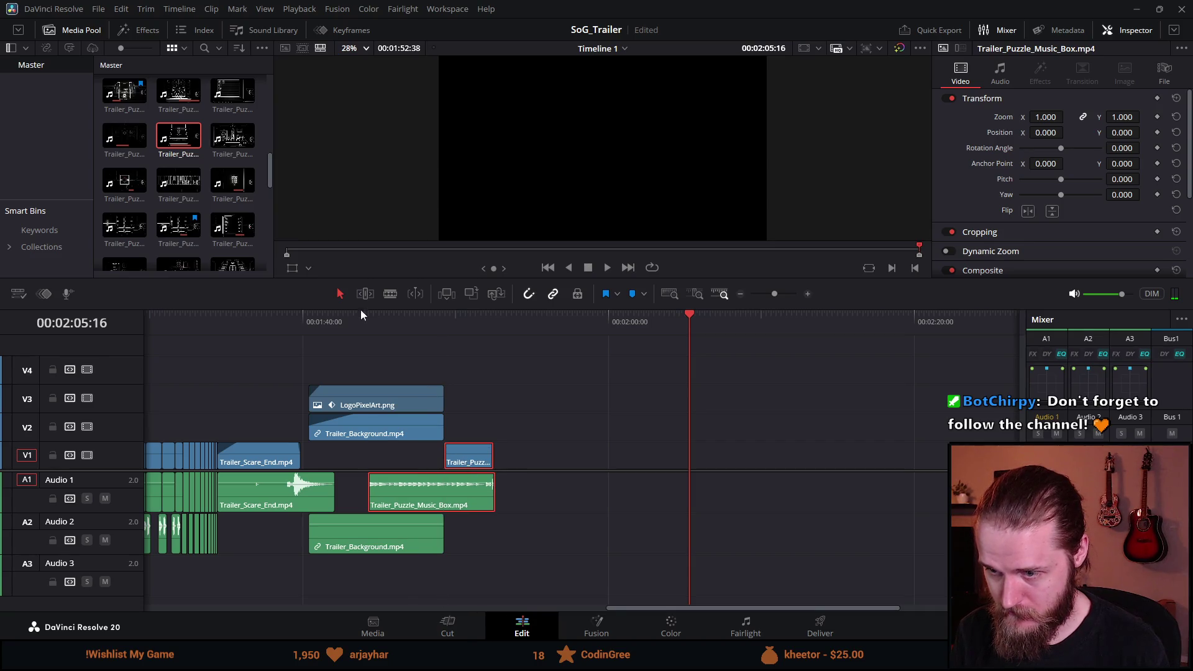
click(310, 321)
key(space)
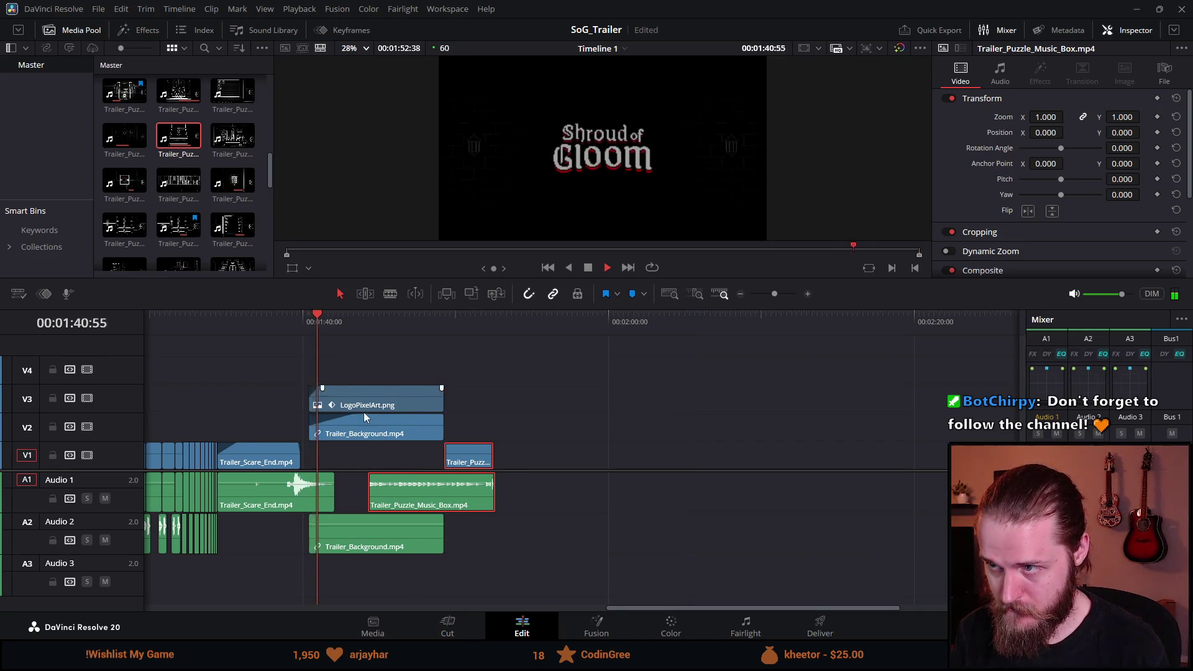
key(ctrl+equal)
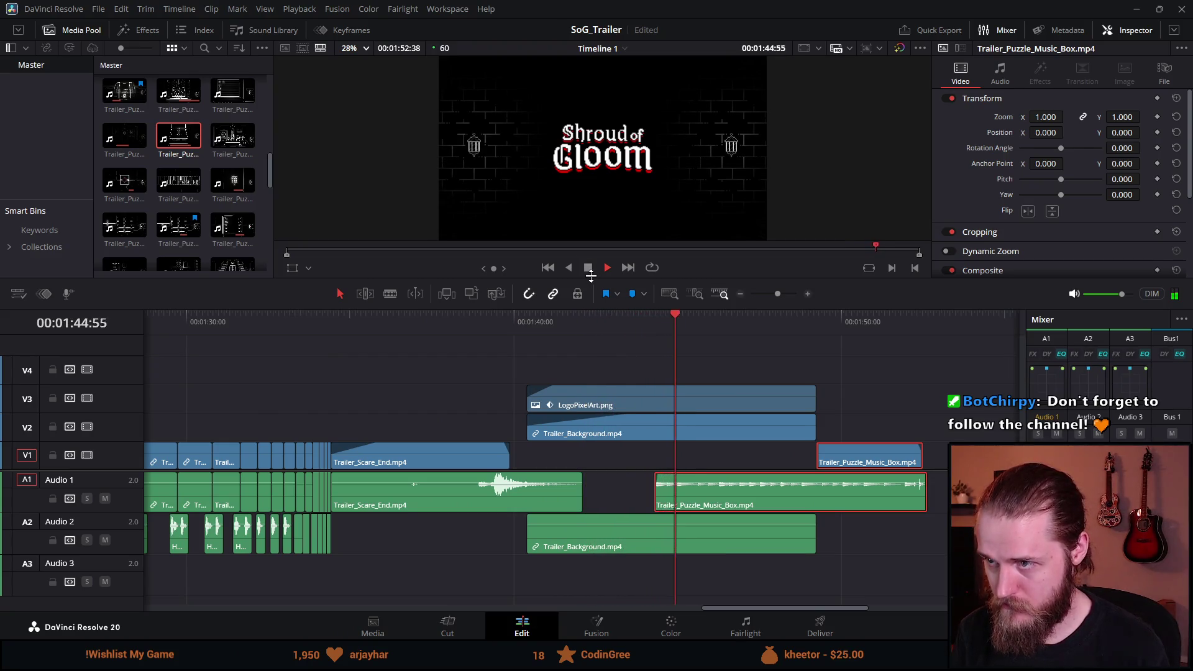
click(587, 270)
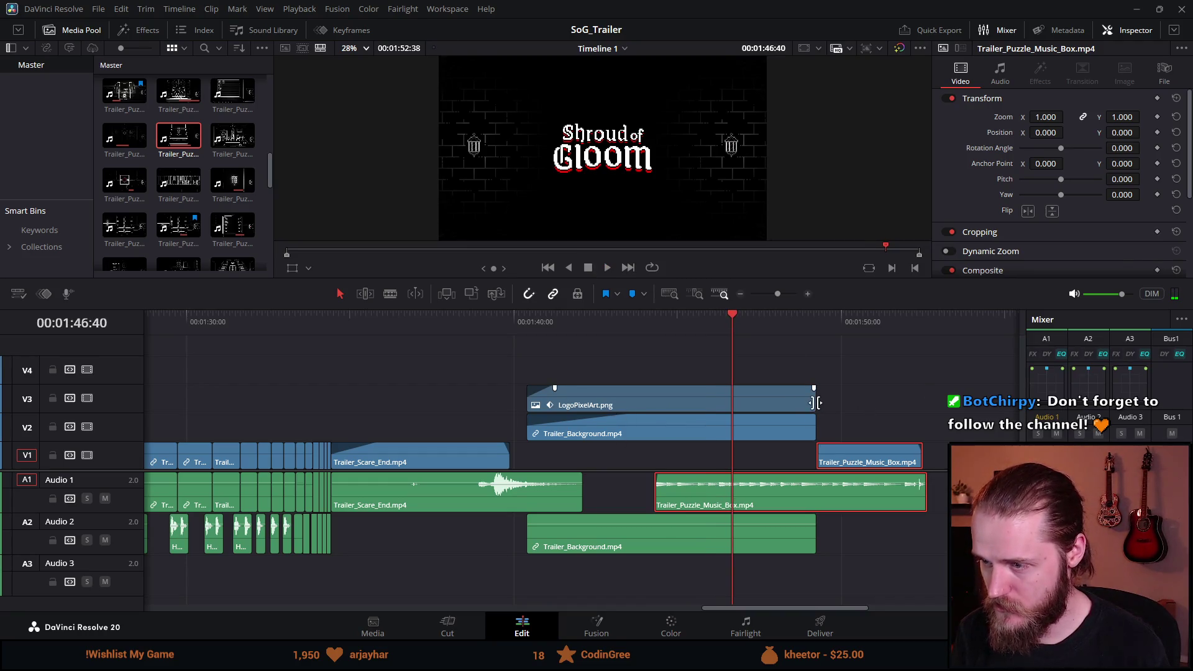
Step: Shorten LogoPixelArt.png and Trailer_Background.mp4 and move the music box clip earlier to overlap them
drag(815, 402, 749, 402)
drag(809, 431, 748, 432)
click(857, 466)
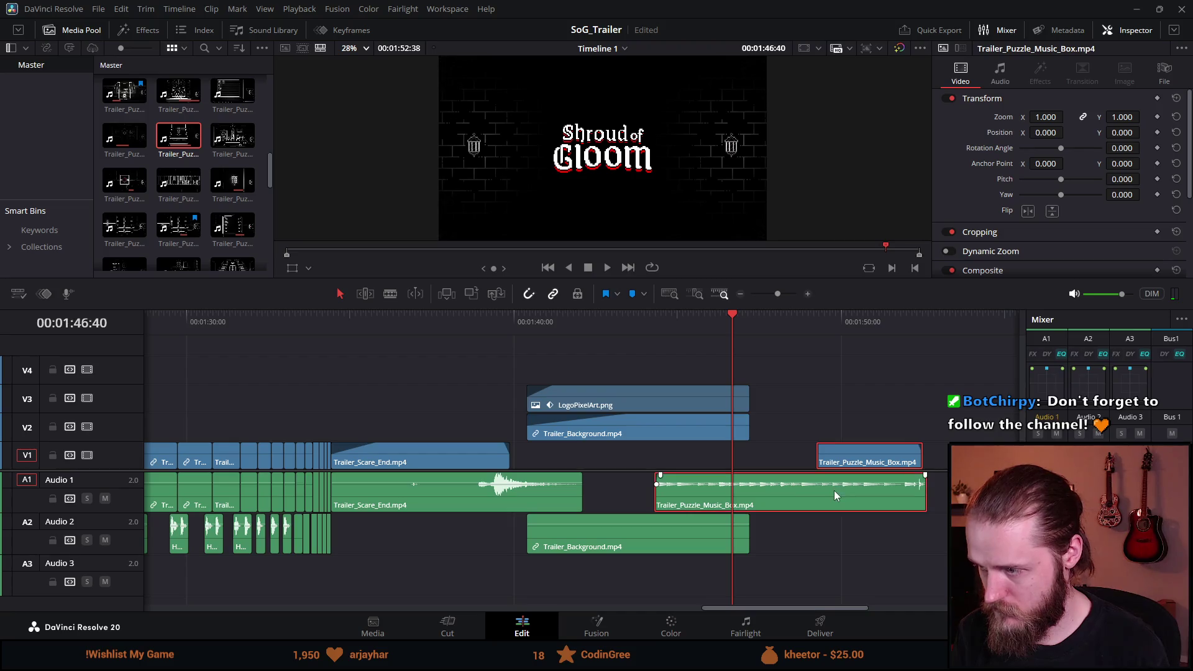
drag(781, 495, 718, 499)
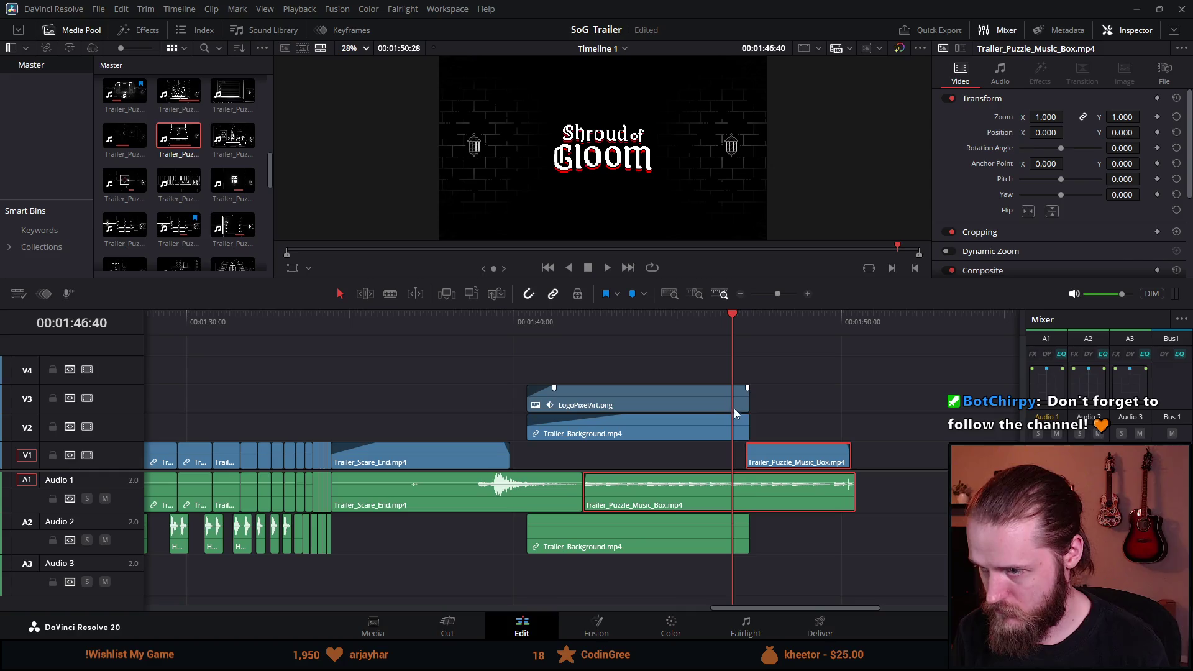
click(807, 409)
drag(749, 405, 744, 434)
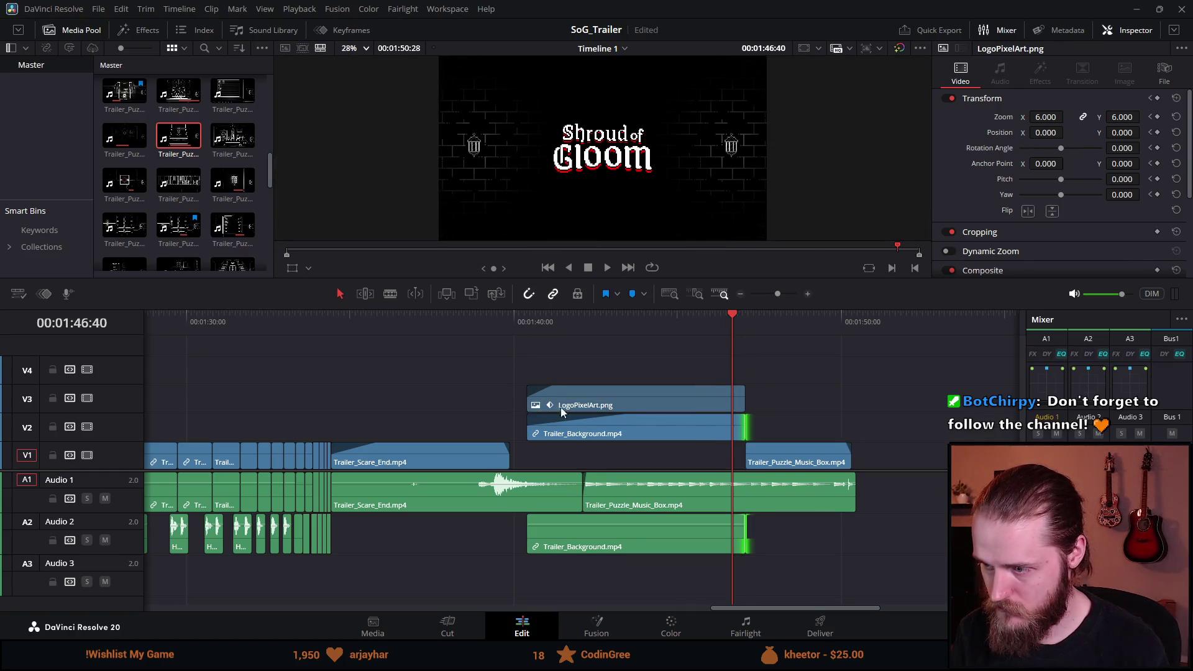
Step: Play the logo section and the logo-to-music-box transition
click(482, 337)
key(space)
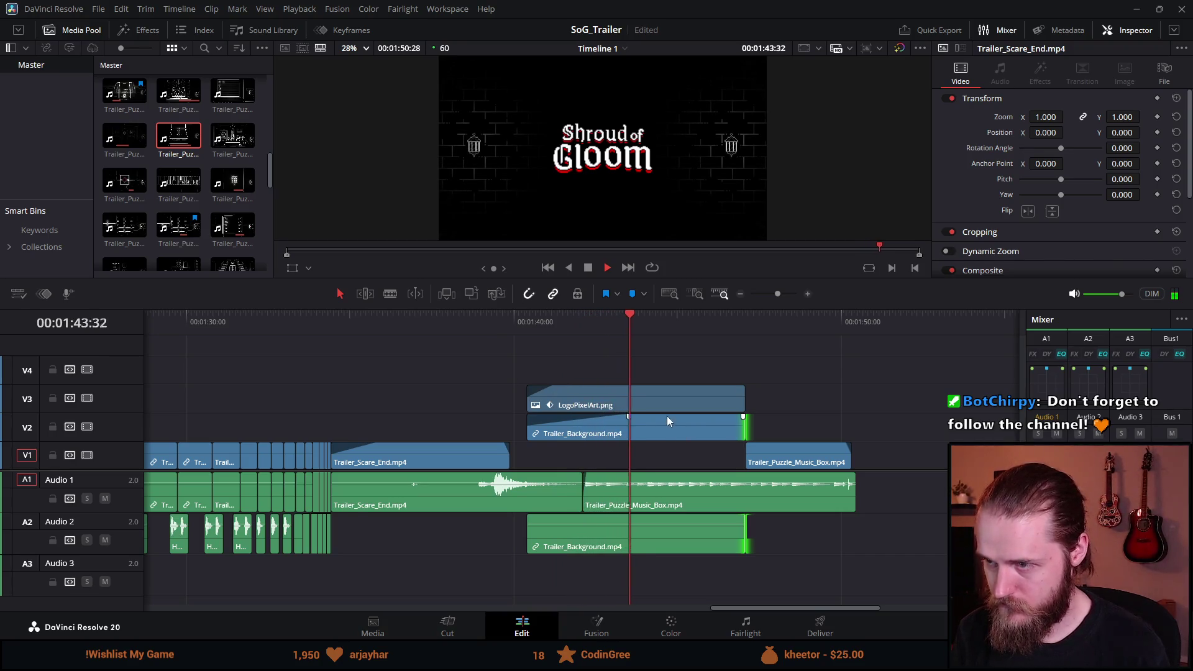
scroll(575, 452, up, 2)
scroll(575, 453, up, 2)
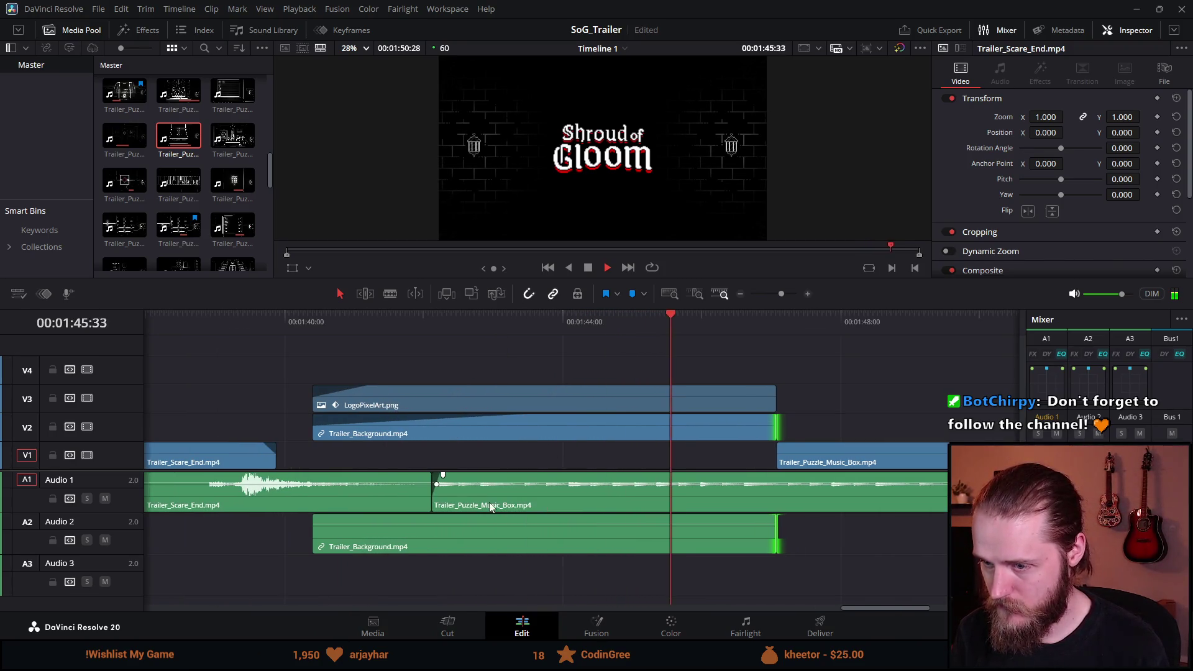
scroll(588, 567, down, 3)
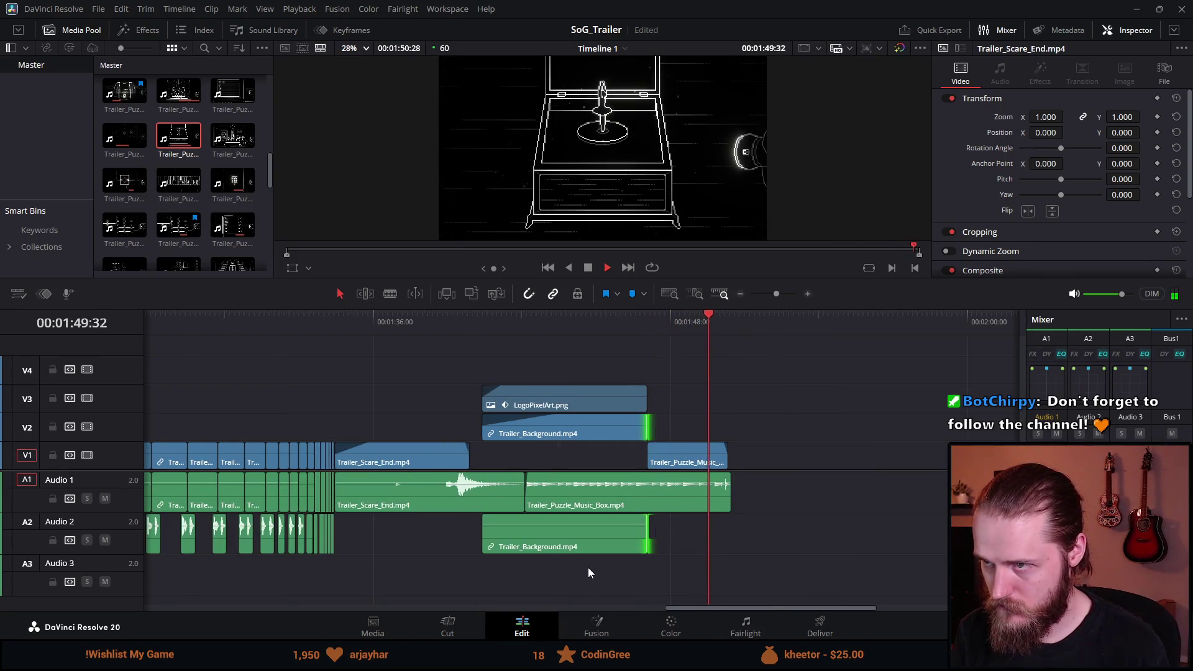
click(640, 327)
key(space)
scroll(657, 445, up, 2)
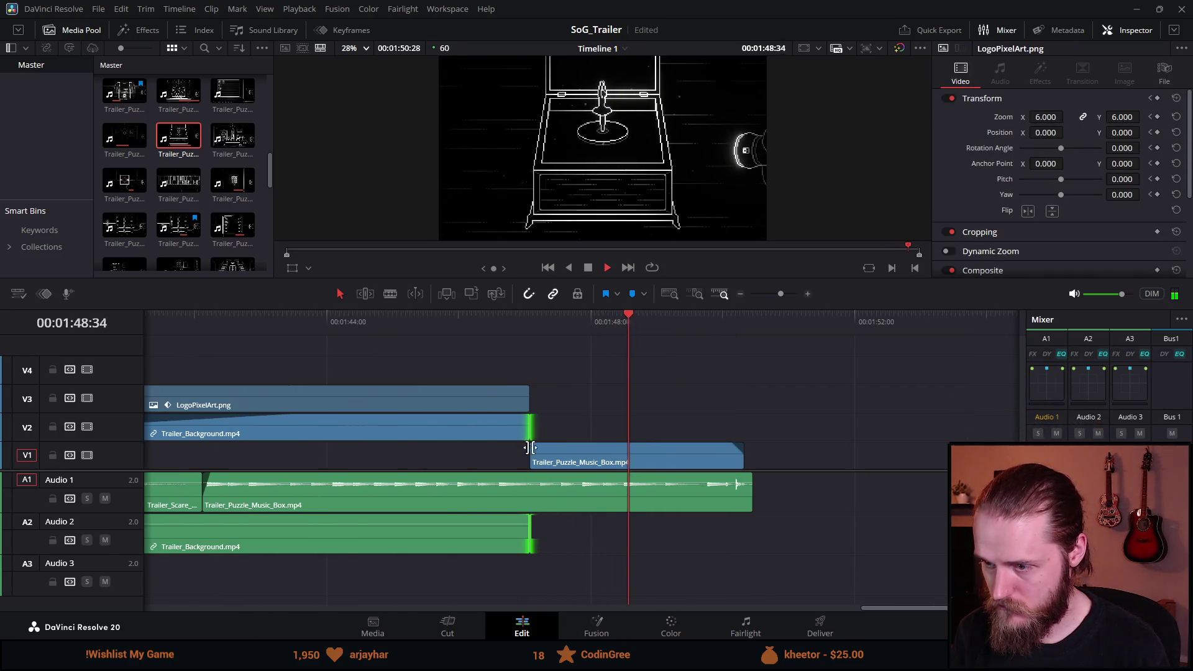
Step: Add a fade-out to the LogoPixelArt.png title and preview it
click(501, 321)
drag(528, 388, 489, 388)
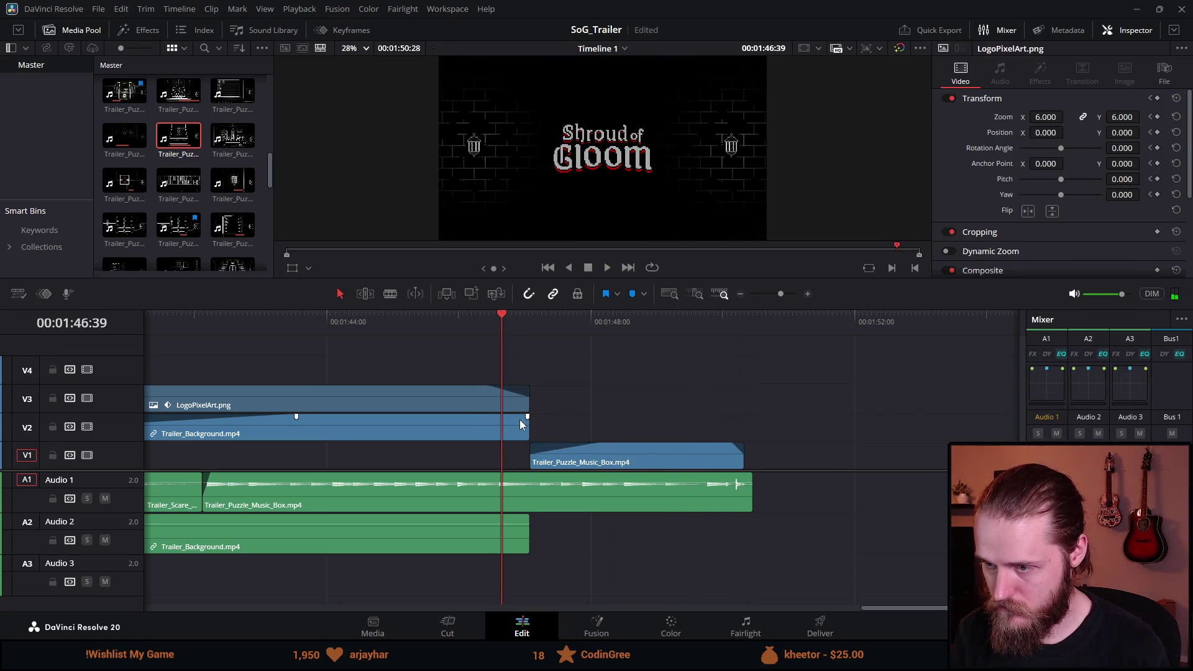
key(space)
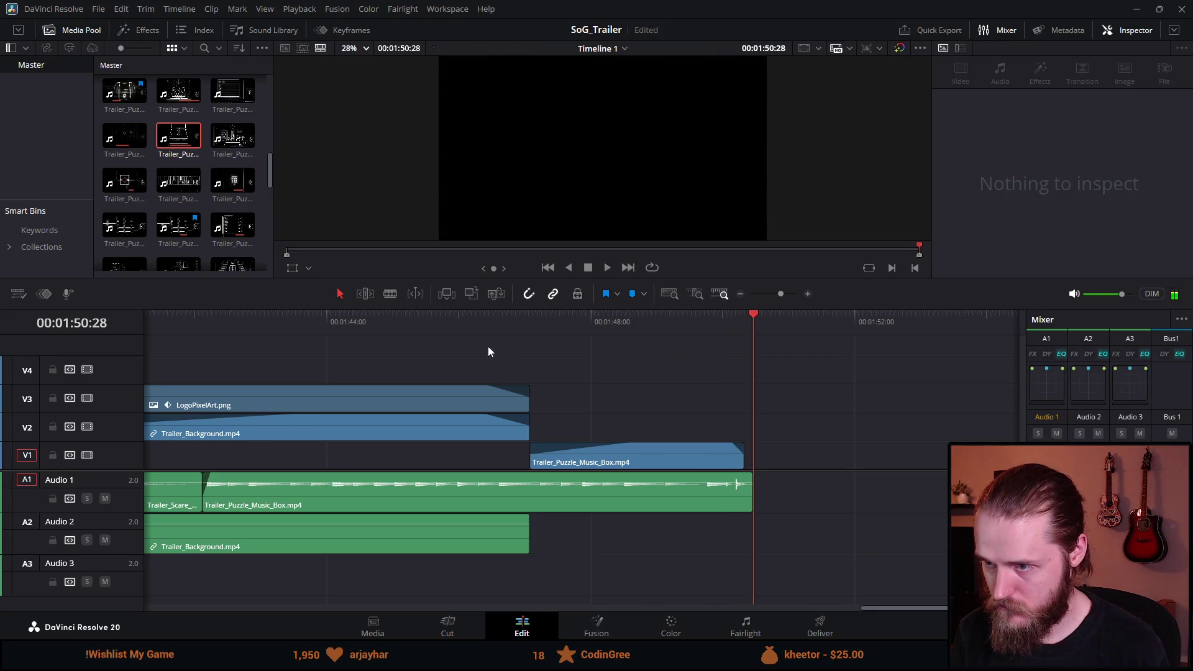
click(472, 326)
key(space)
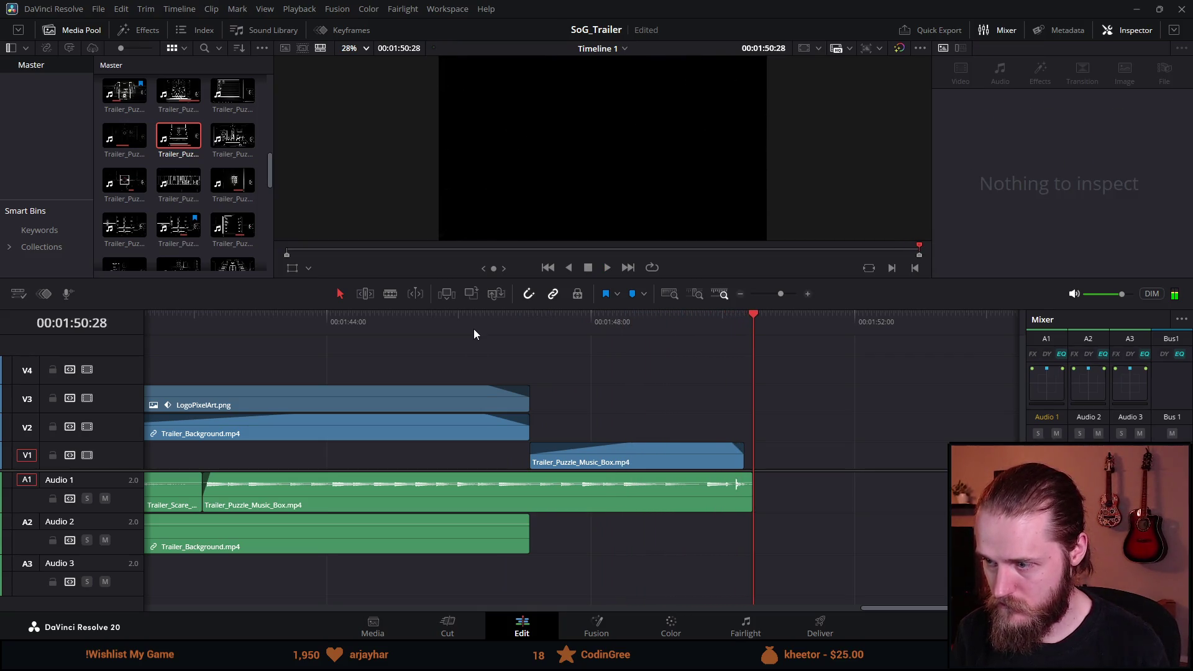
Step: Play the logo-over-background section again and select the Trailer_Background clip
scroll(473, 329, down, 3)
key(space)
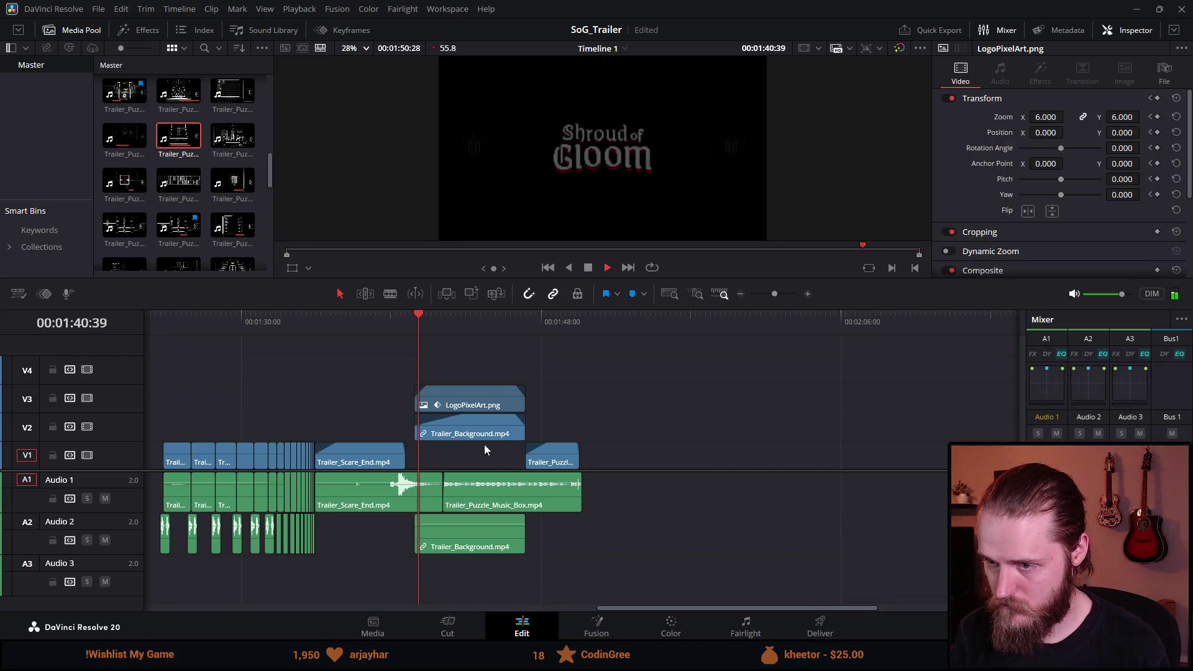
scroll(483, 445, up, 3)
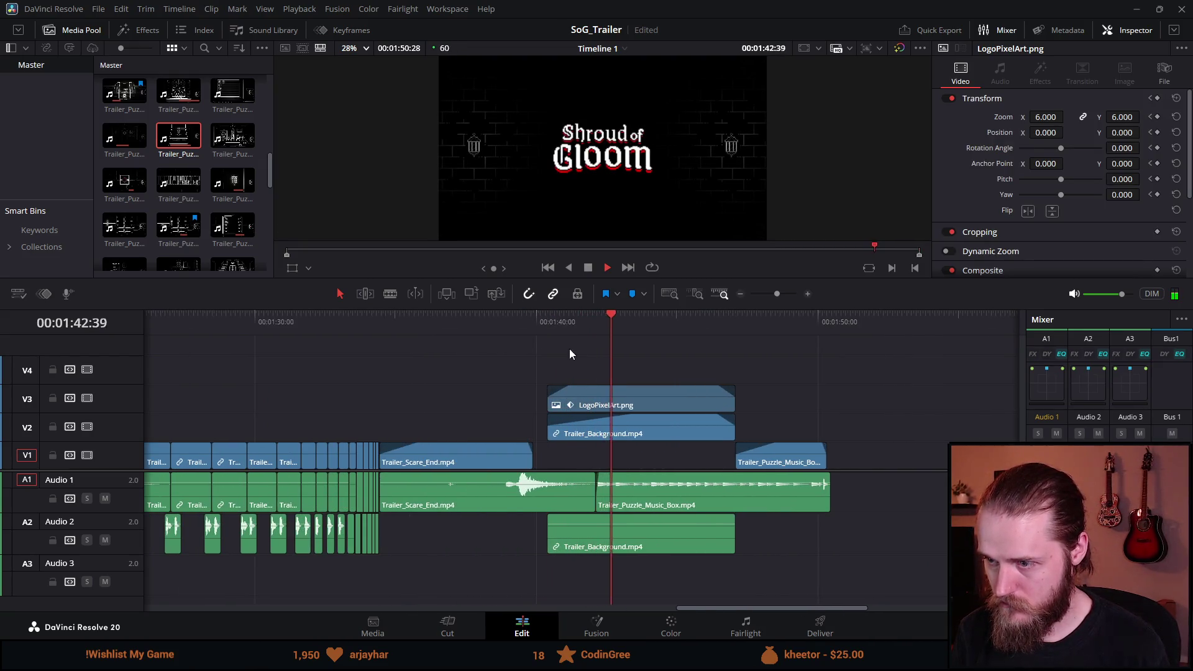
key(space)
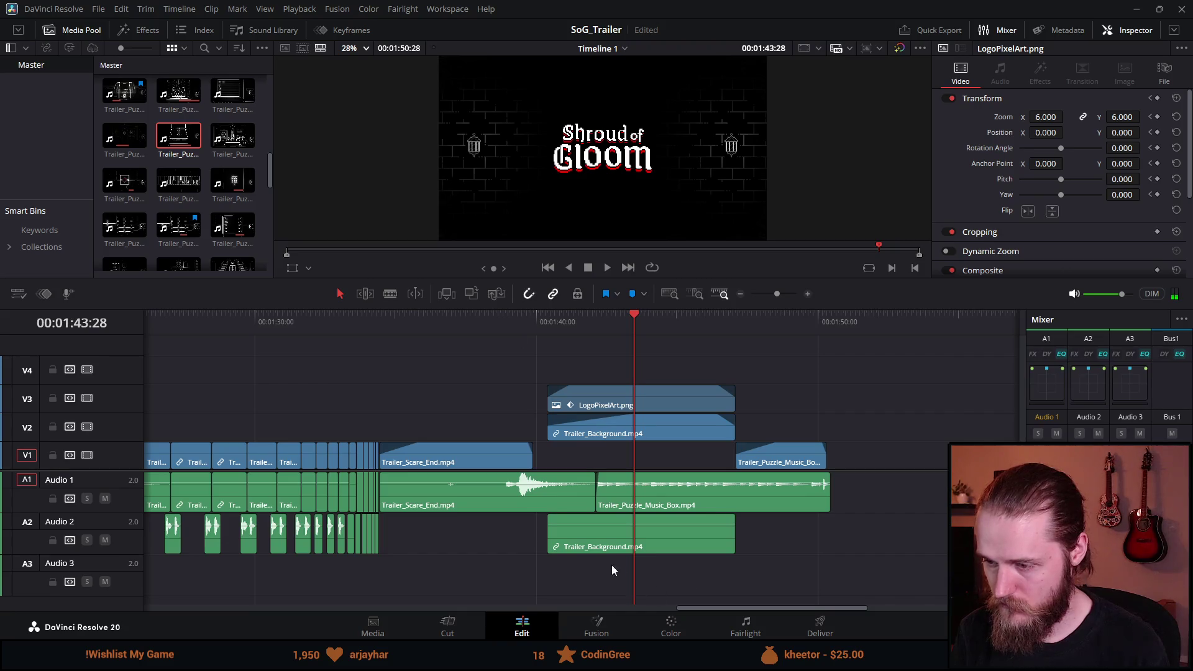
click(590, 549)
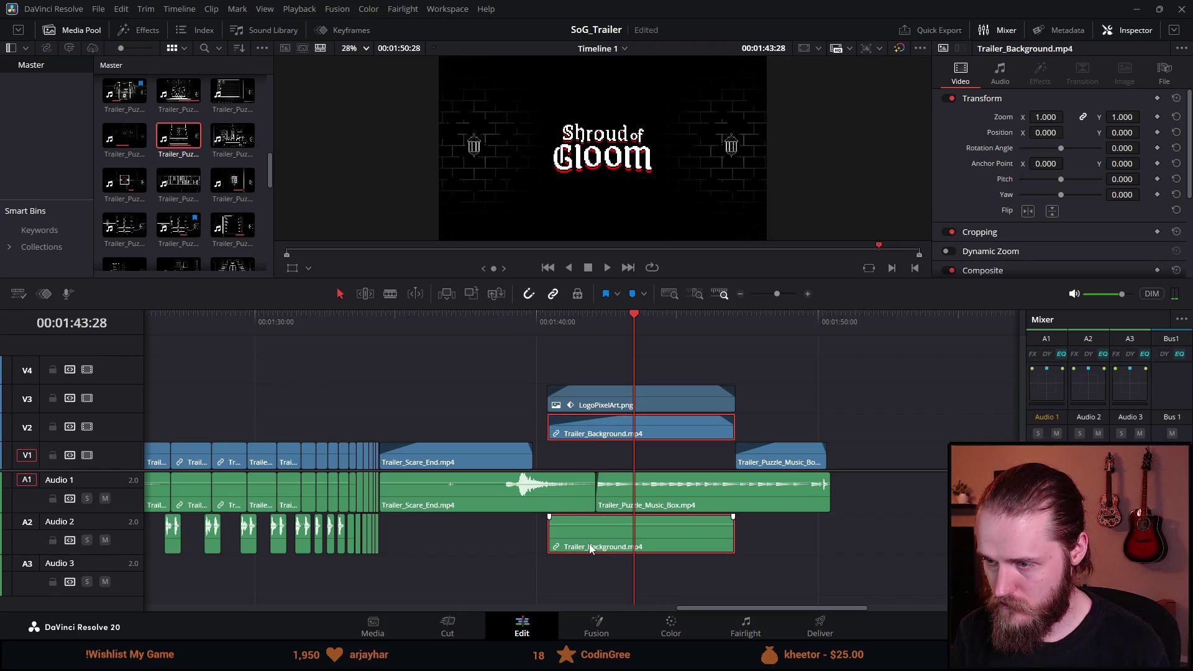
Step: Unlink Trailer_Background's audio and delete it from A2
right_click(594, 527)
click(683, 520)
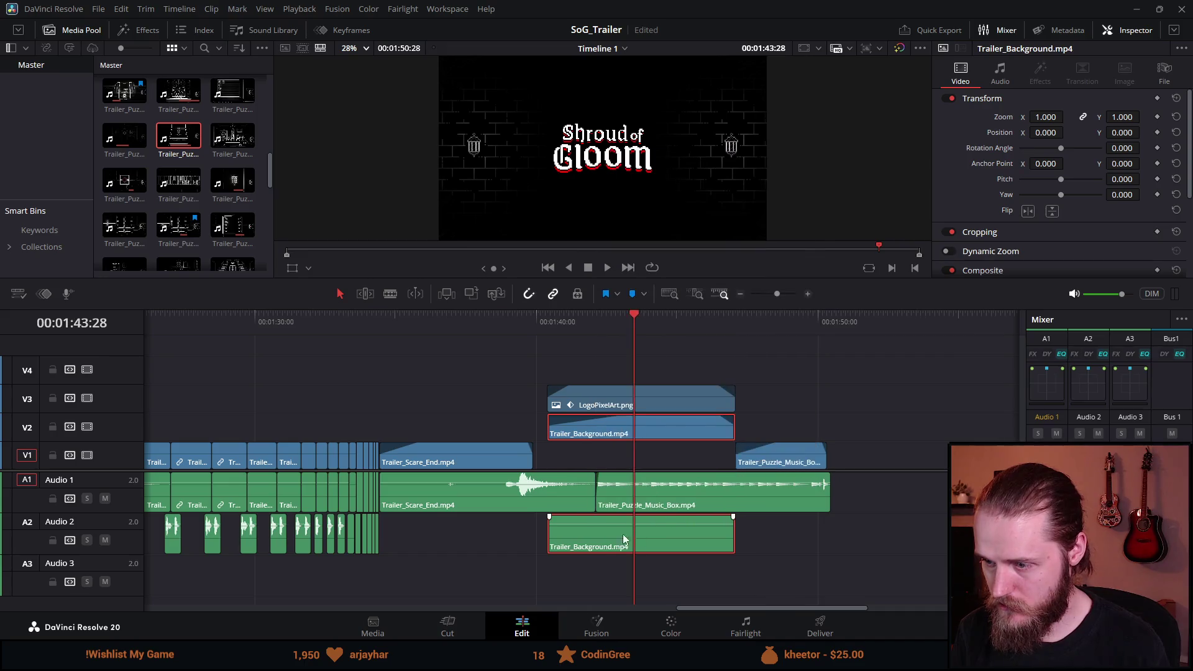
click(718, 547)
key(Delete)
Step: Move the music box audio to A2, slide it under the logo, and give it a fade-in
drag(694, 498, 702, 526)
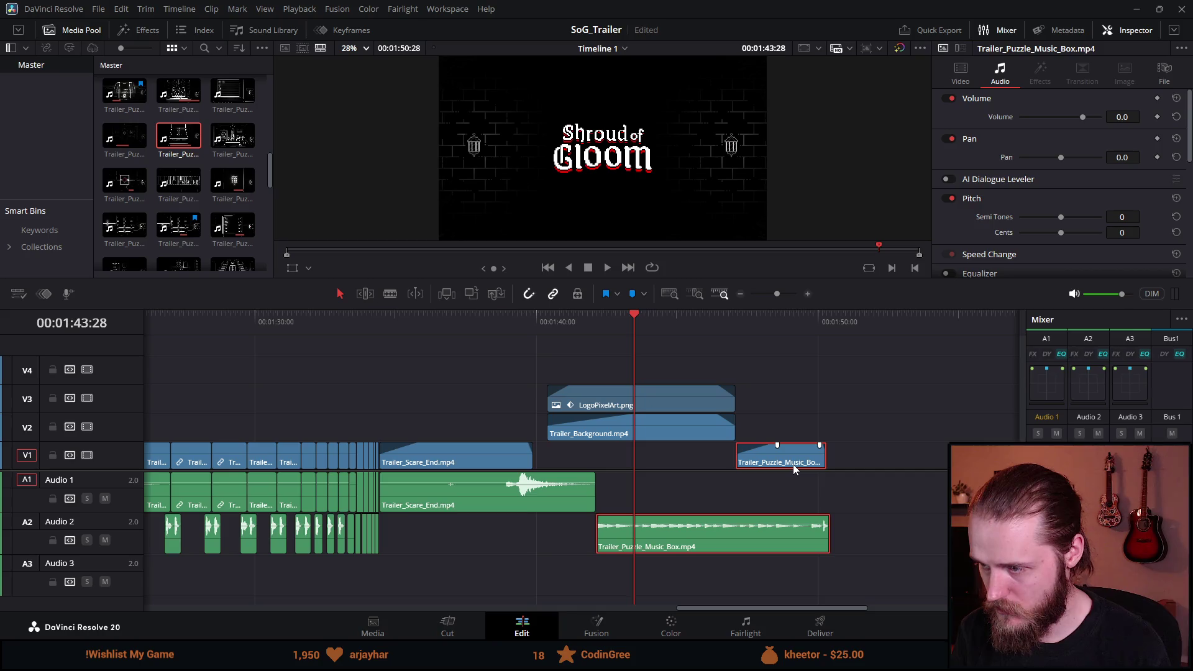
drag(793, 464, 745, 468)
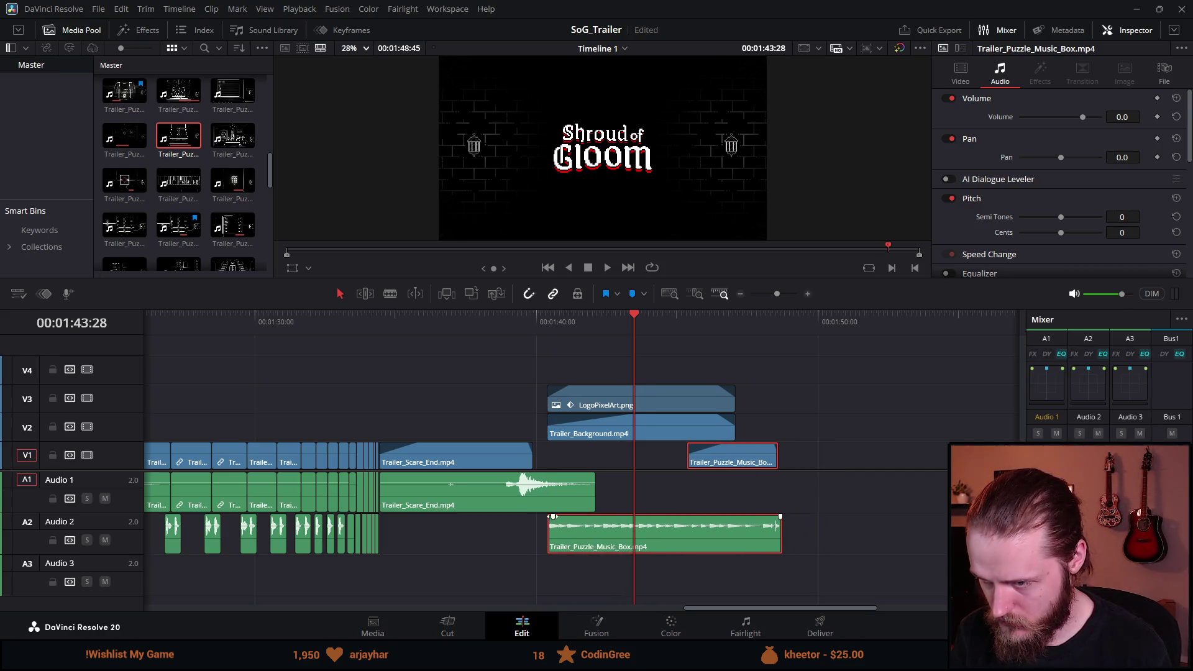
drag(553, 516, 555, 516)
click(521, 320)
key(space)
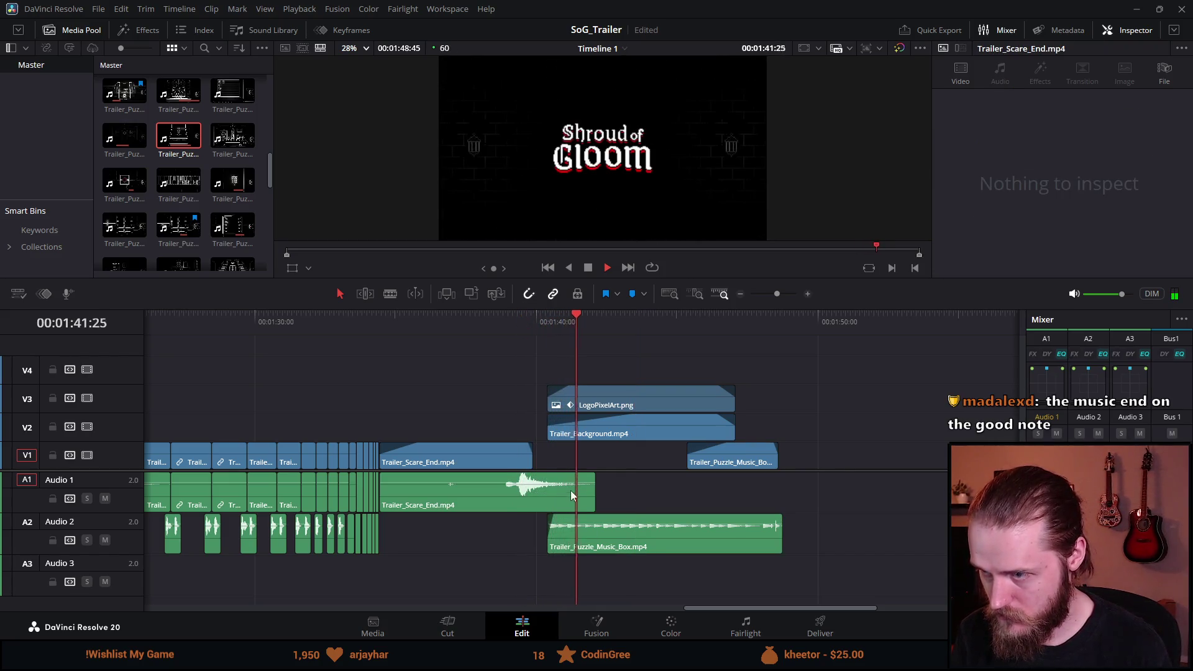
scroll(571, 490, up, 3)
drag(497, 516, 508, 517)
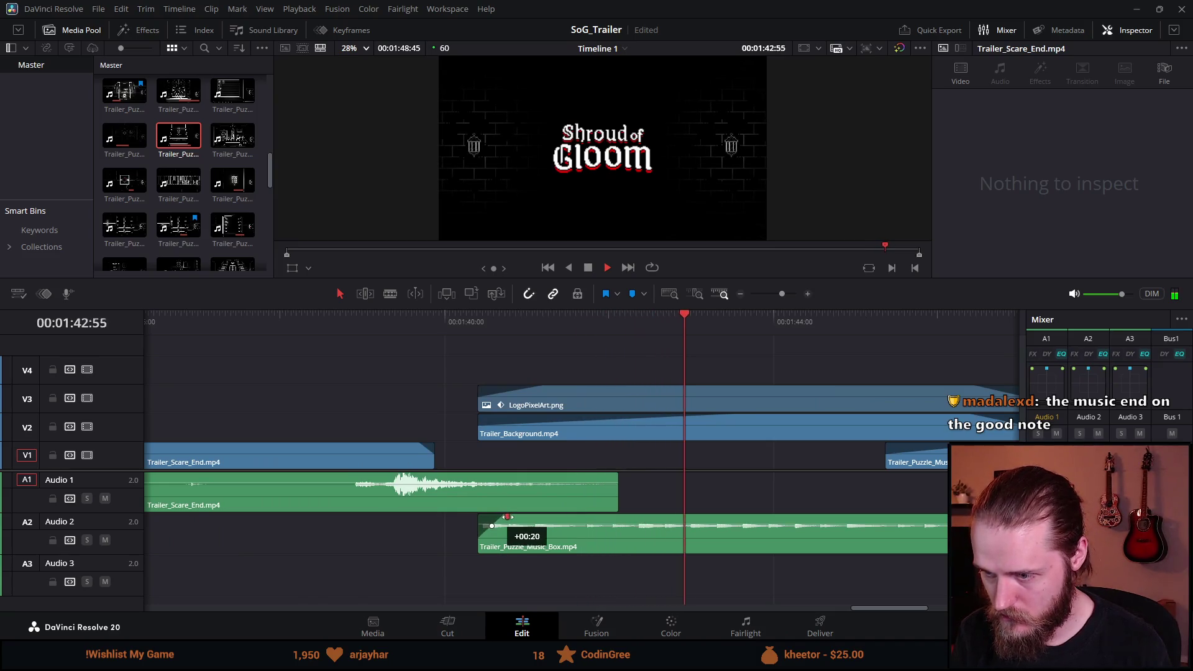
click(419, 320)
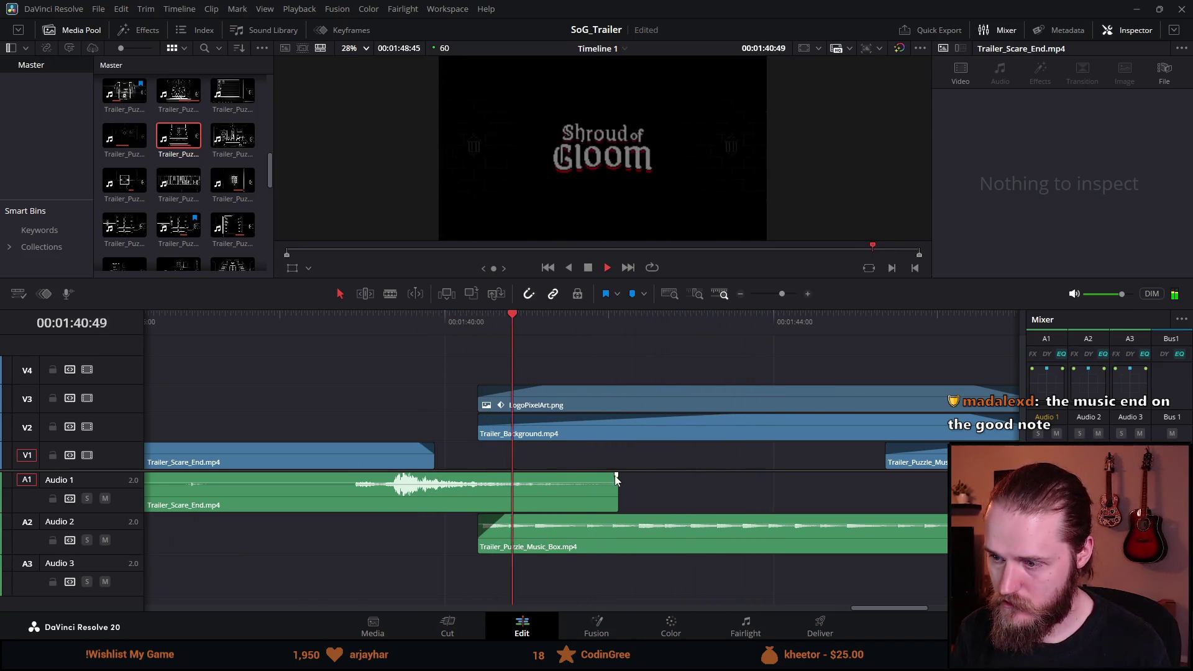
Step: Fade out the Trailer_Scare_End audio and shorten it to end around 1:41
mouse_move(616, 475)
mouse_down()
mouse_move(491, 486)
mouse_move(539, 487)
mouse_up()
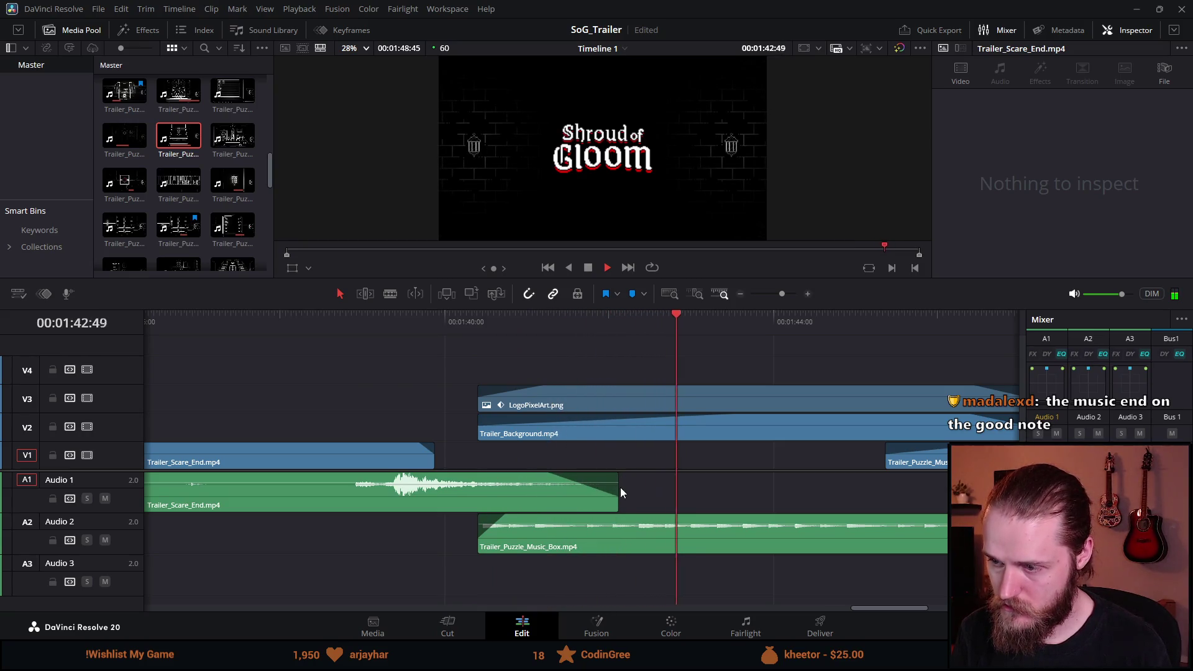
drag(617, 497, 513, 503)
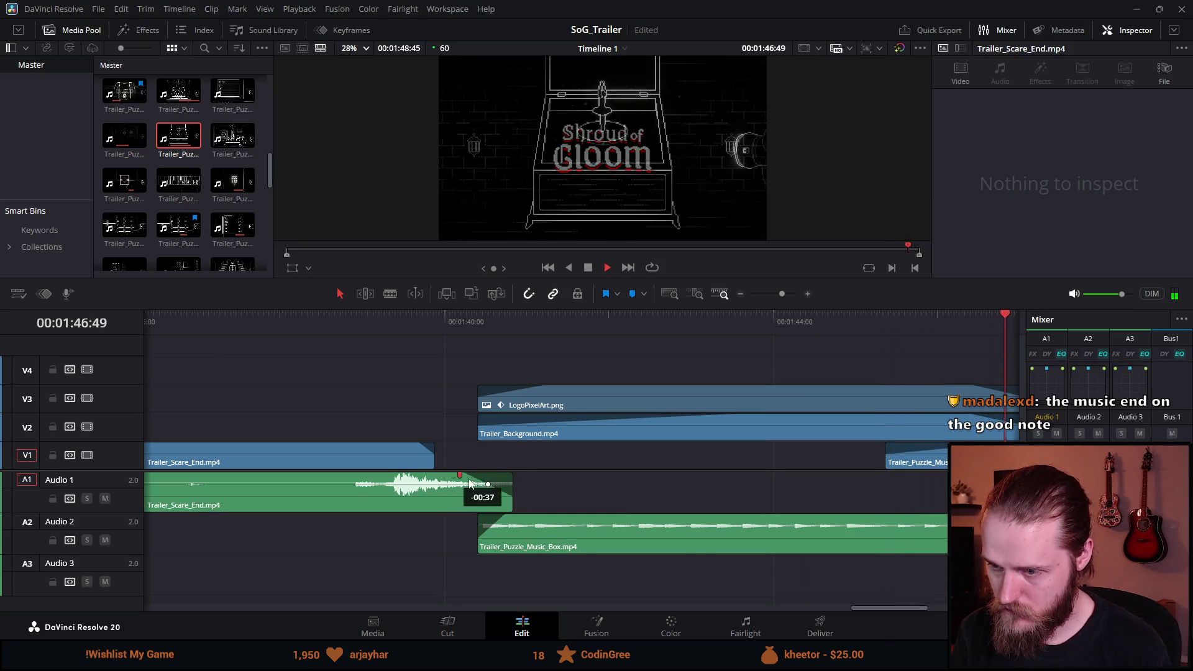
scroll(479, 495, down, 3)
scroll(435, 460, down, 2)
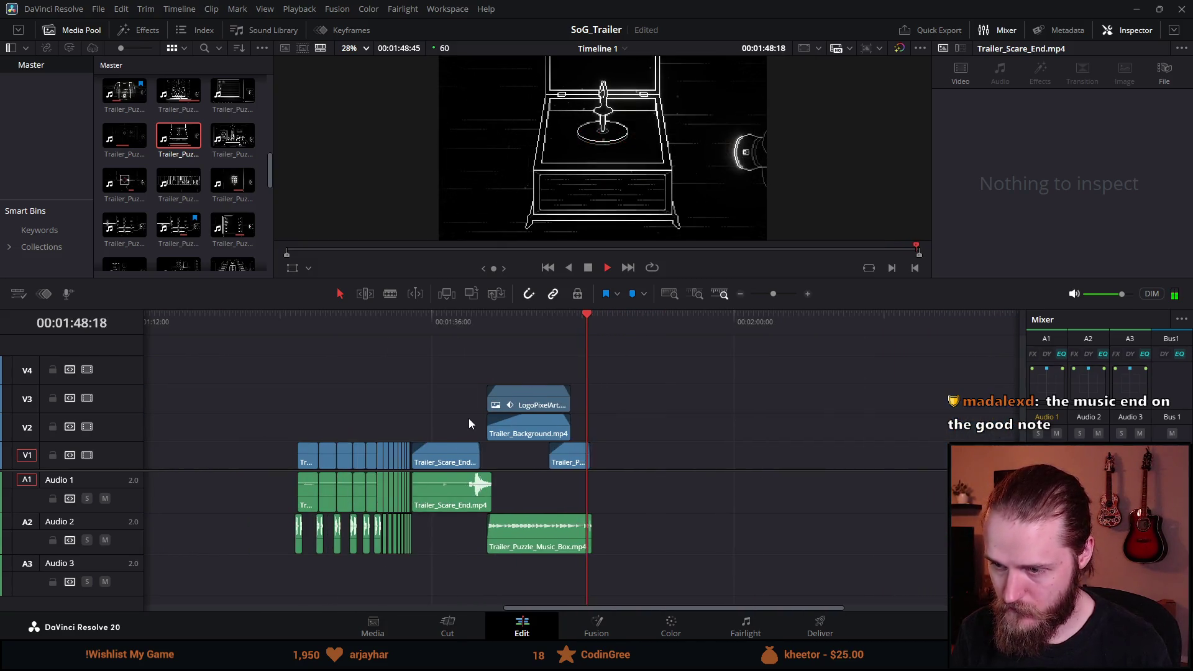
Step: Add a fade-out to the end of the Audio 1 clip in the Trailer_Scare_End section
click(456, 326)
scroll(456, 325, up, 2)
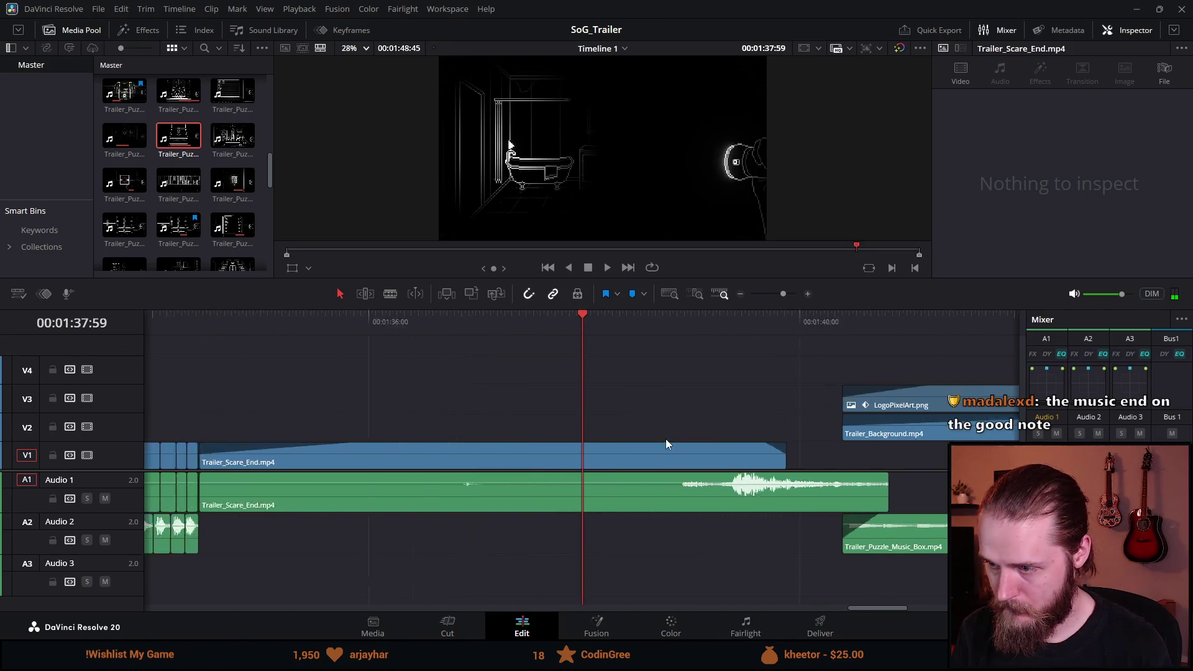
scroll(665, 438, up, 3)
drag(956, 475, 893, 477)
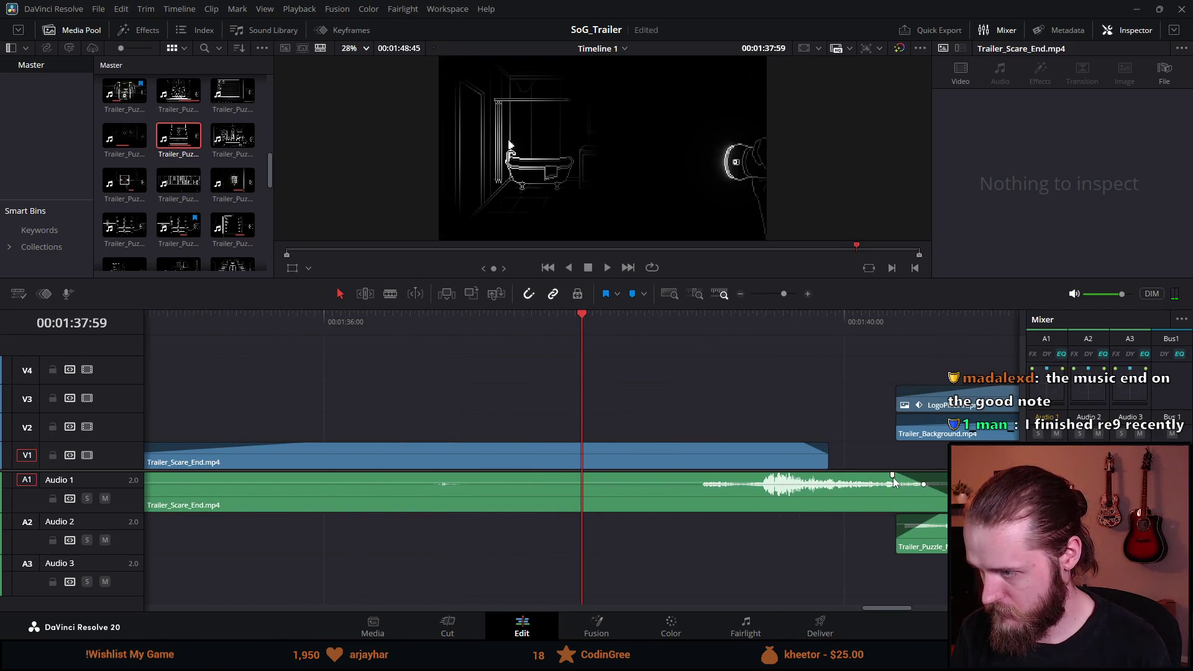
Step: Play back the transition into the logo, replaying the ending from about 01:40
click(878, 332)
key(space)
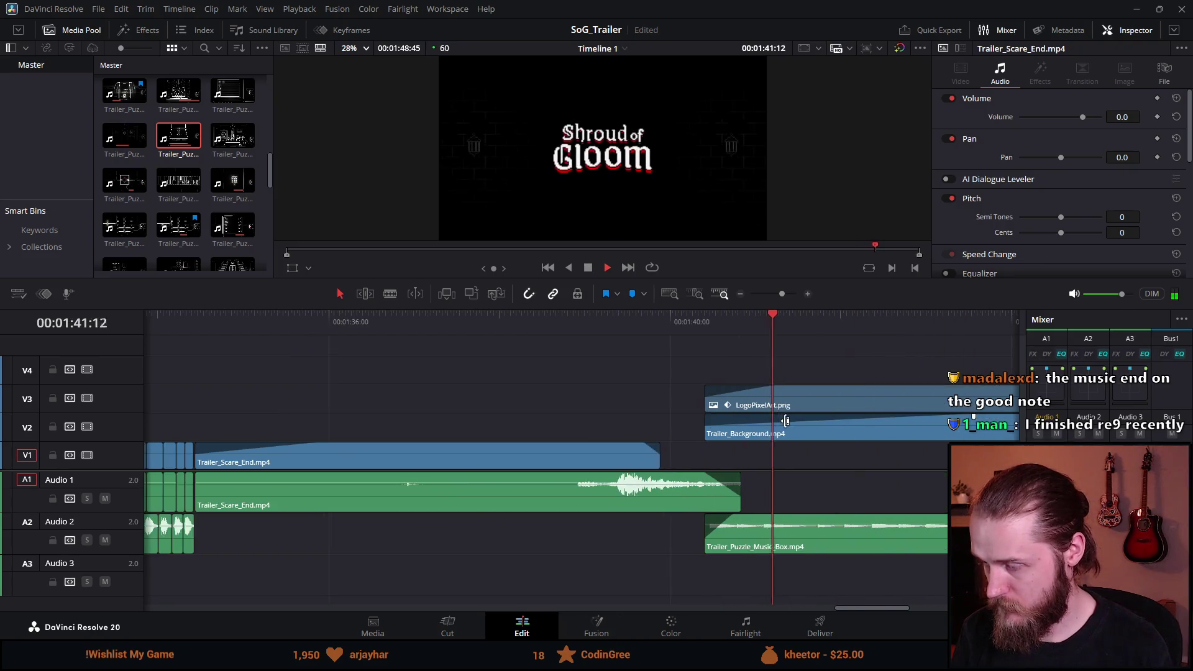
click(475, 326)
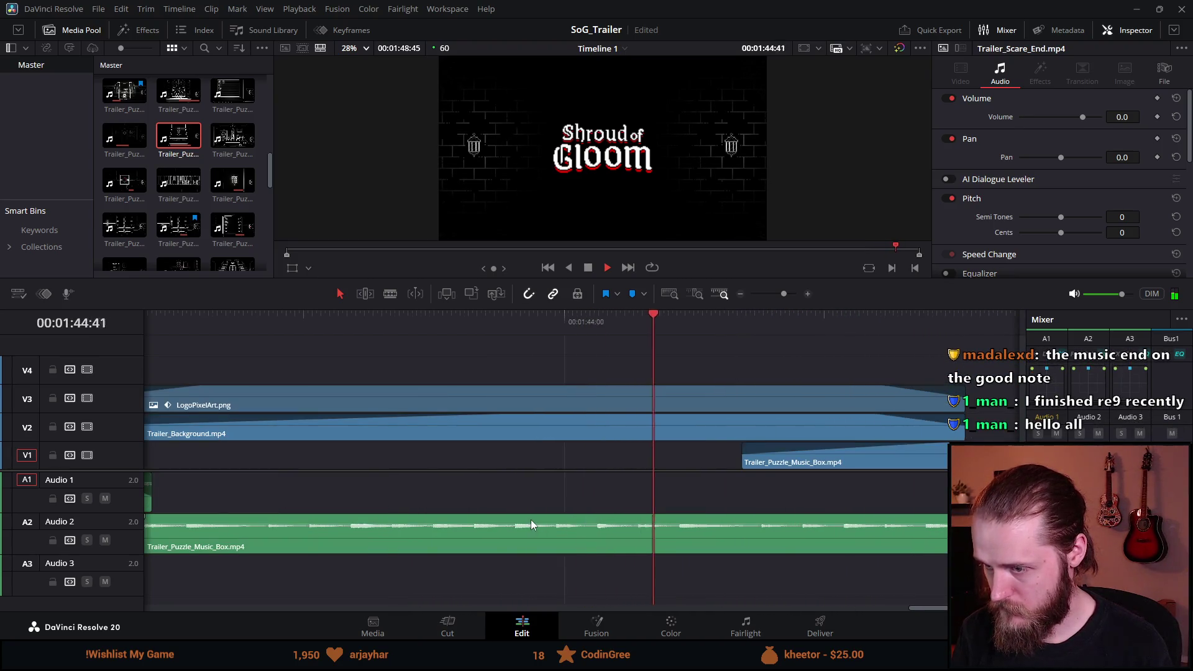
scroll(531, 520, down, 3)
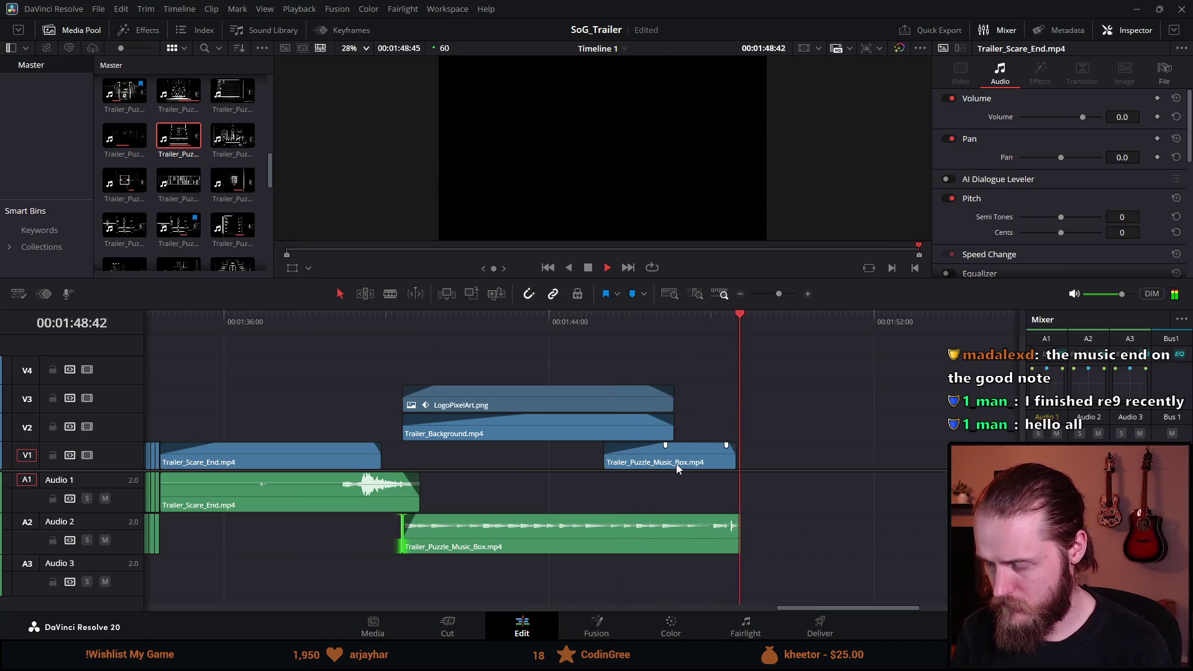
click(403, 319)
key(space)
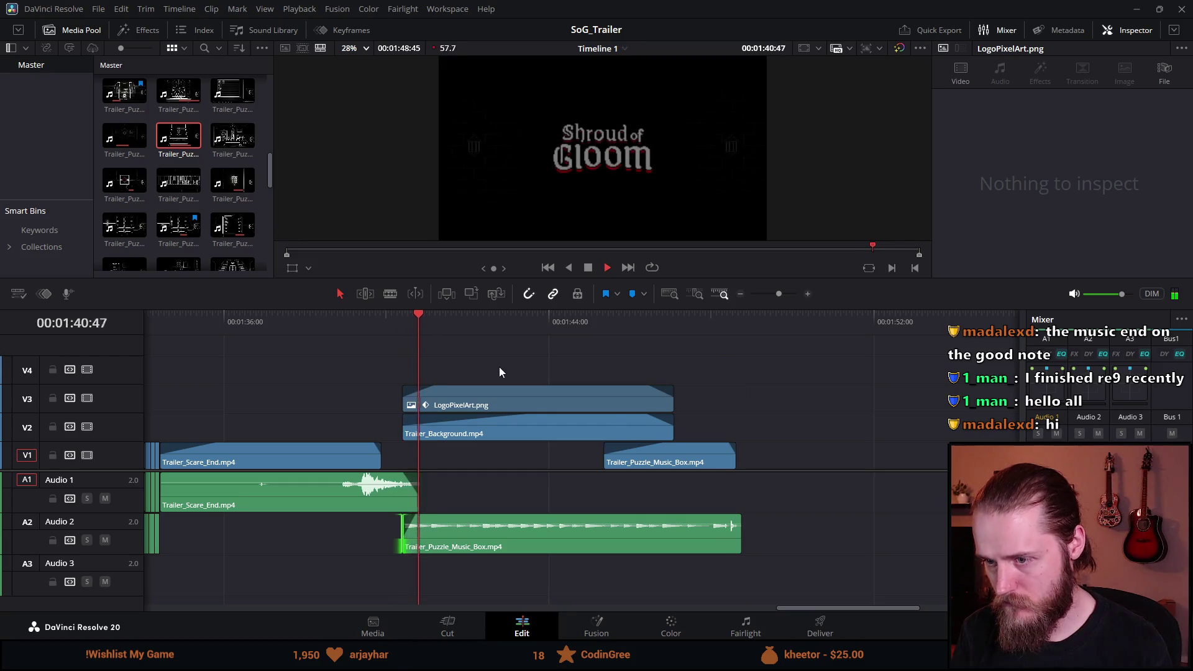
Step: Trim Trailer_Background and LogoPixelArt to end together at the music box start, then enlarge the viewer
drag(671, 435, 606, 435)
drag(672, 404, 604, 399)
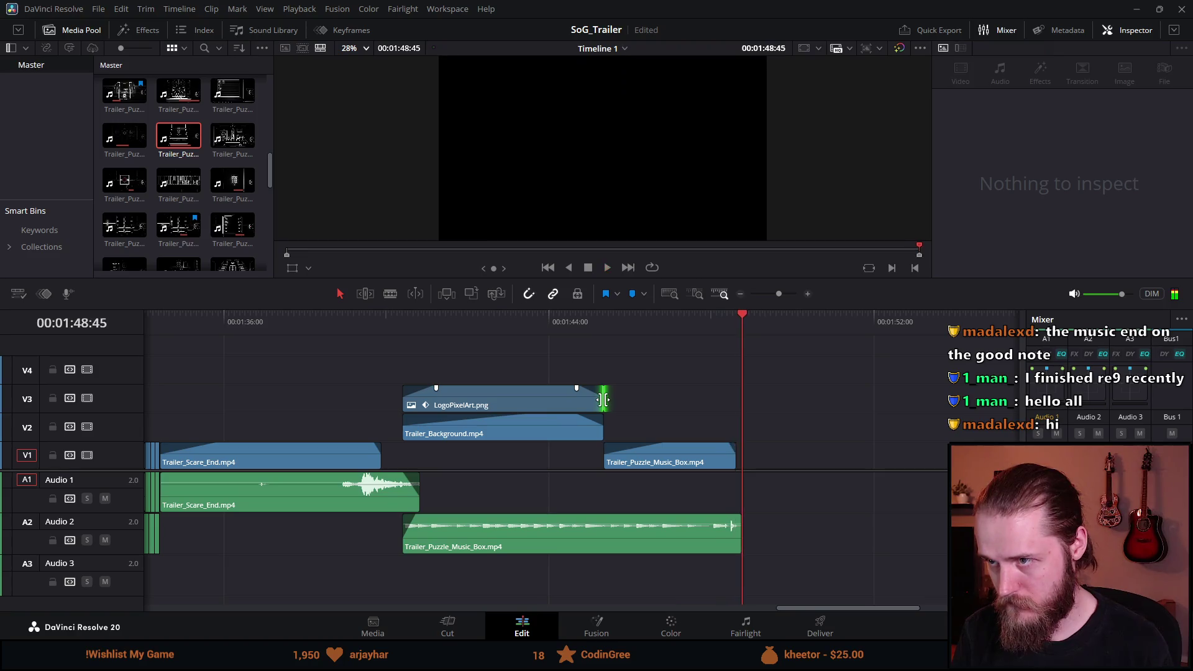
scroll(457, 368, down, 3)
drag(410, 322, 397, 321)
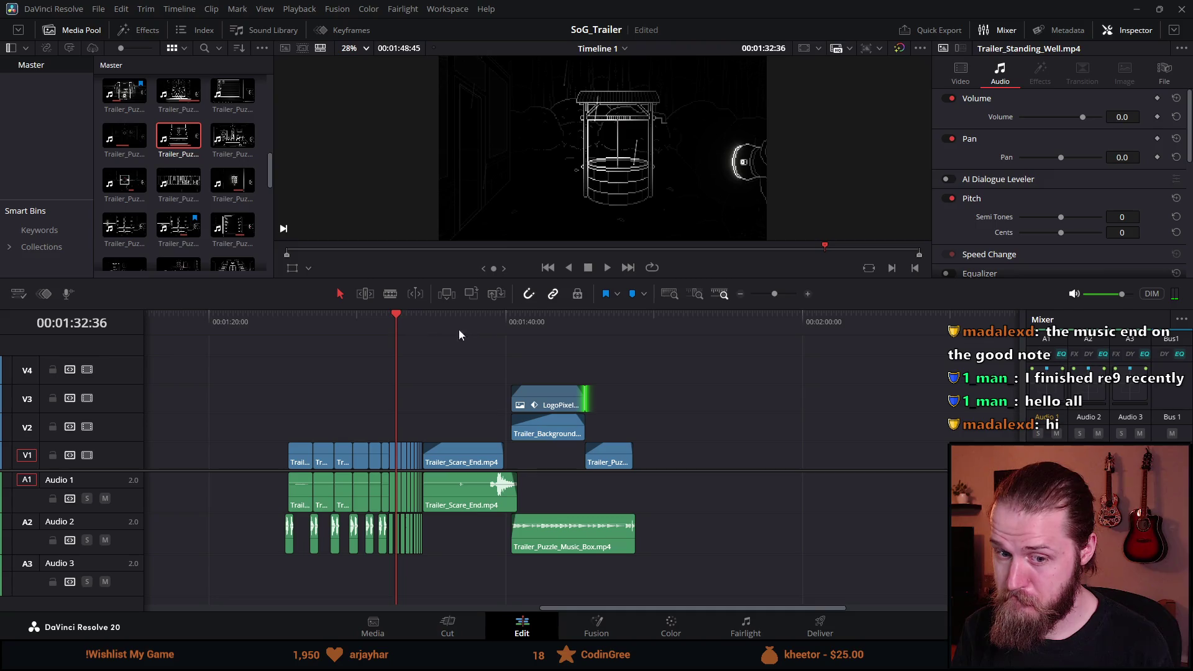
drag(537, 280, 520, 438)
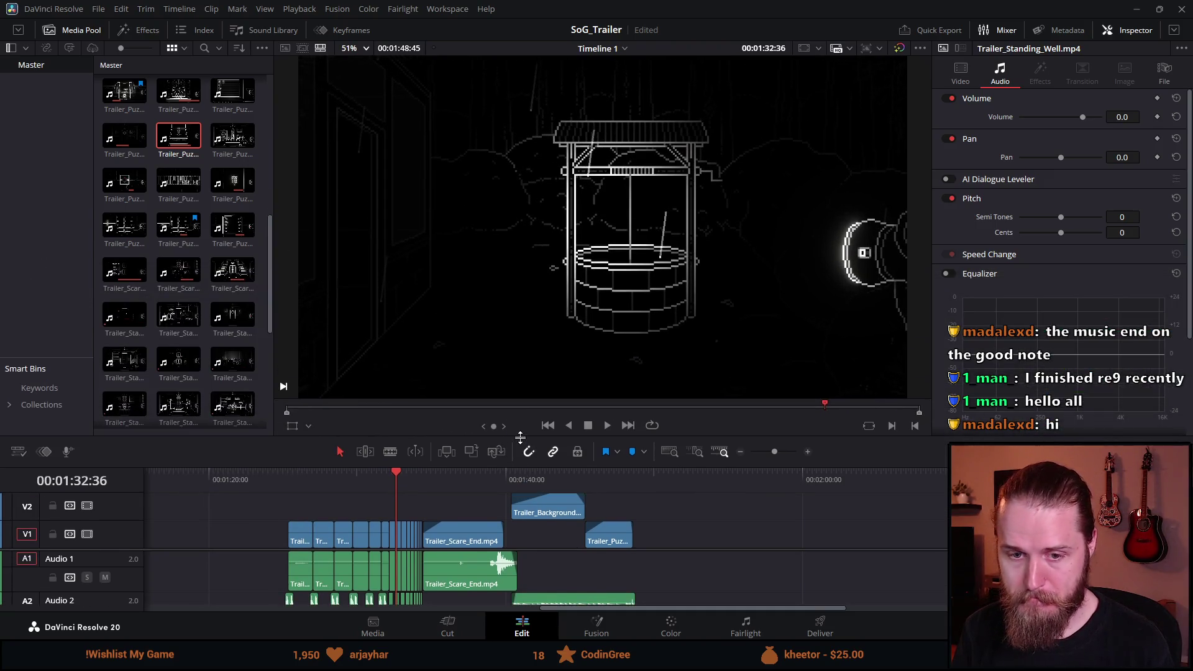
Step: Play the trailer from 01:31:08, then make the timeline taller and zoom in
click(374, 482)
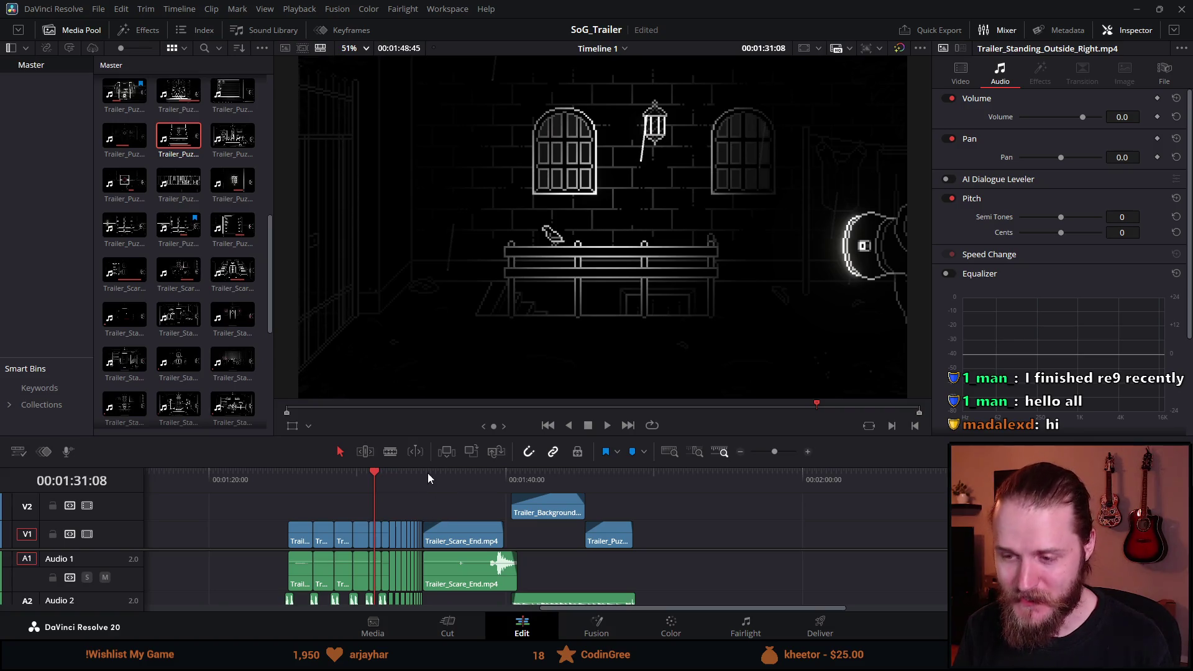
key(space)
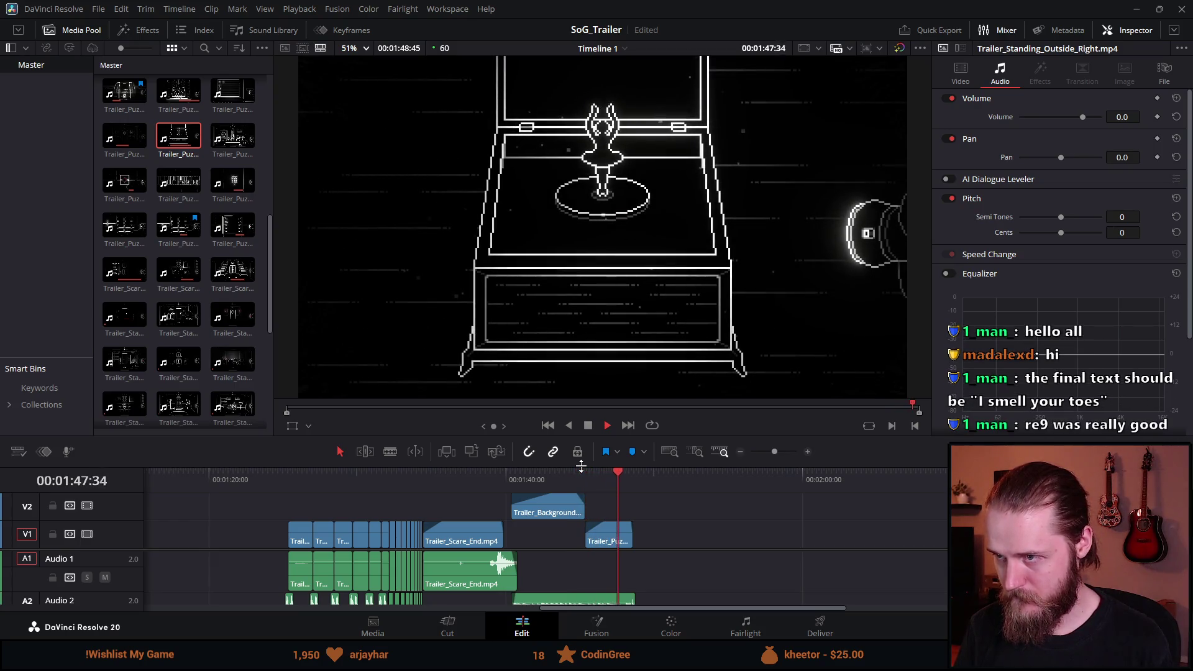
drag(580, 466, 580, 334)
scroll(625, 528, up, 2)
scroll(546, 519, up, 2)
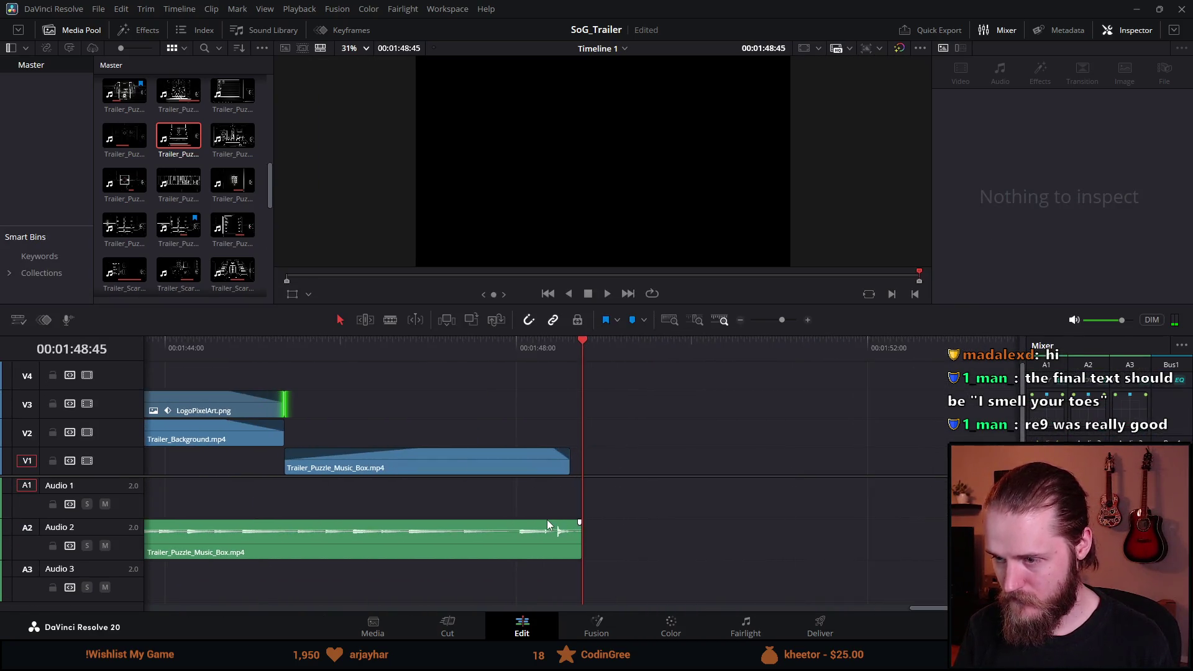
Step: Trim the V1 music box video to end just before its A2 audio, fine-tuning the cut
drag(563, 466, 525, 460)
click(502, 346)
key(space)
click(471, 344)
key(space)
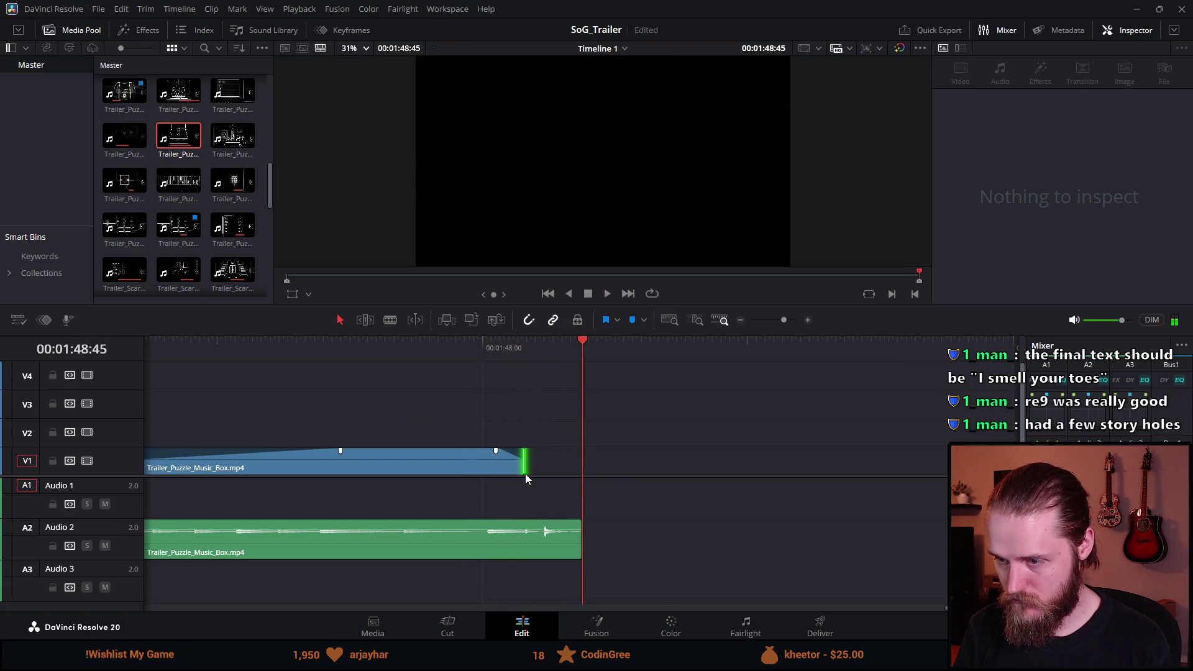
drag(524, 463, 531, 462)
click(500, 355)
key(space)
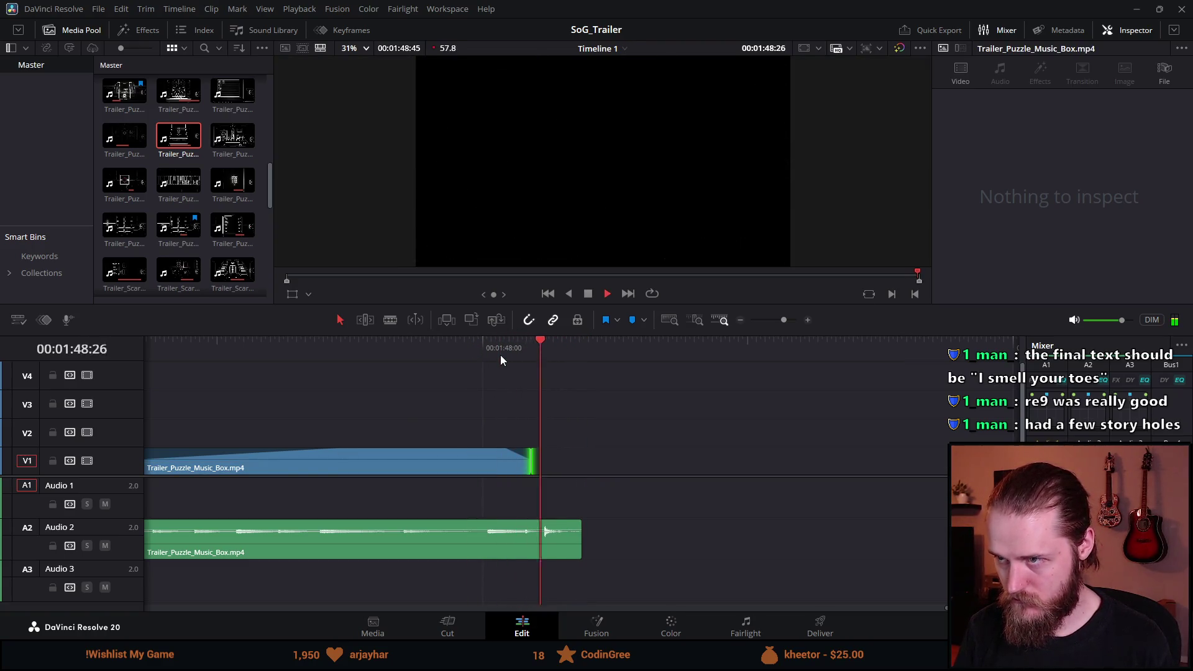